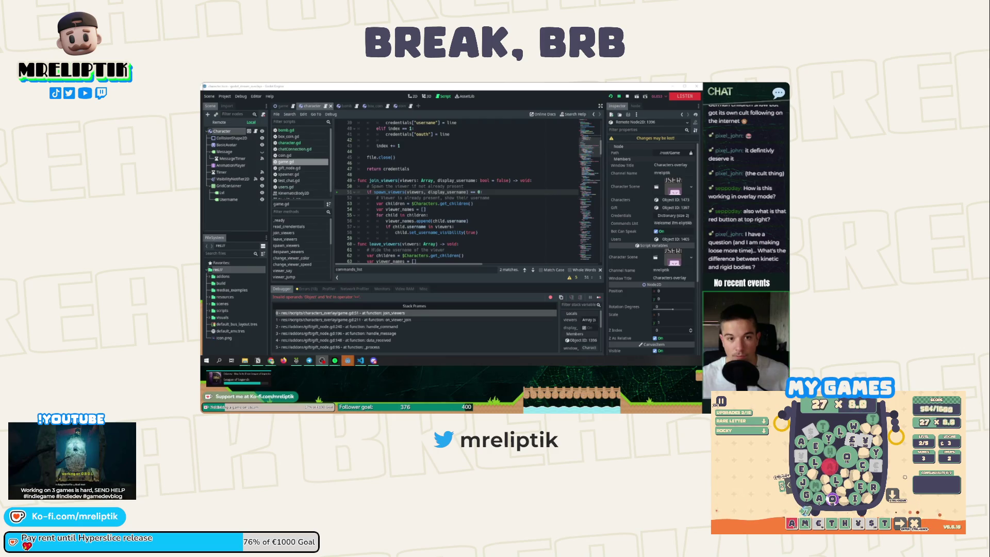
- Review spawn_viewers in game.gd, select viewers_added on line 99, then open character.gd
click(391, 192)
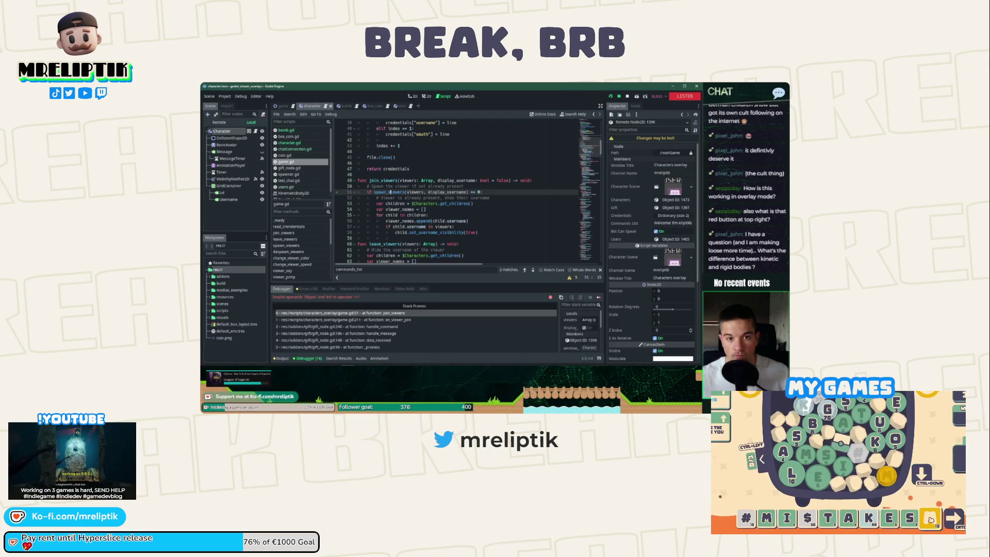
scroll(465, 191, down, 10)
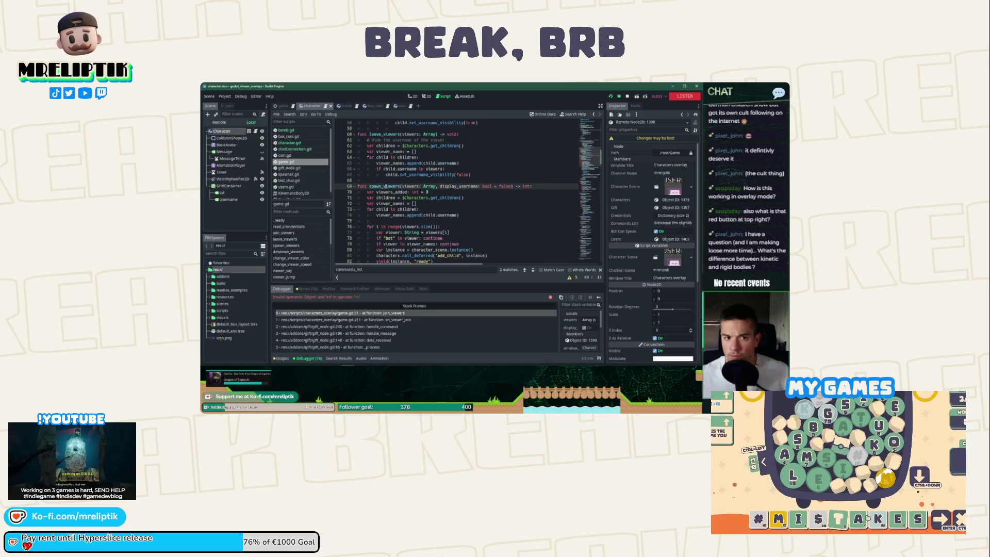
scroll(464, 191, up, 4)
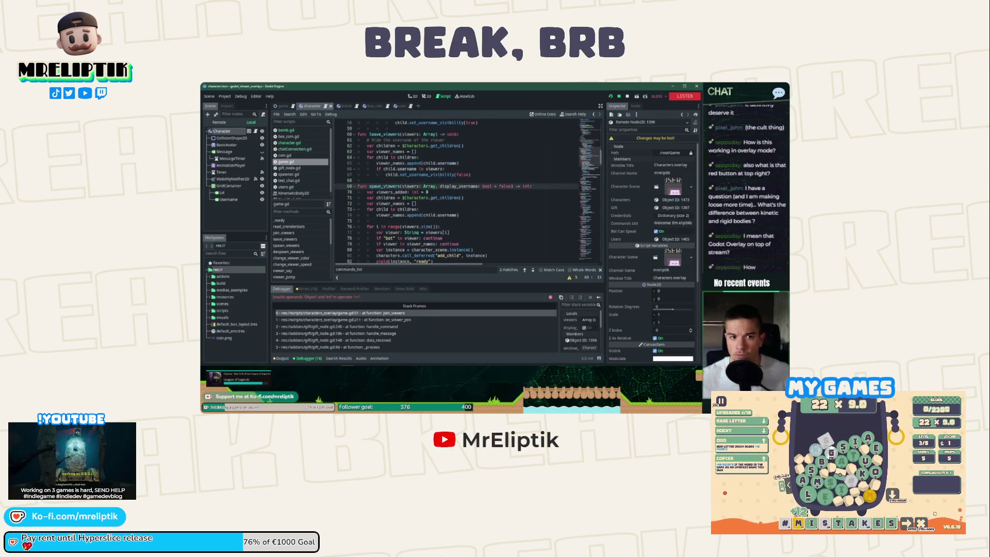
scroll(464, 191, down, 10)
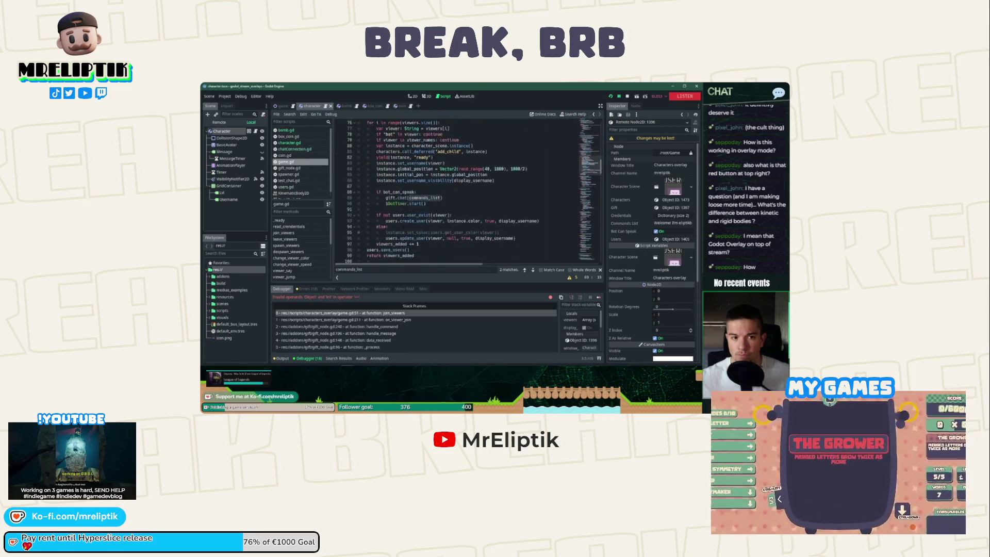
double_click(398, 186)
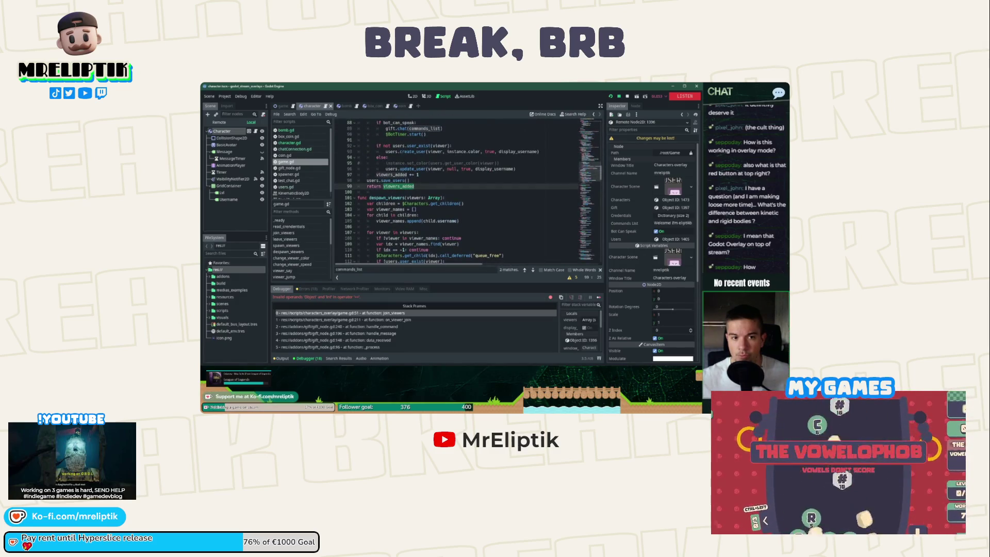
scroll(464, 191, up, 8)
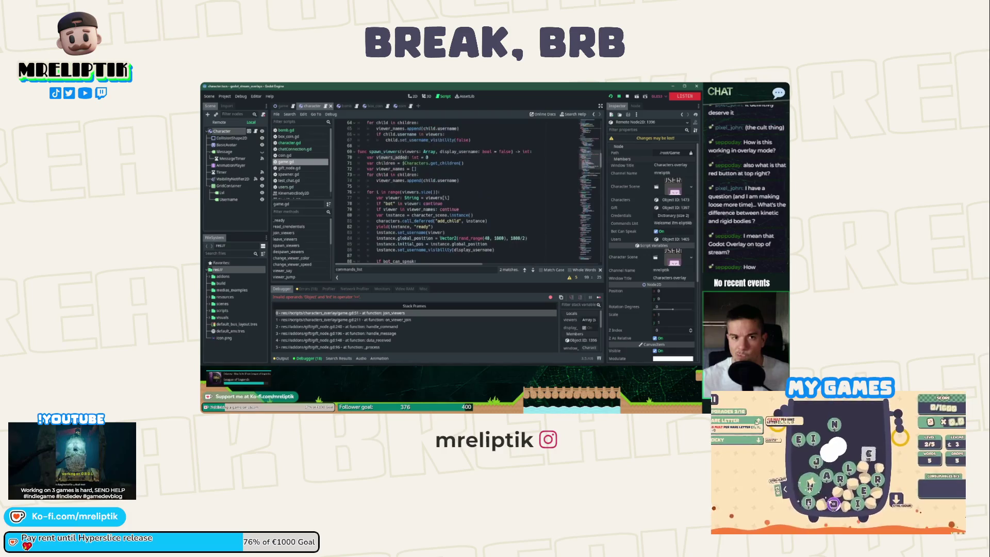
click(298, 143)
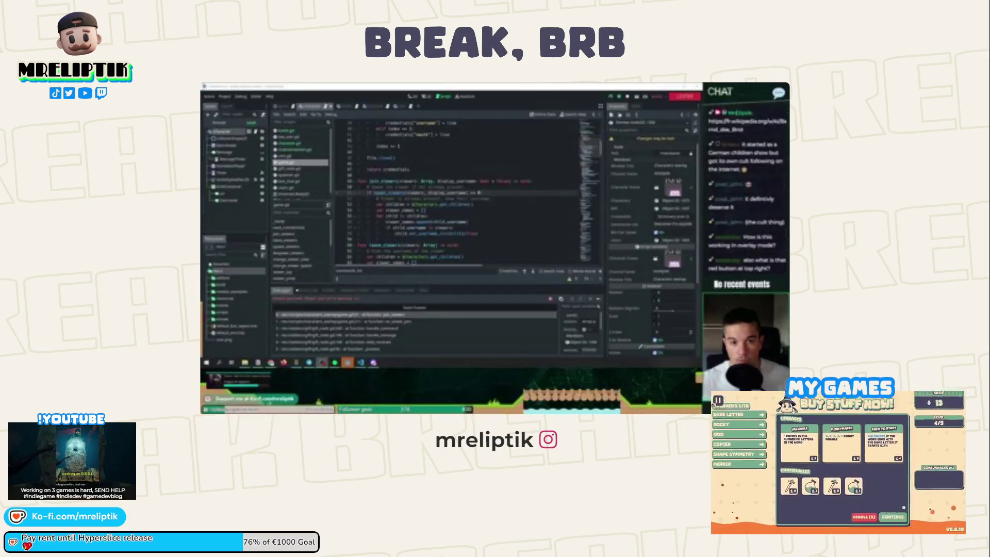
key(alt+Tab)
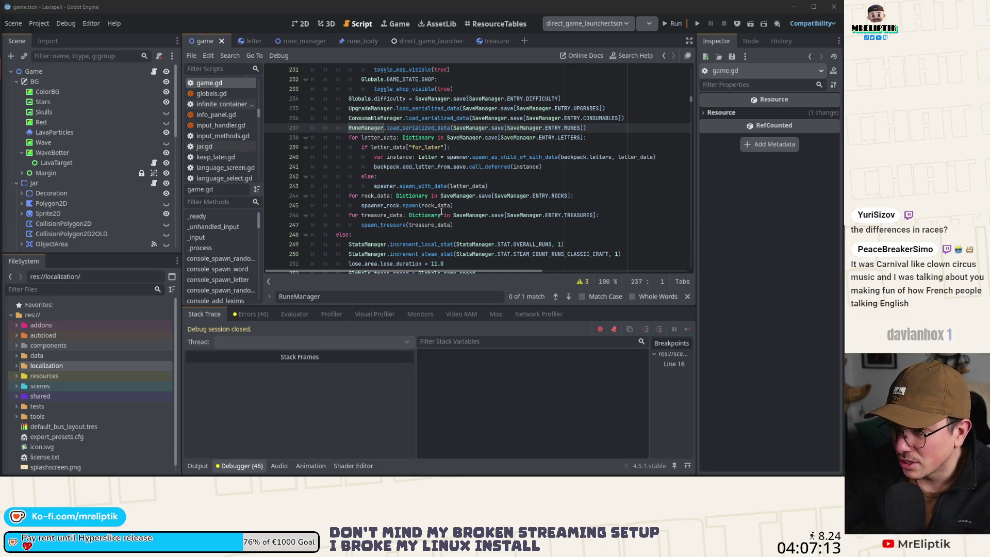
- Collapse the Debugger panel so game.gd shows around line 237, then scroll through the view
click(239, 466)
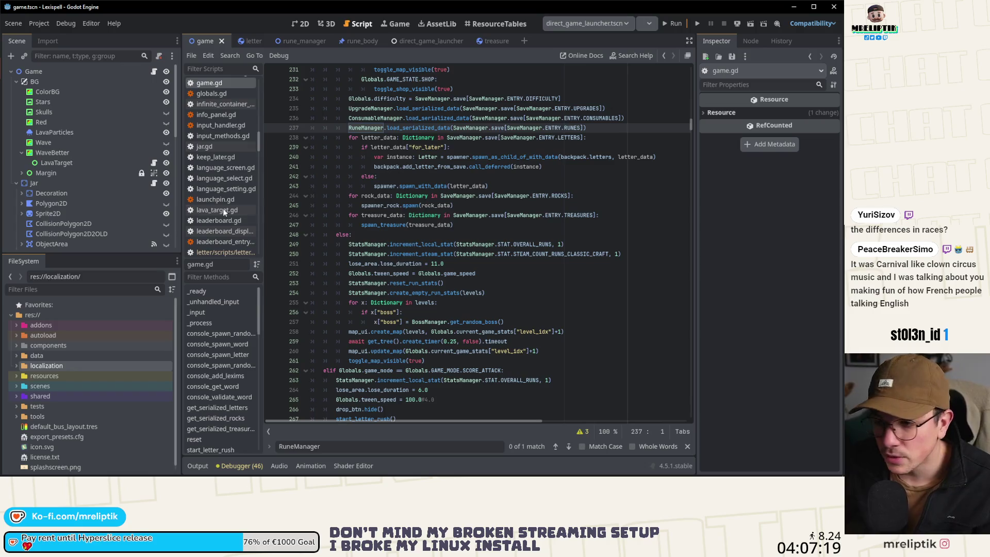
scroll(85, 211, down, 3)
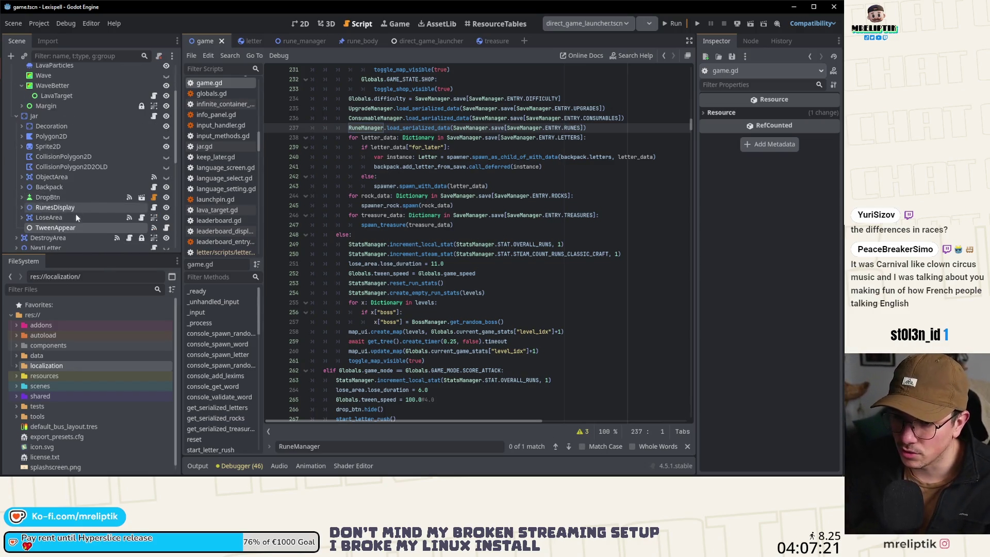
scroll(81, 188, up, 1)
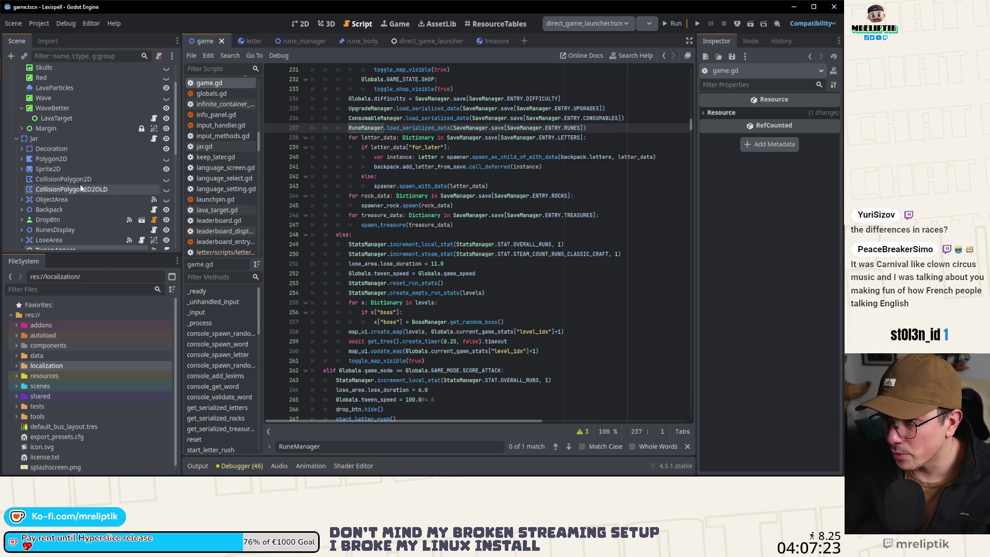
scroll(113, 168, down, 1)
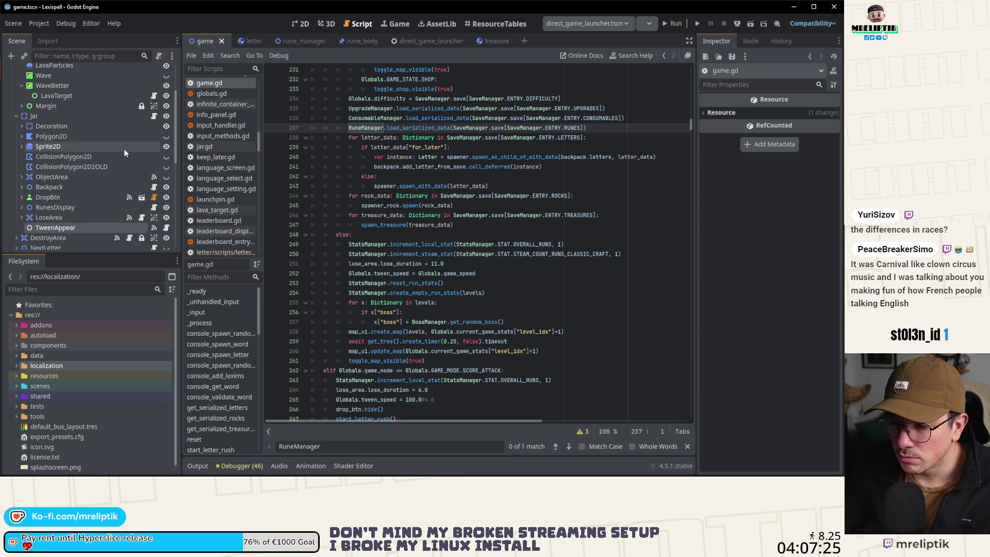
scroll(111, 181, down, 2)
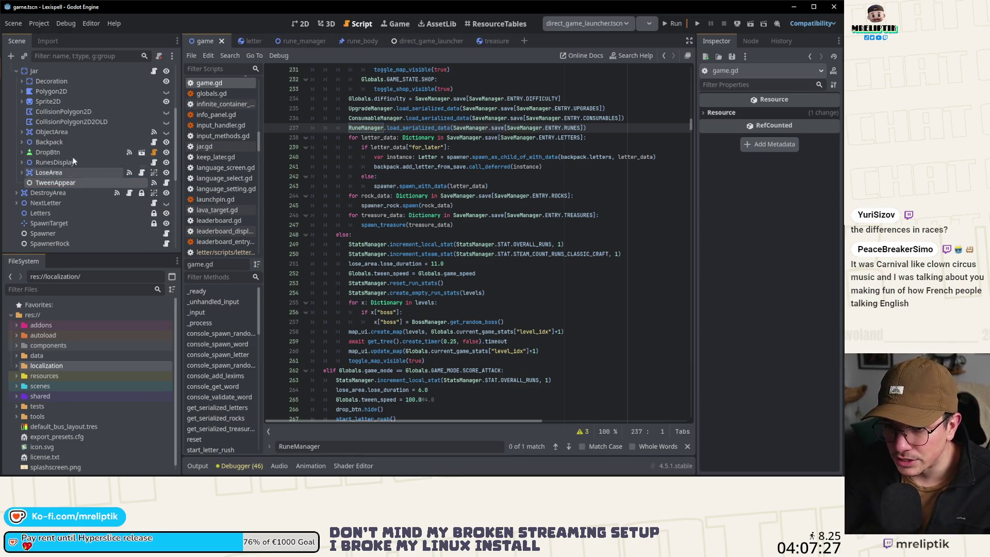
scroll(97, 166, up, 1)
scroll(125, 153, down, 1)
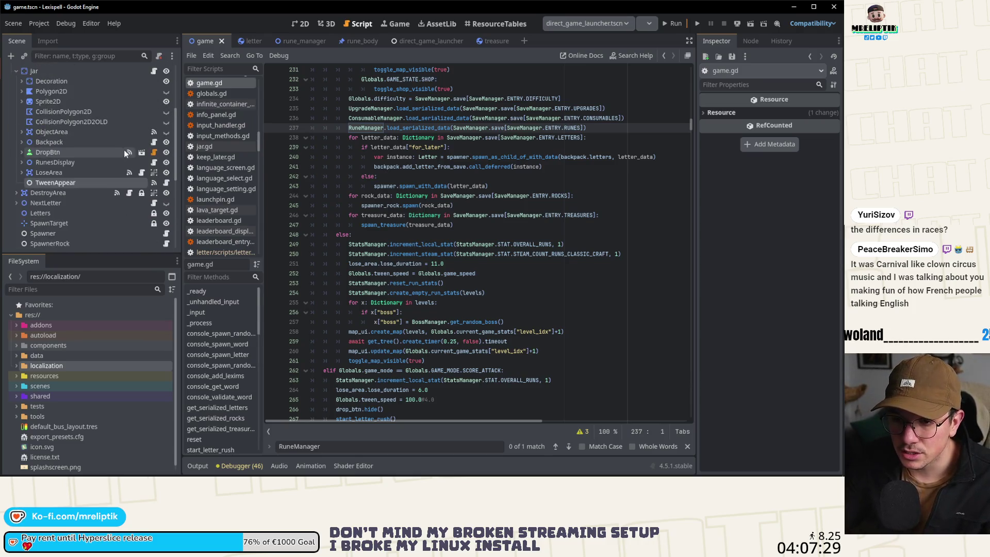
click(141, 173)
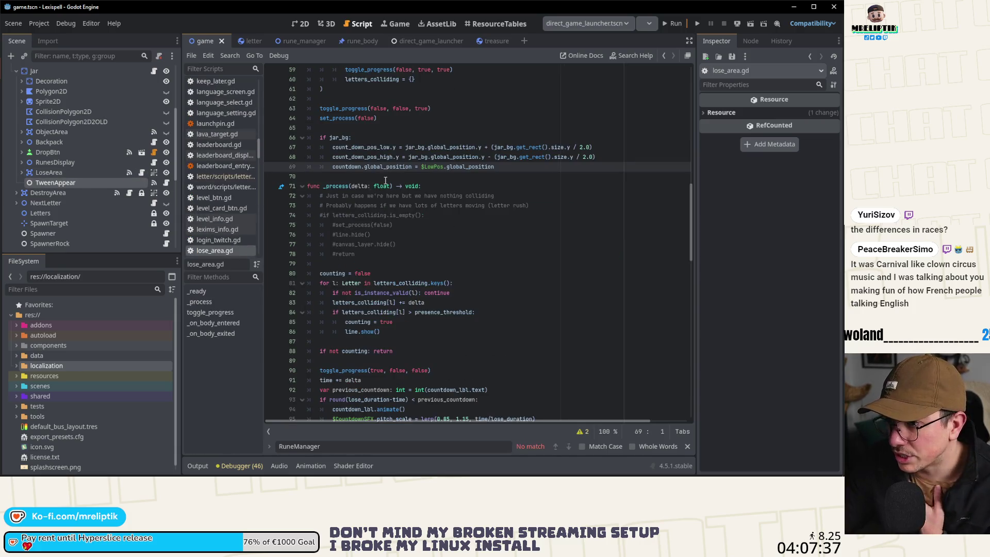
scroll(385, 180, up, 5)
scroll(392, 183, down, 6)
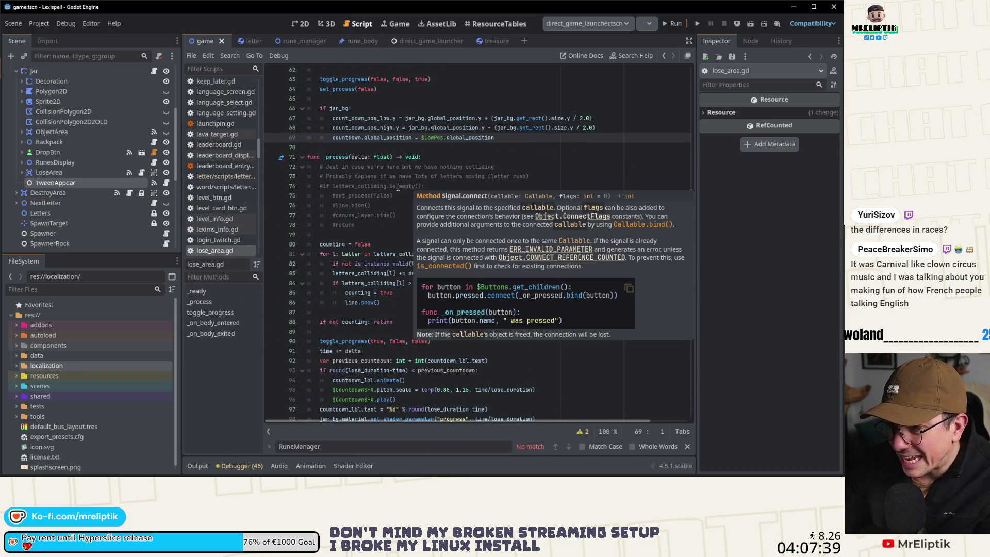
scroll(361, 232, up, 6)
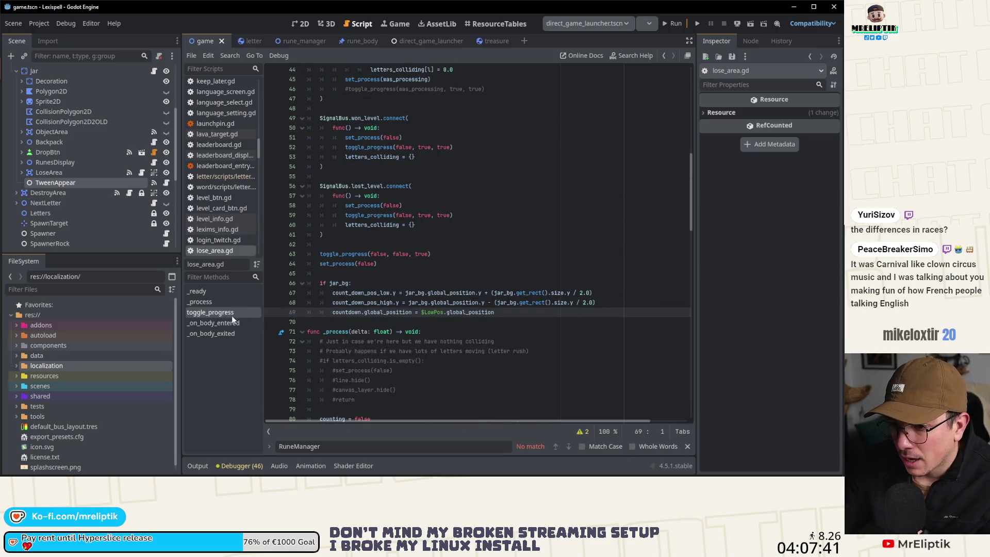
scroll(274, 279, up, 6)
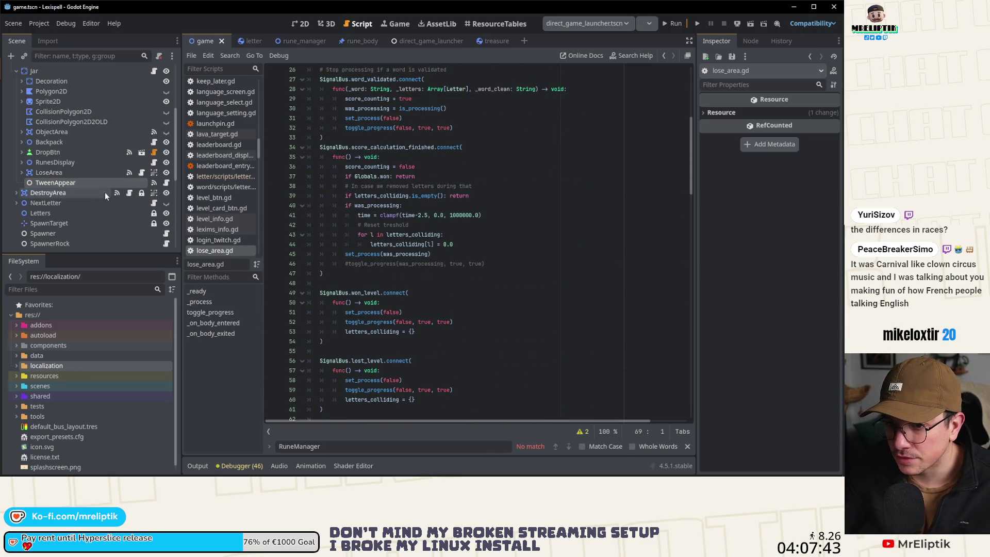
scroll(82, 178, down, 2)
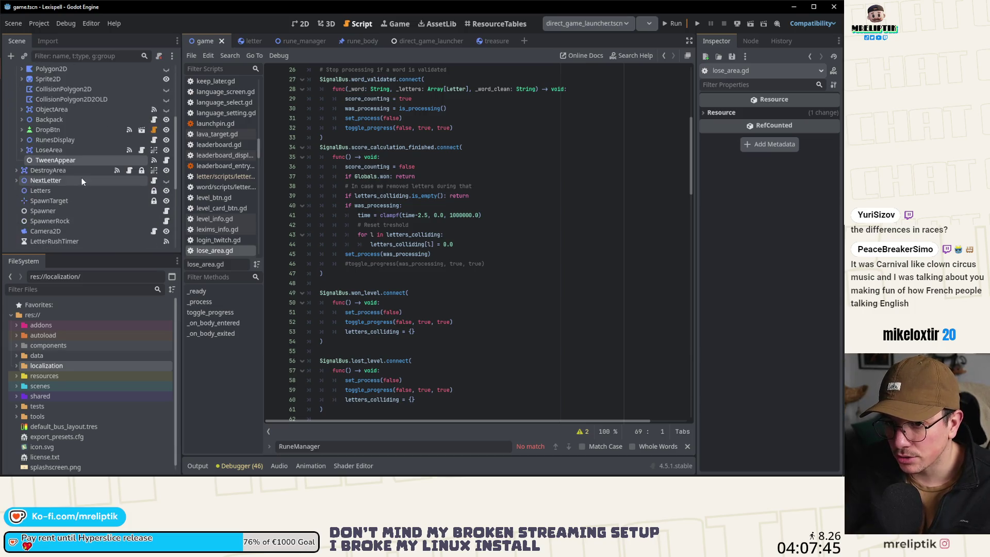
scroll(83, 180, up, 5)
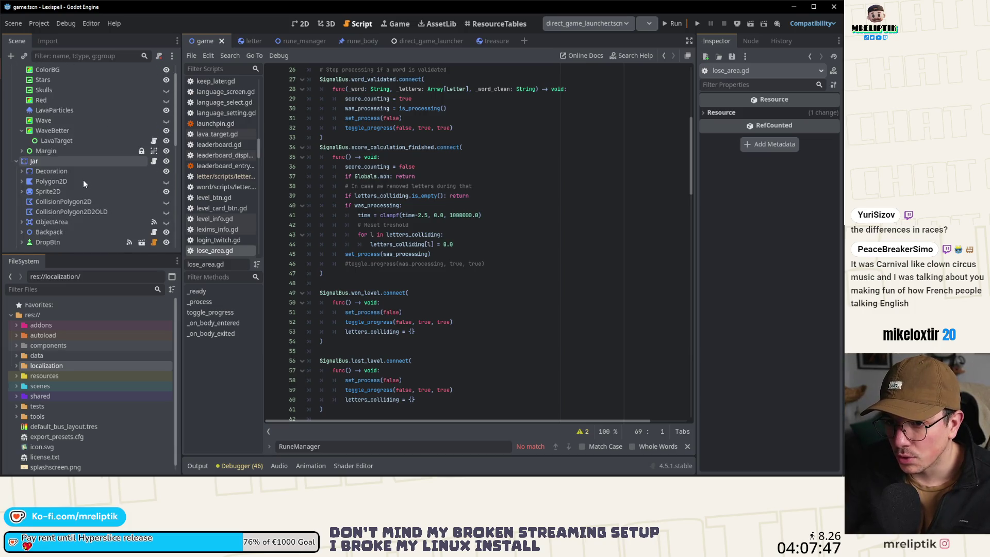
scroll(76, 186, down, 2)
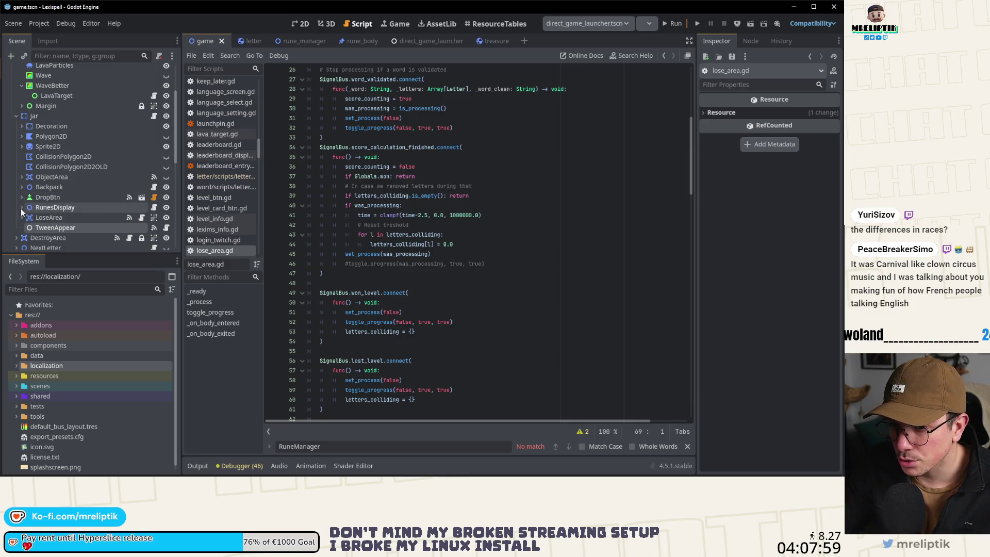
click(154, 207)
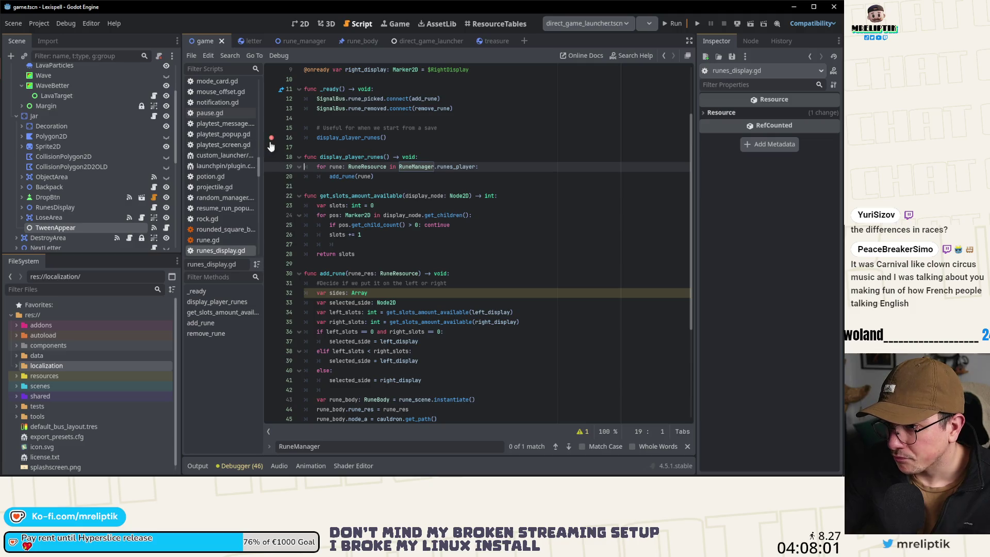
double_click(352, 137)
scroll(138, 103, up, 3)
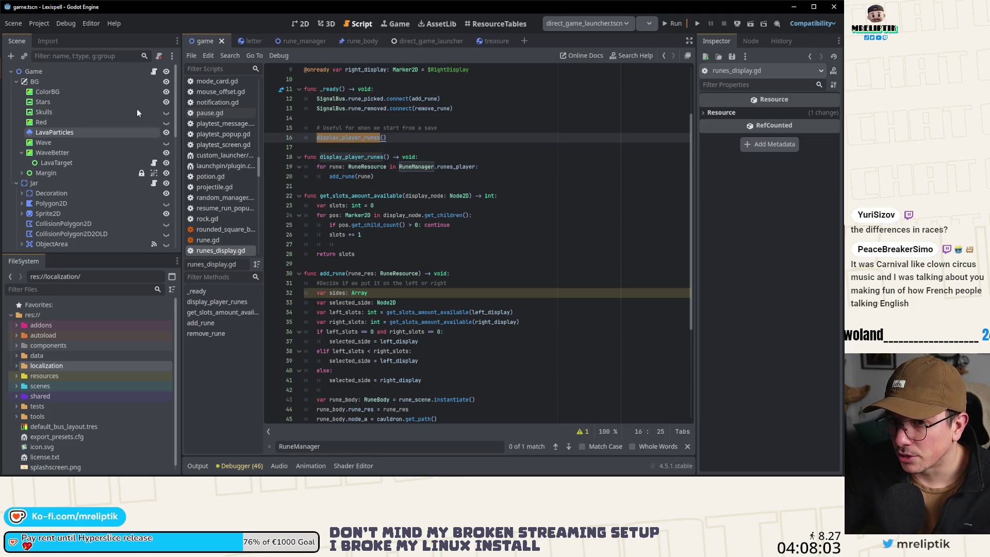
click(154, 71)
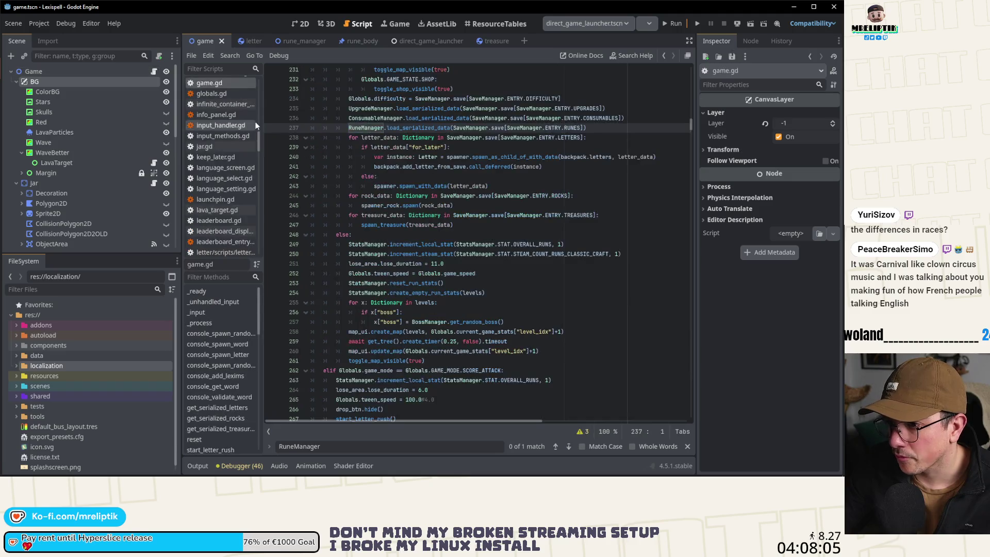
- Add a runes_display.display_player_runes() line after the RuneManager load call and save game.gd
click(612, 128)
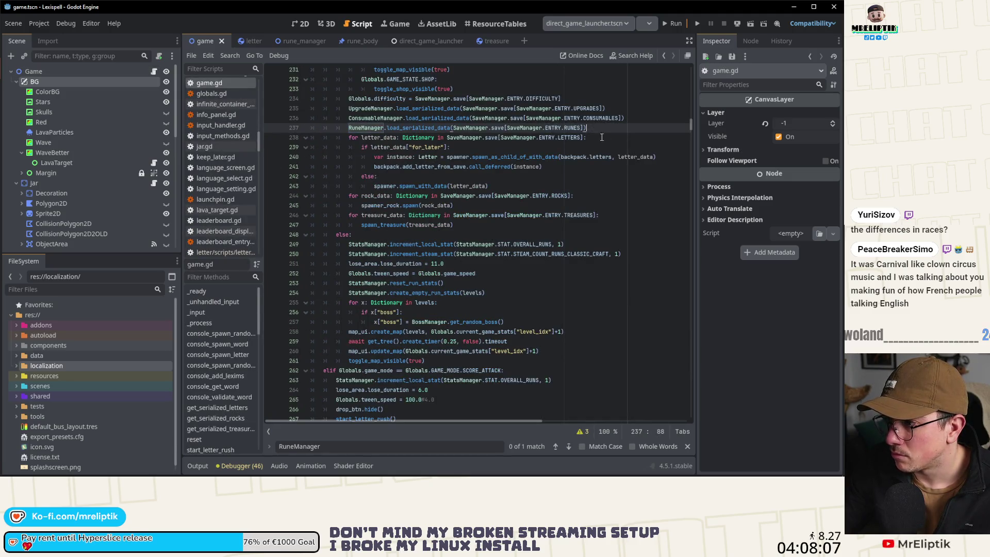
key(Return)
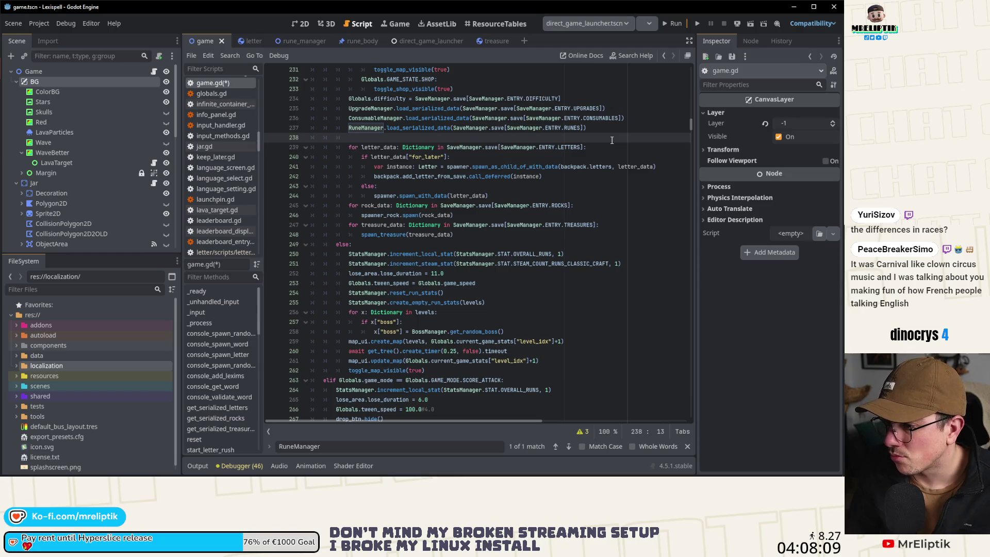
text(display_player_runes)
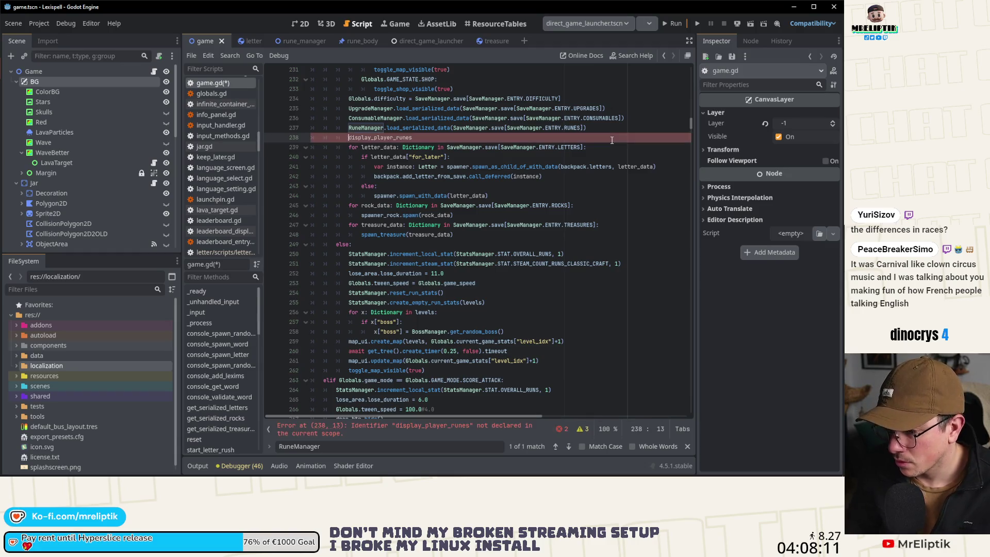
key(Home)
text(Runes)
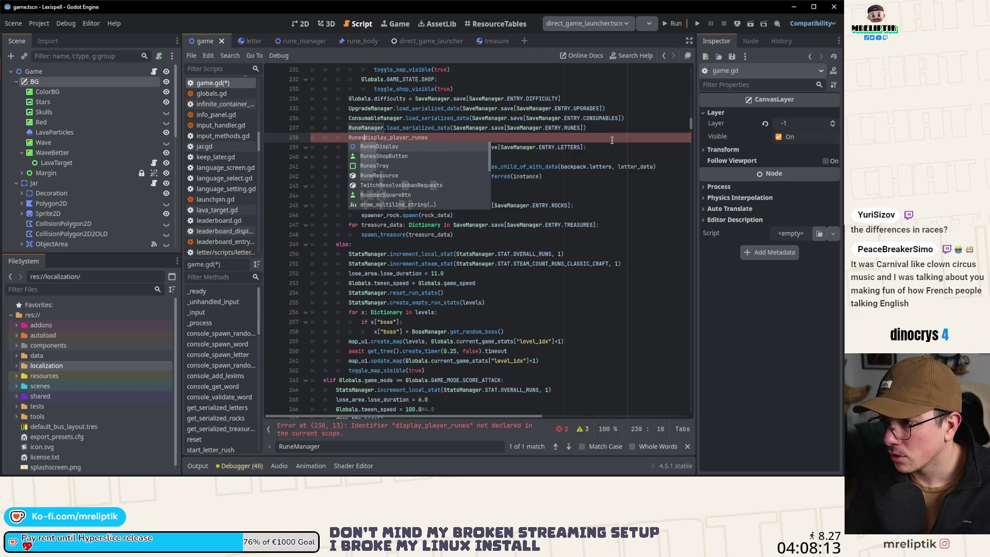
key(BackSpace)
key(BackSpace)
key(BackSpace)
text(rune)
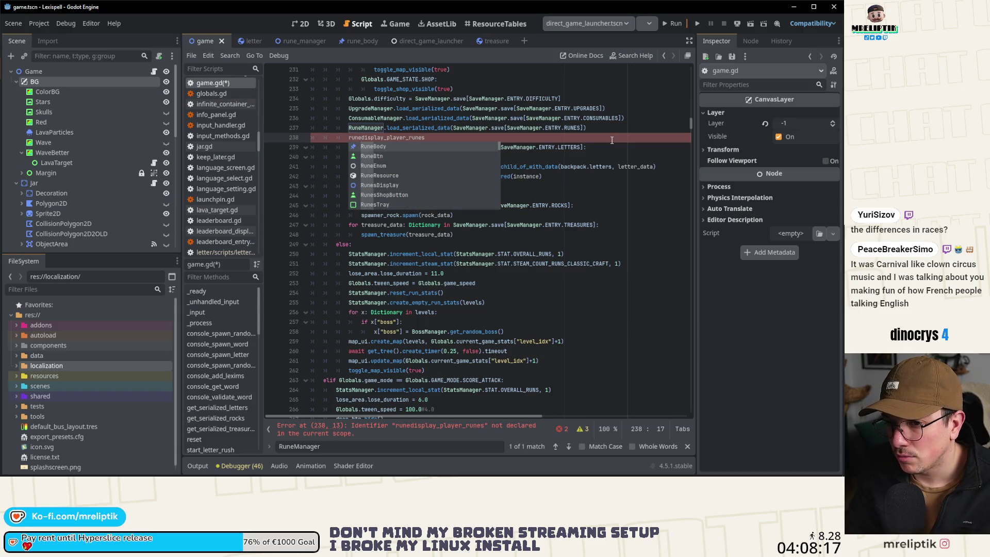
text(s_displa)
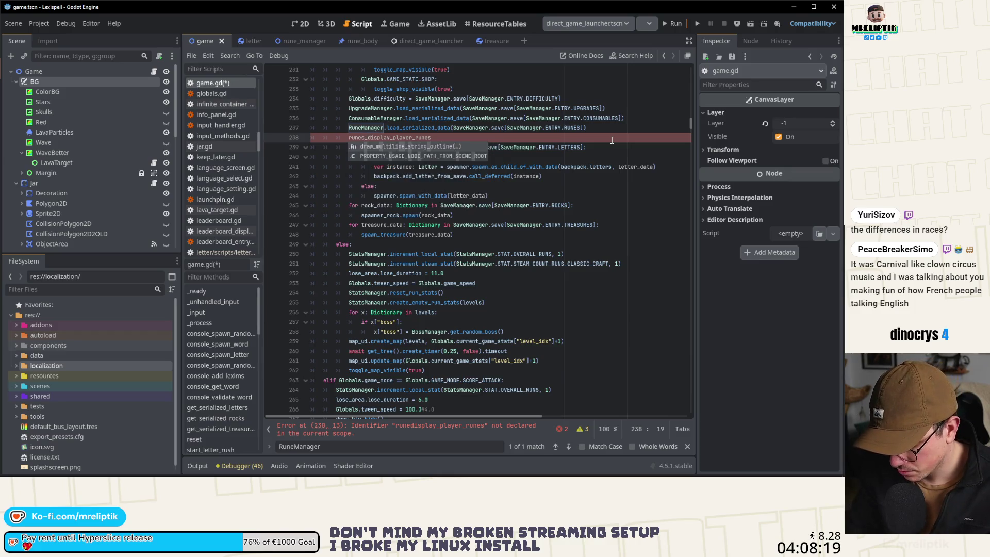
text(y.)
key(End)
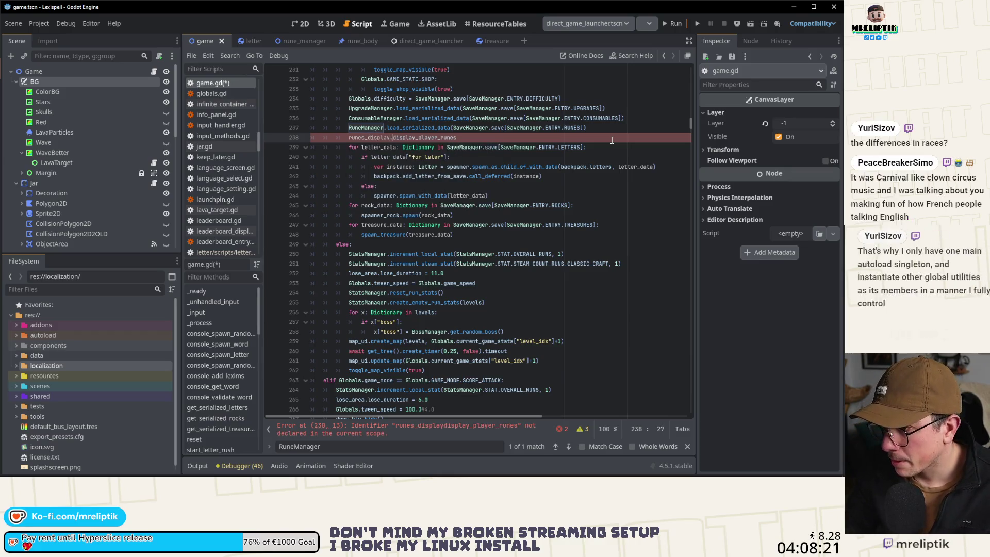
text(-)
key(BackSpace)
text(()
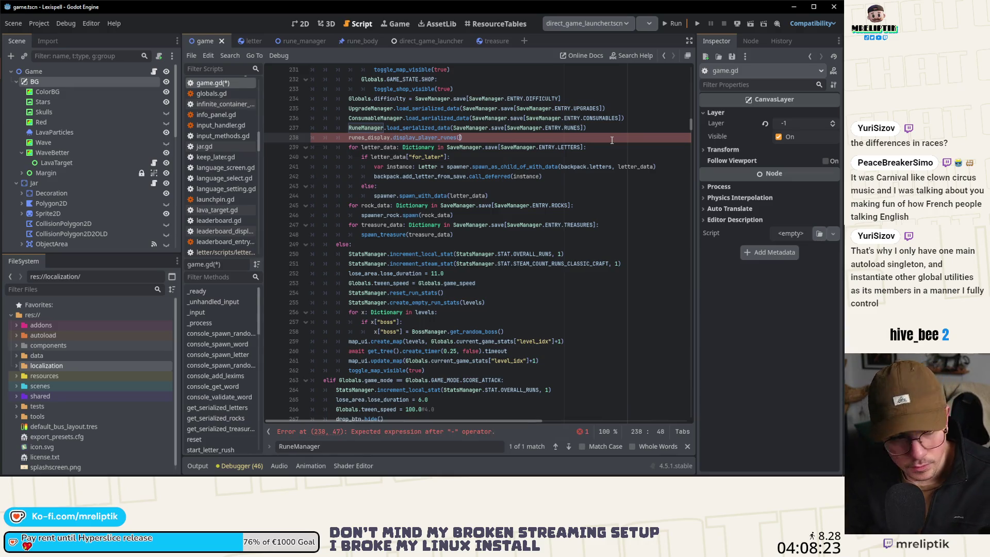
key(ctrl+s)
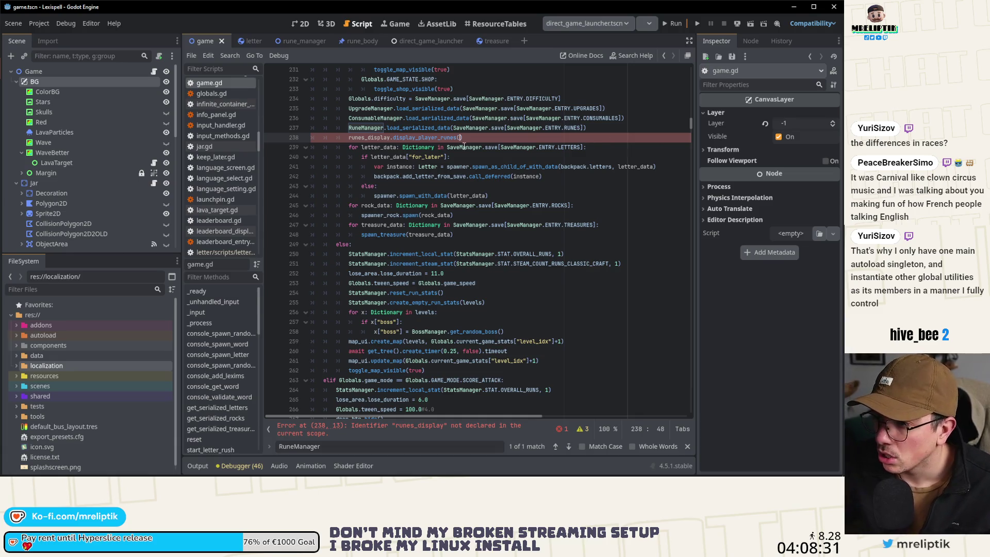
double_click(382, 138)
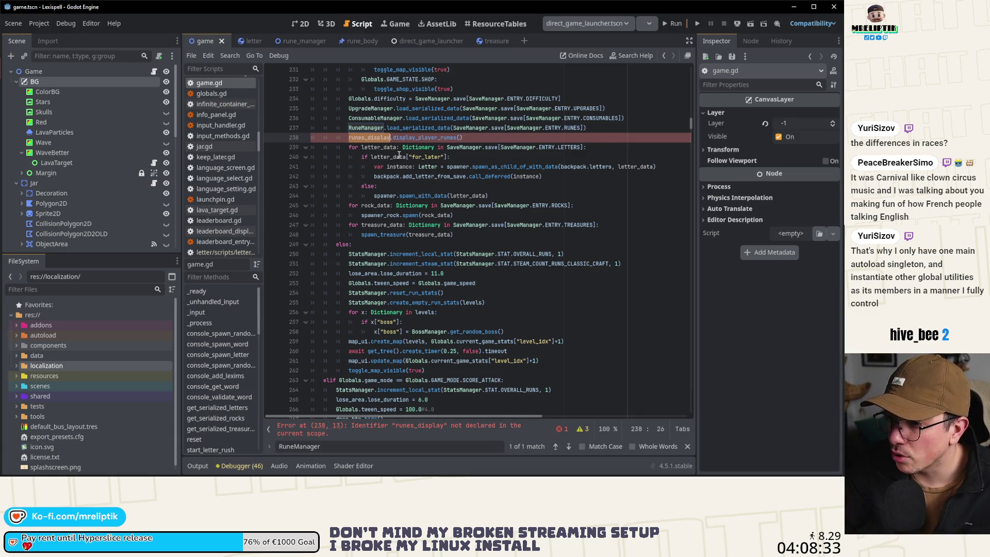
click(364, 138)
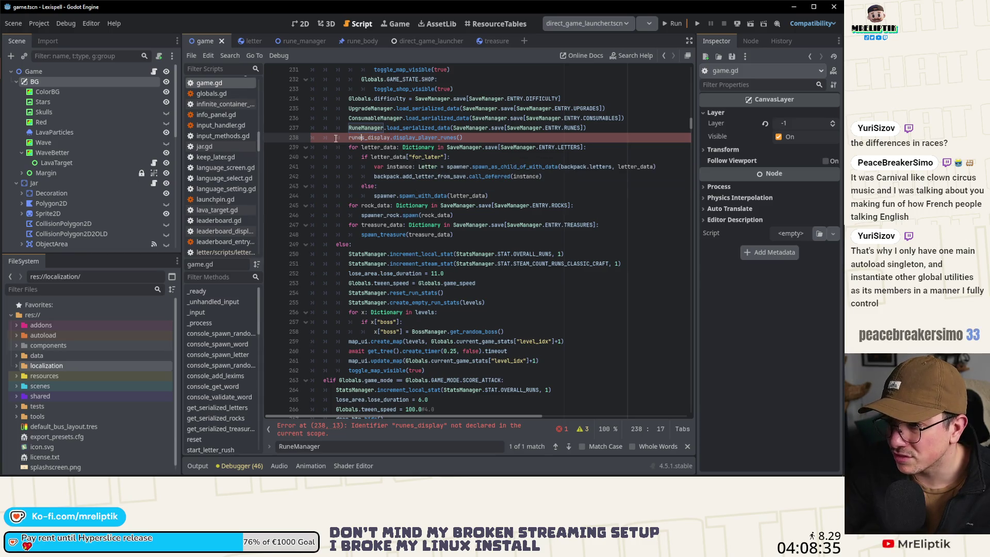
drag(346, 138, 464, 139)
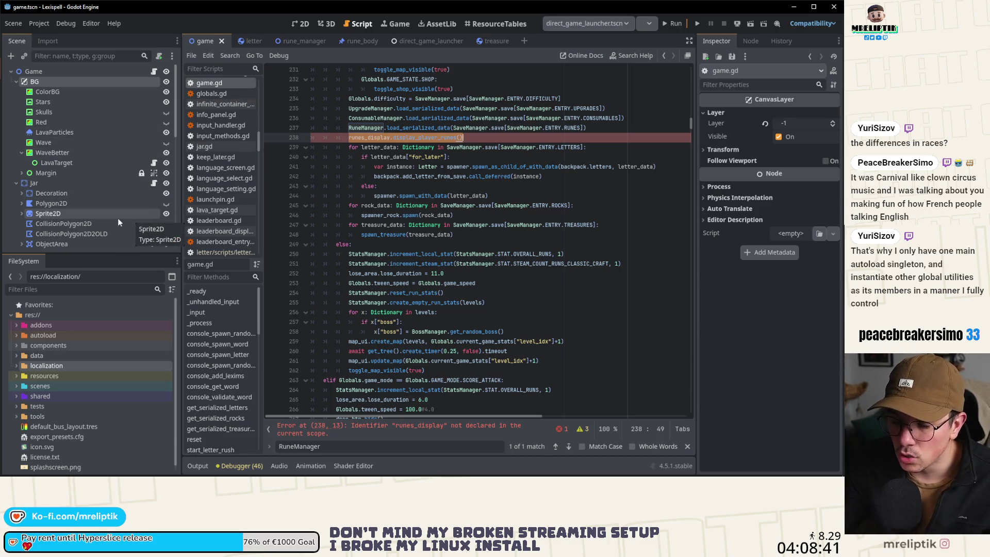
double_click(370, 137)
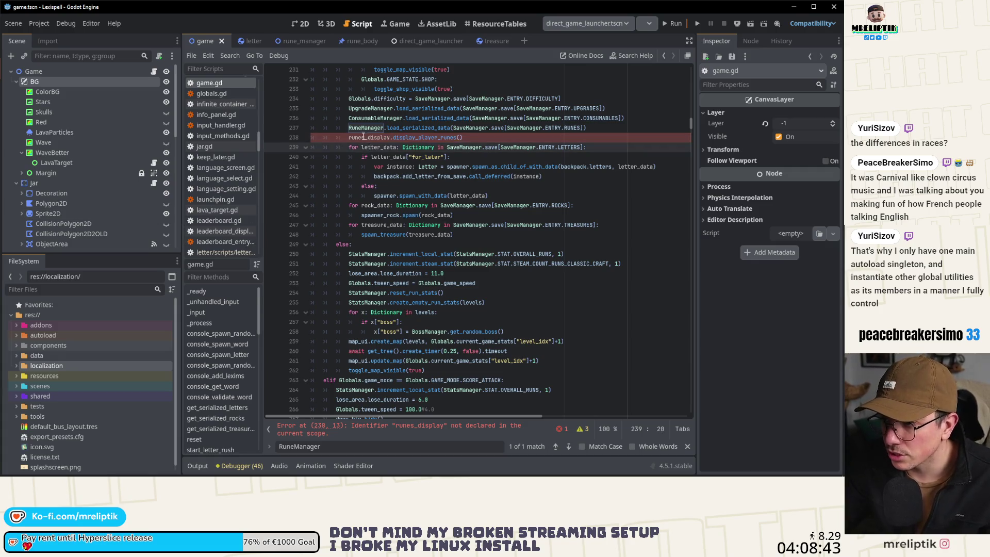
drag(350, 137, 507, 138)
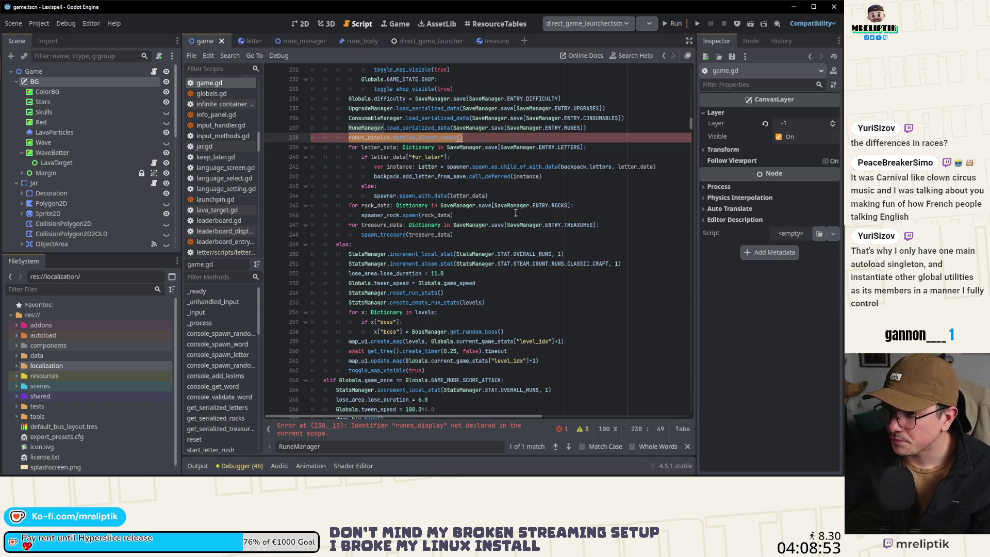
mouse_move(410, 177)
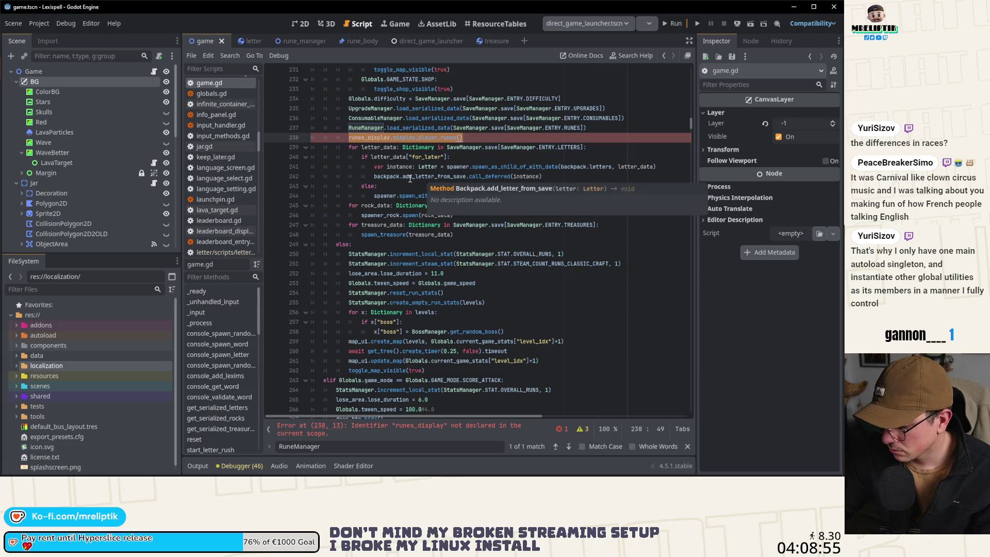
double_click(390, 138)
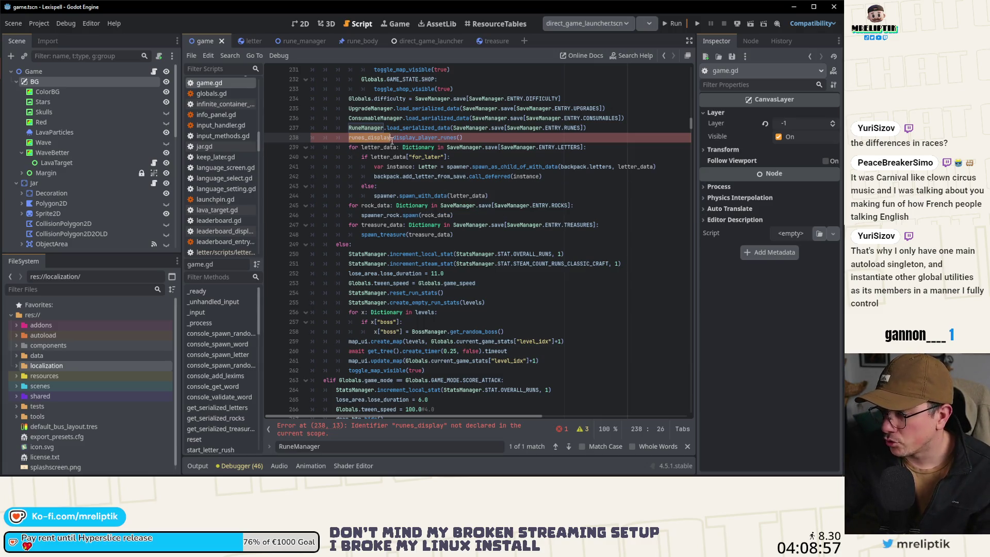
scroll(463, 227, up, 20)
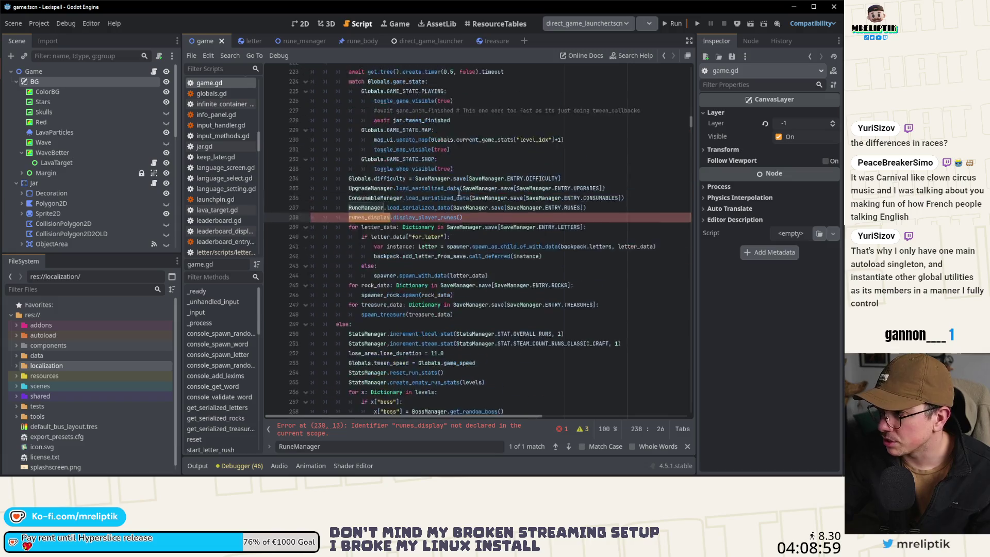
scroll(462, 227, up, 12)
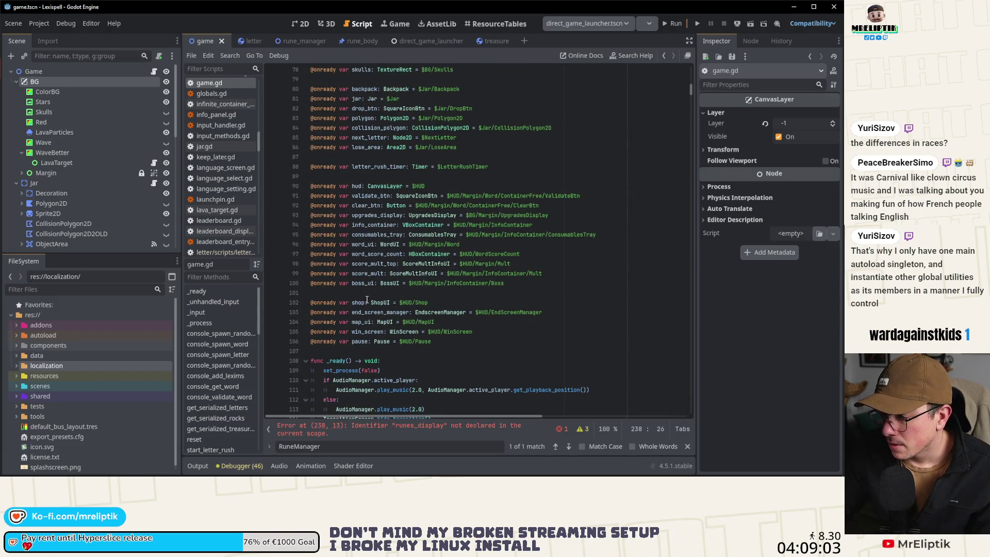
click(368, 300)
key(Up)
key(Return)
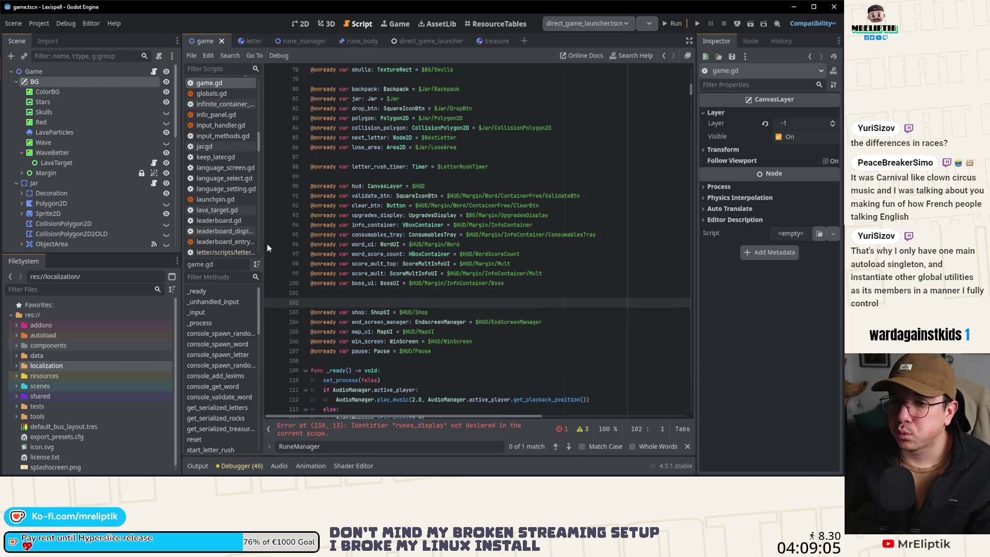
scroll(64, 171, down, 5)
mouse_move(56, 162)
mouse_down()
mouse_move(358, 293)
mouse_move(340, 301)
mouse_up()
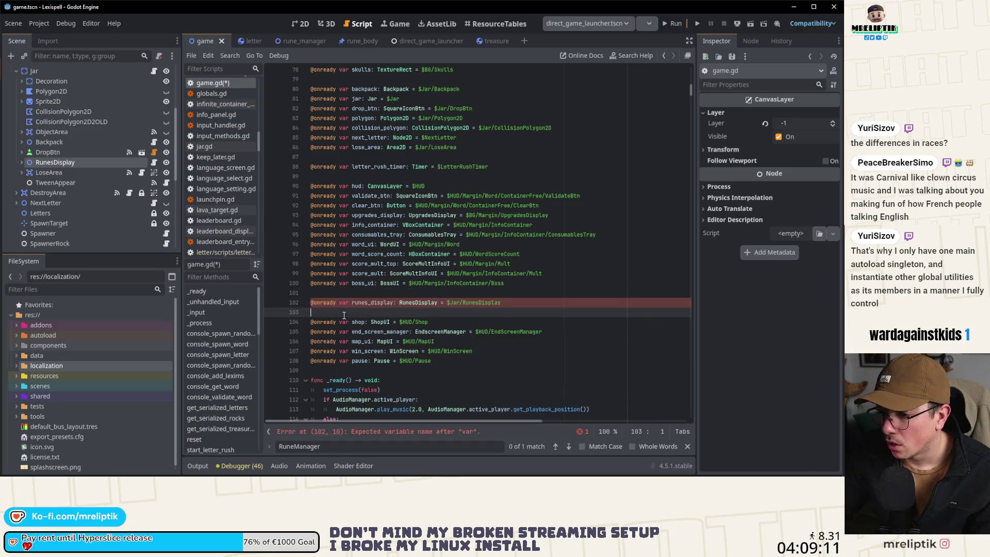
key(Delete)
key(ctrl+s)
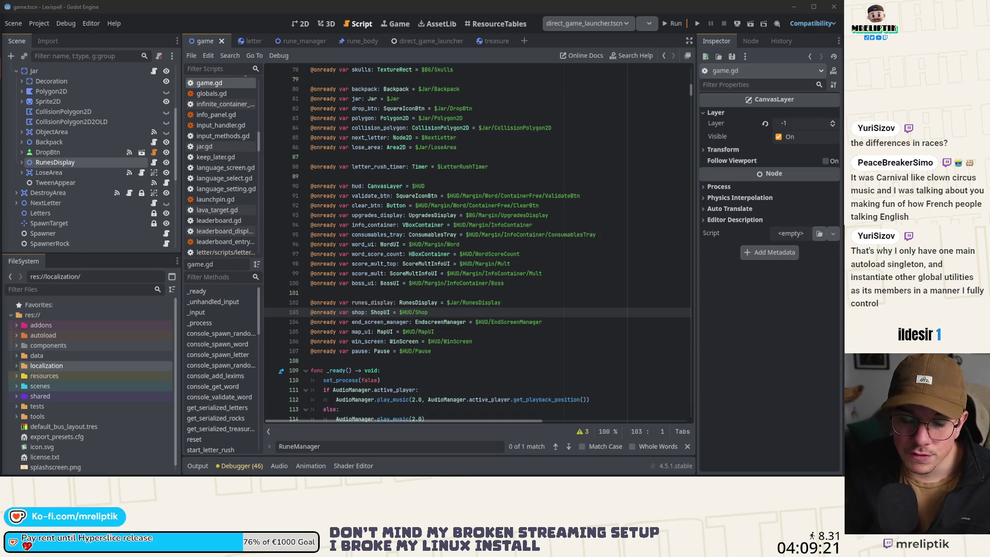
click(91, 24)
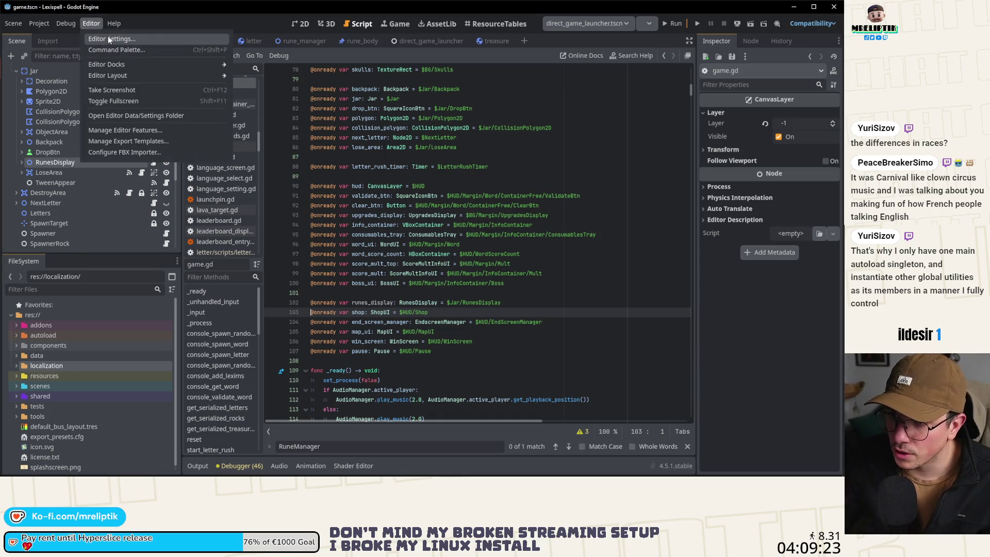
- Open Editor Settings and browse the Text Editor Behavior and Interface Editors pages
click(108, 40)
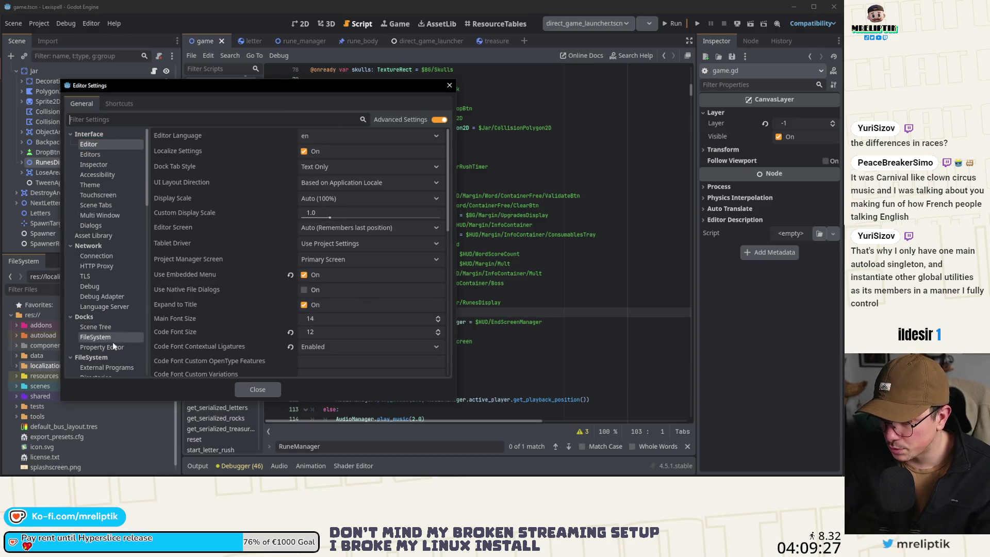
scroll(111, 227, down, 5)
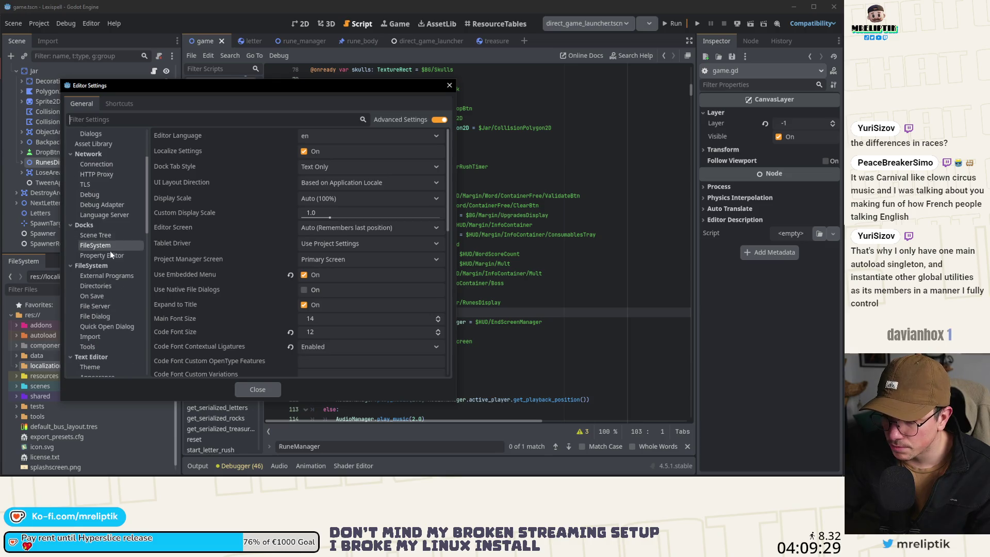
scroll(93, 288, down, 4)
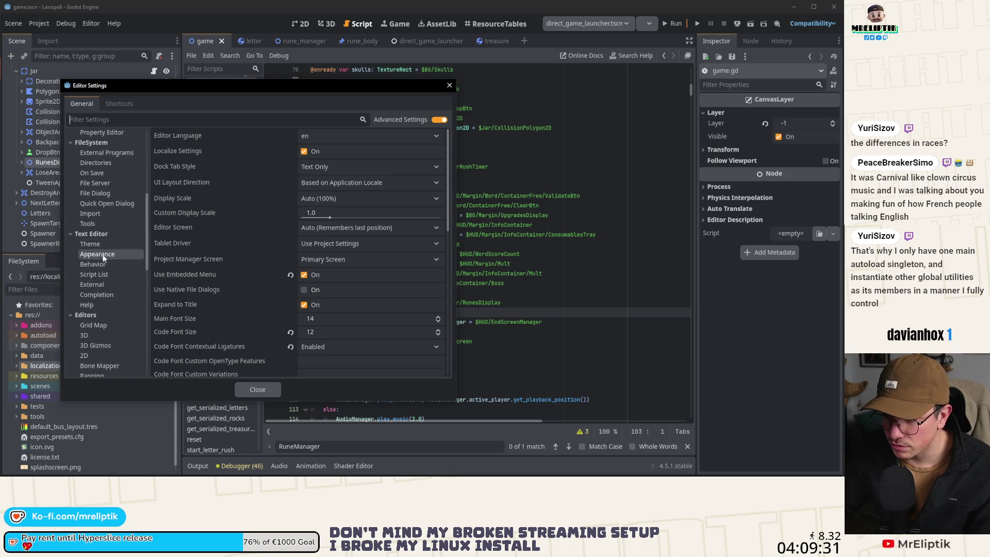
click(107, 265)
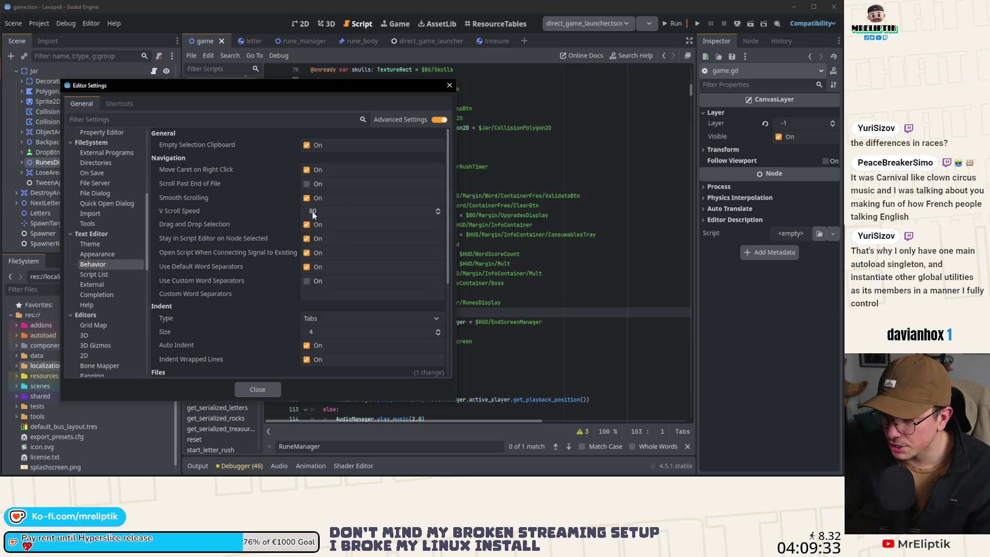
click(96, 265)
scroll(240, 274, down, 5)
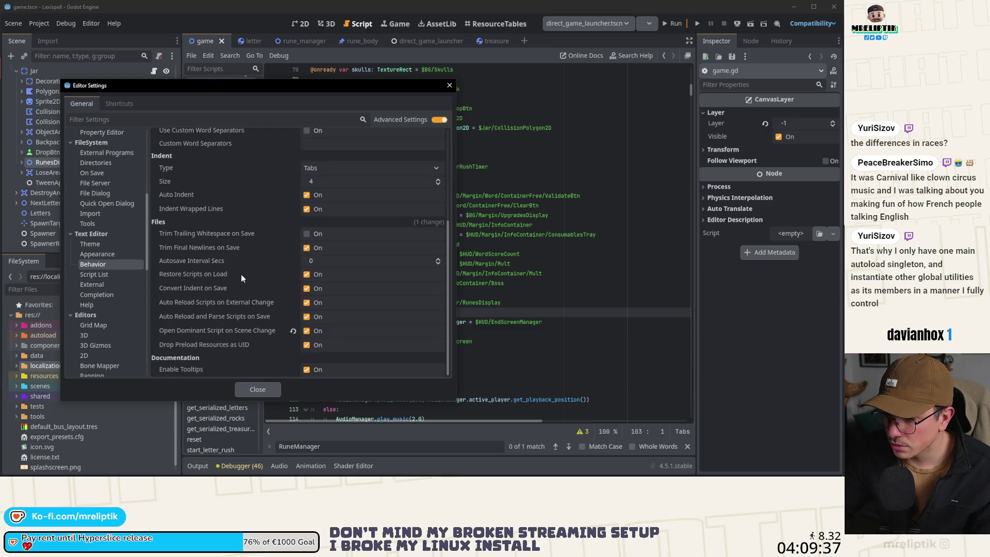
scroll(103, 253, up, 5)
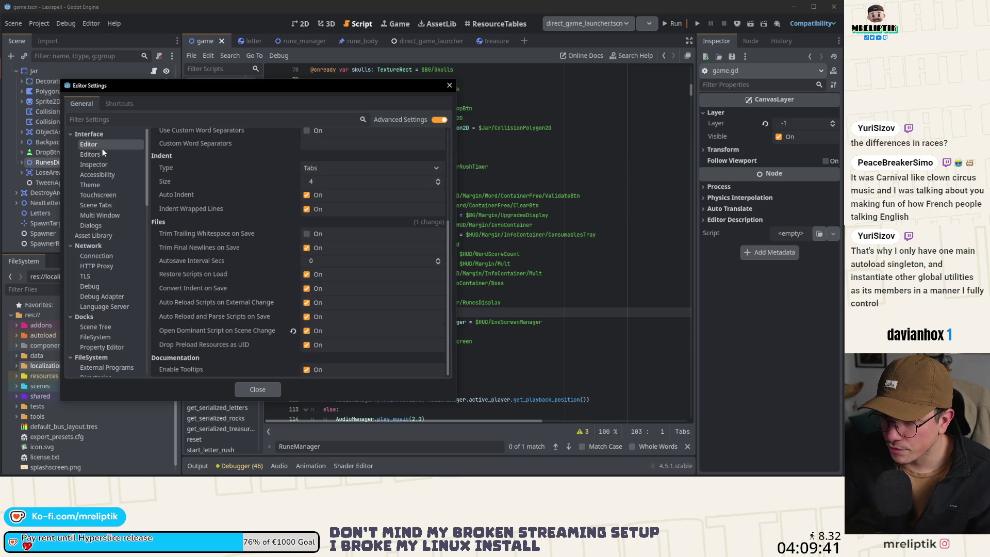
click(100, 154)
scroll(110, 215, down, 5)
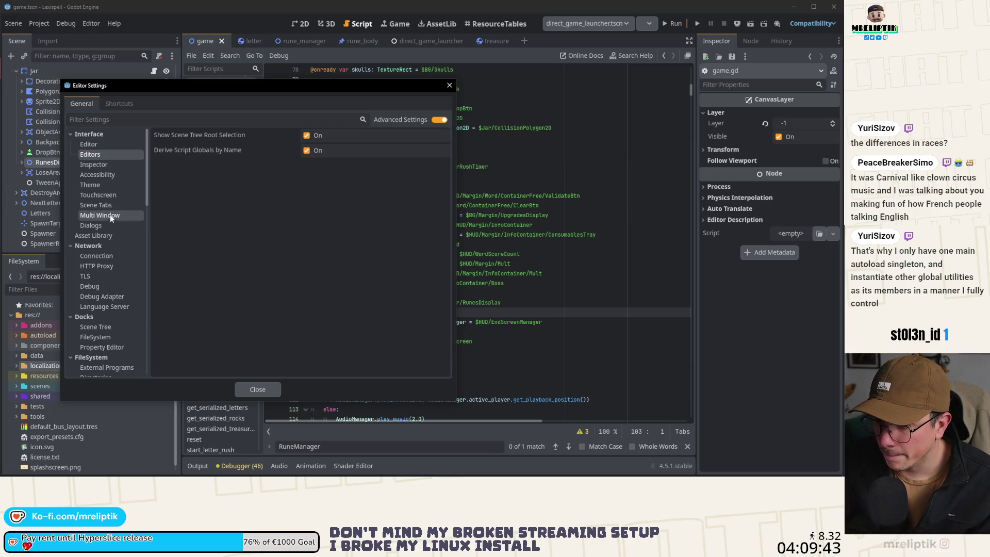
scroll(112, 220, down, 9)
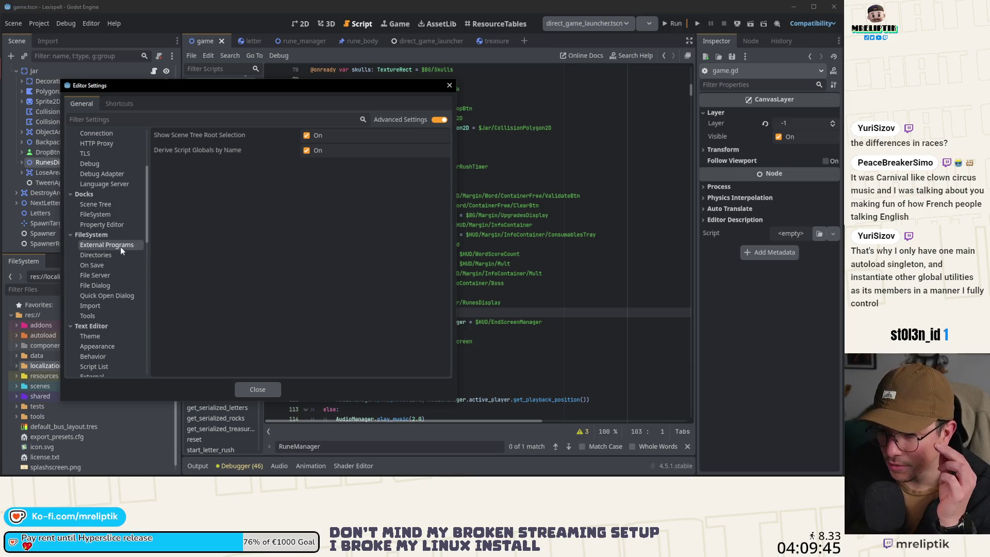
scroll(110, 271, down, 15)
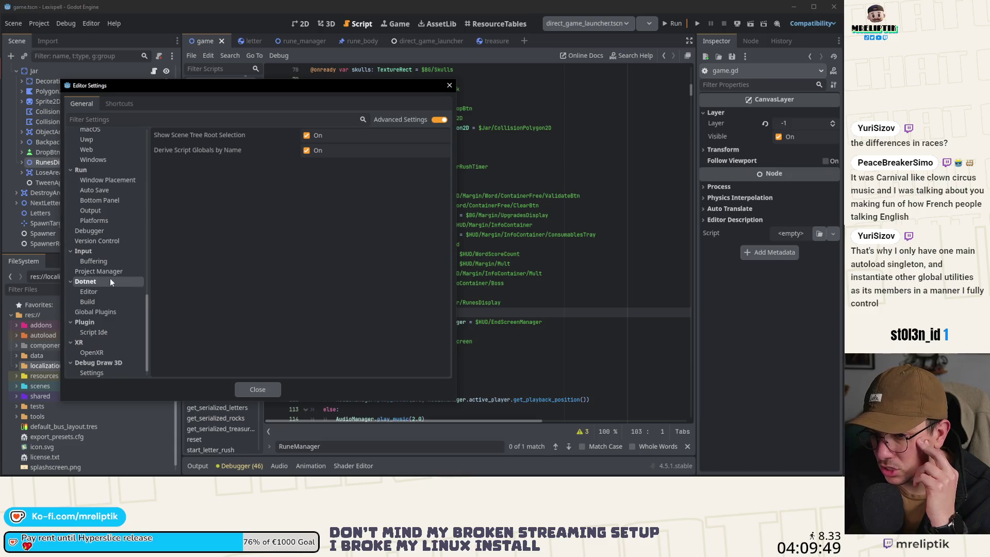
scroll(110, 277, down, 2)
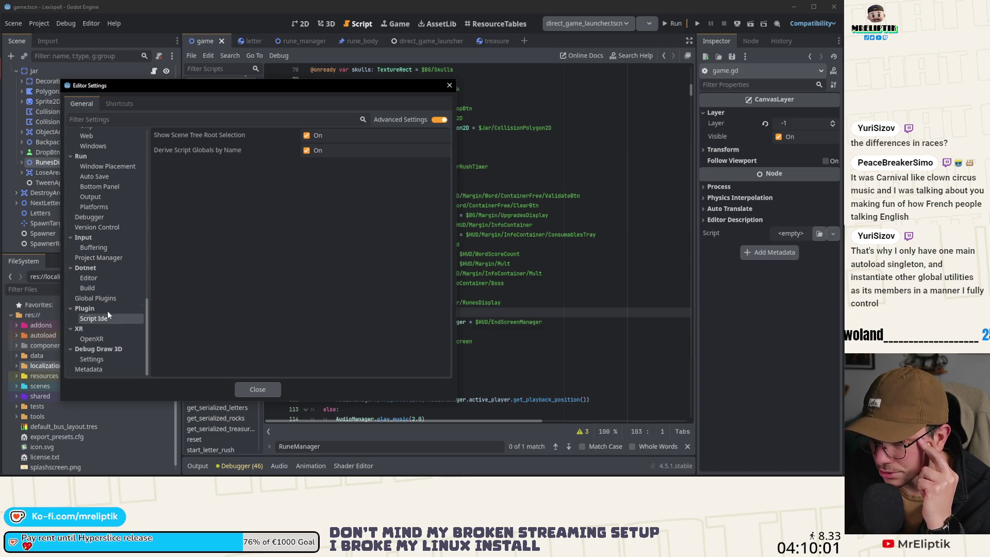
scroll(108, 305, up, 10)
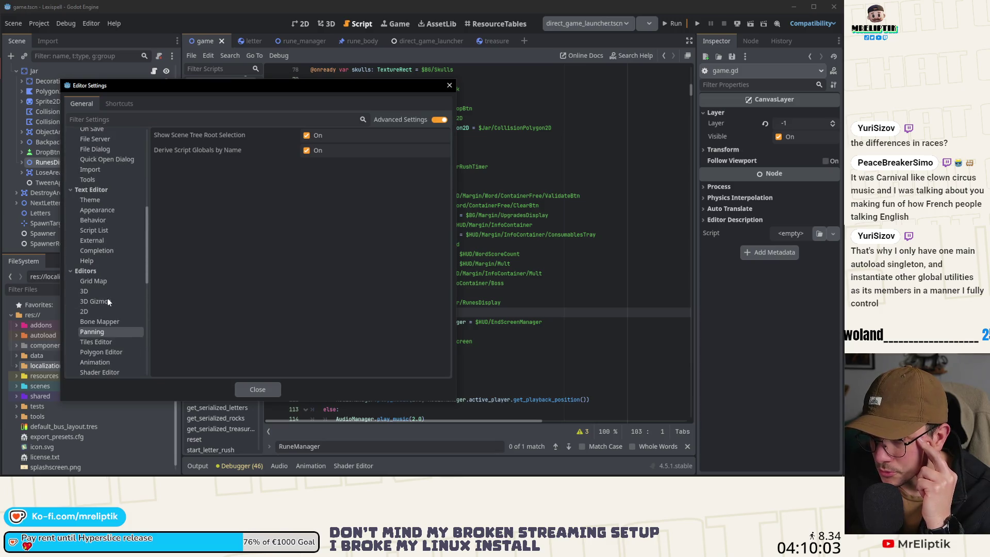
- On the Completion page, screenshot the settings, reset Idle Parse Delay to 1.5, and close
click(104, 251)
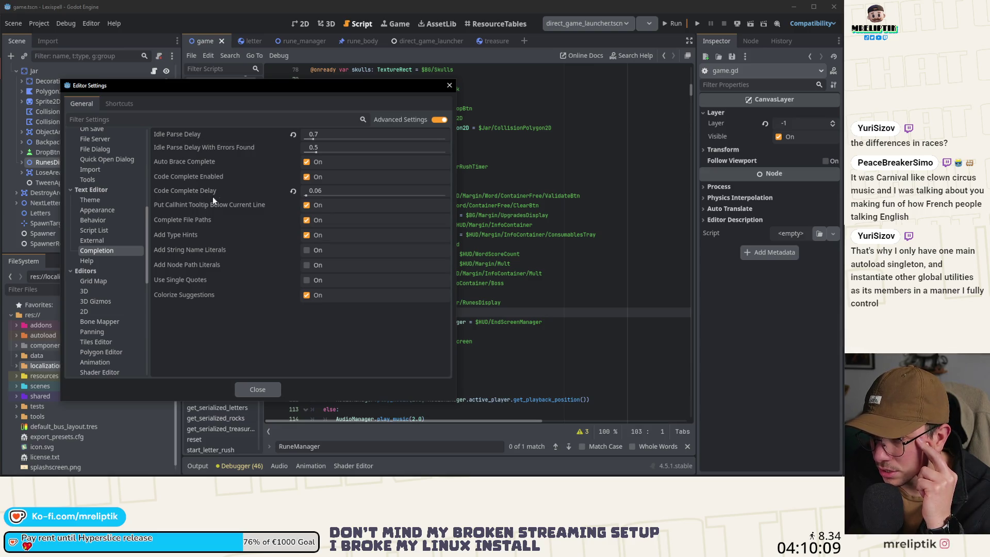
key(Print)
drag(385, 243, 387, 252)
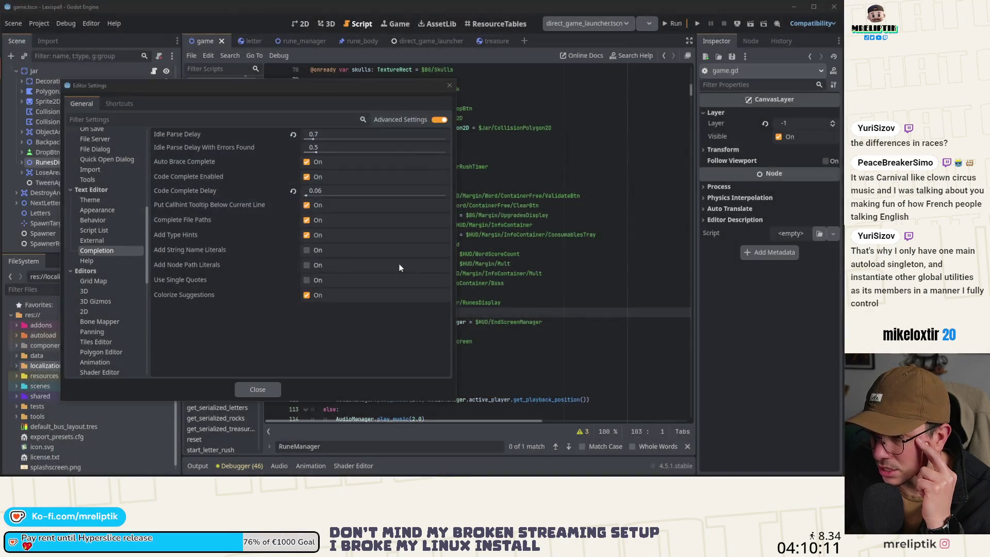
click(292, 135)
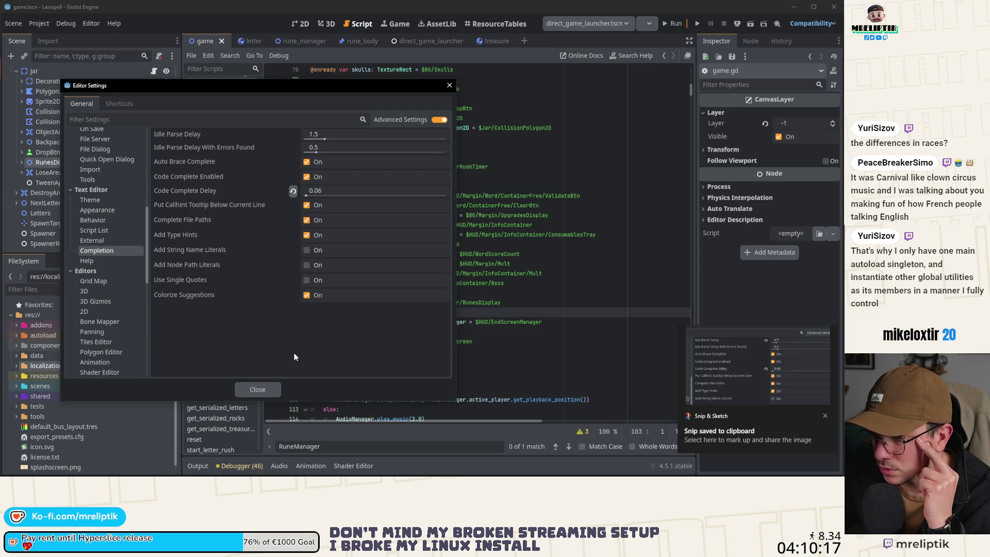
click(257, 390)
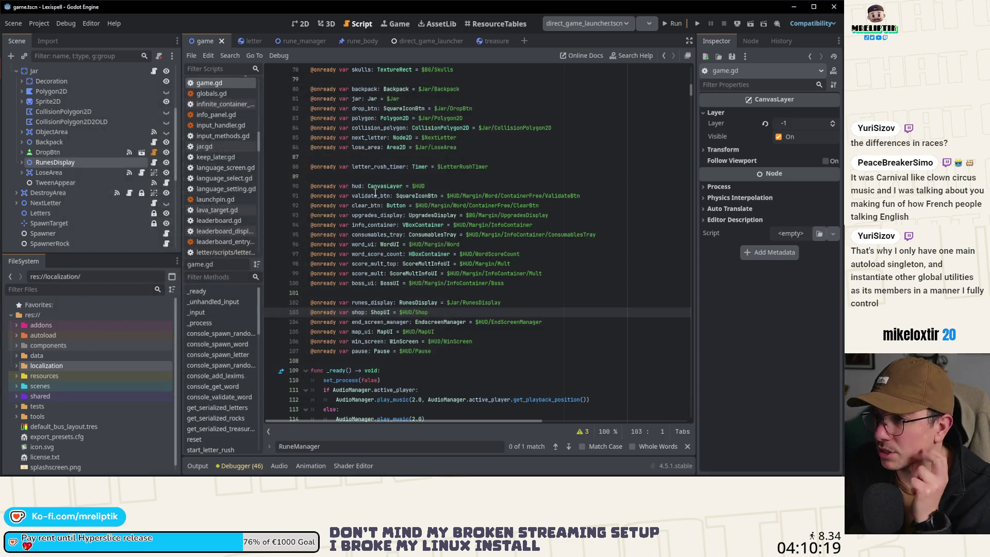
- Save the game scene and run Project > Reload Current Project for Lexispell
key(ctrl+s)
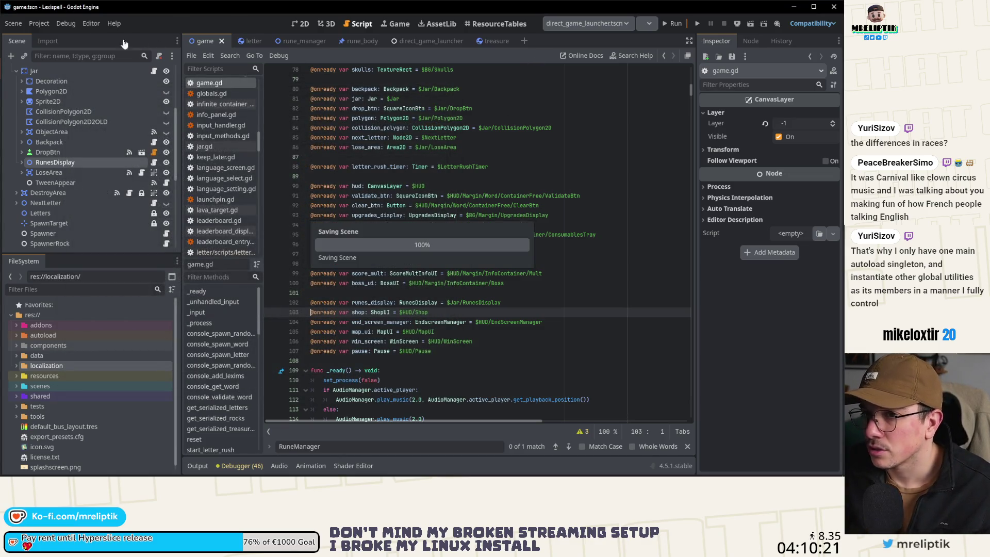
click(42, 24)
click(82, 143)
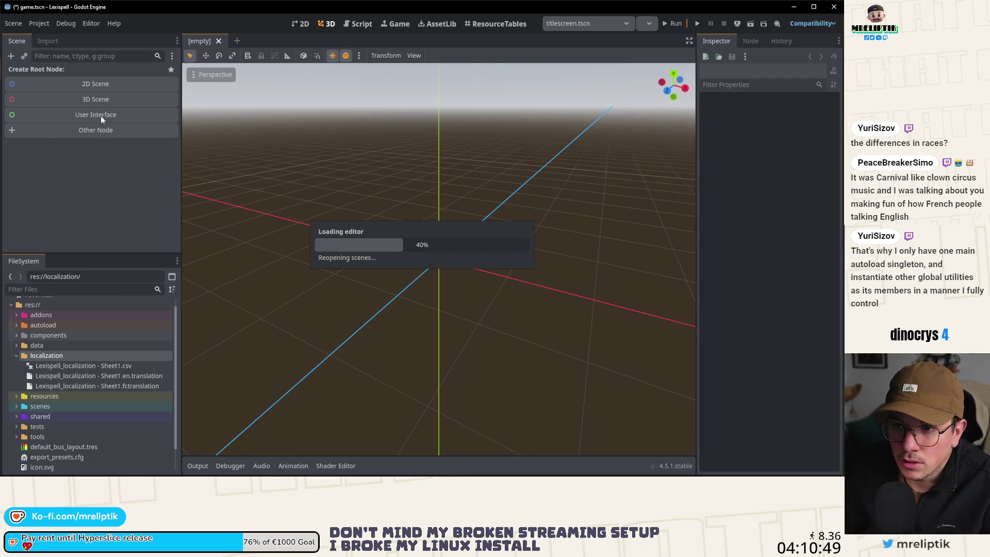
mouse_move(413, 475)
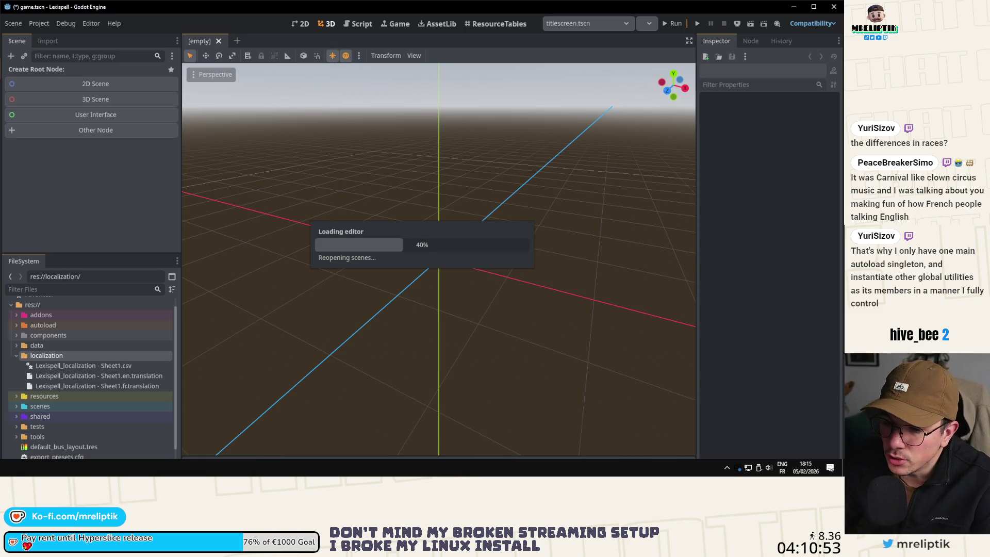
click(836, 470)
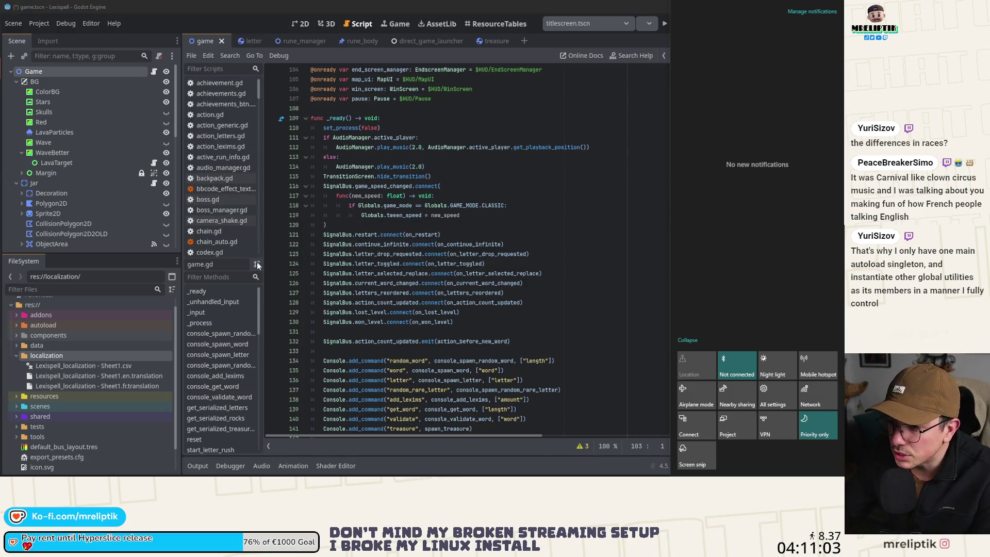
- Add, then remove, a temporary reset() line above UpgradeManager.reset_upgrades(), and save game.gd
click(235, 261)
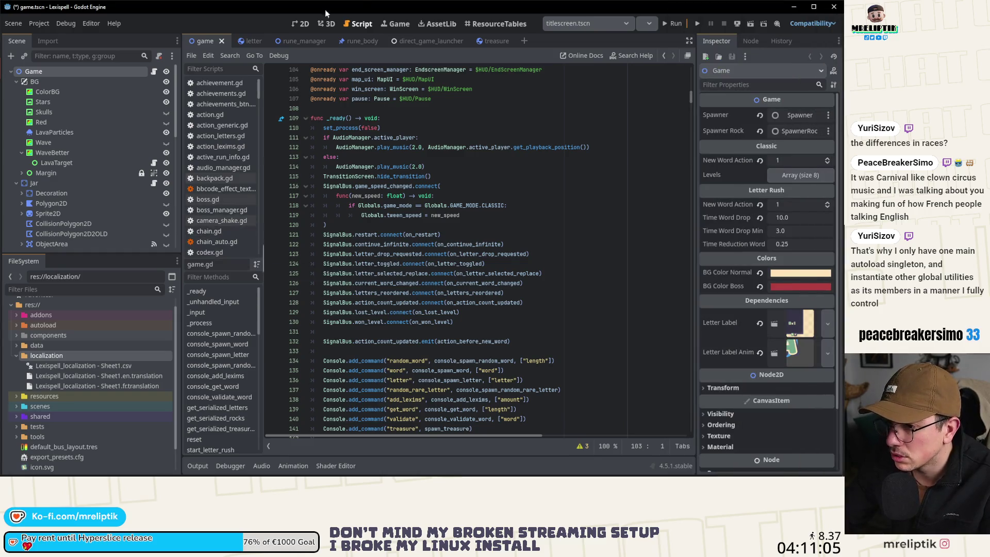
scroll(473, 253, down, 10)
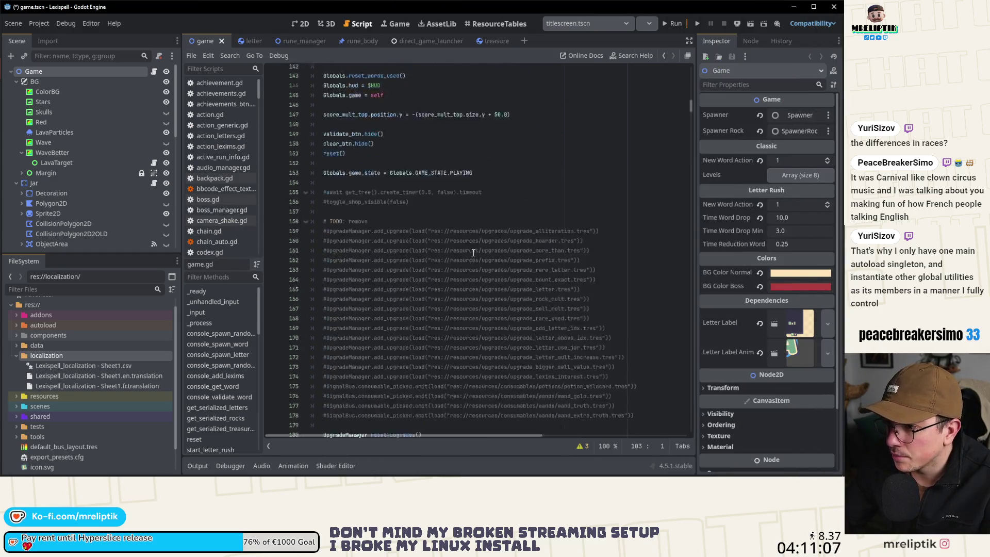
scroll(474, 252, down, 13)
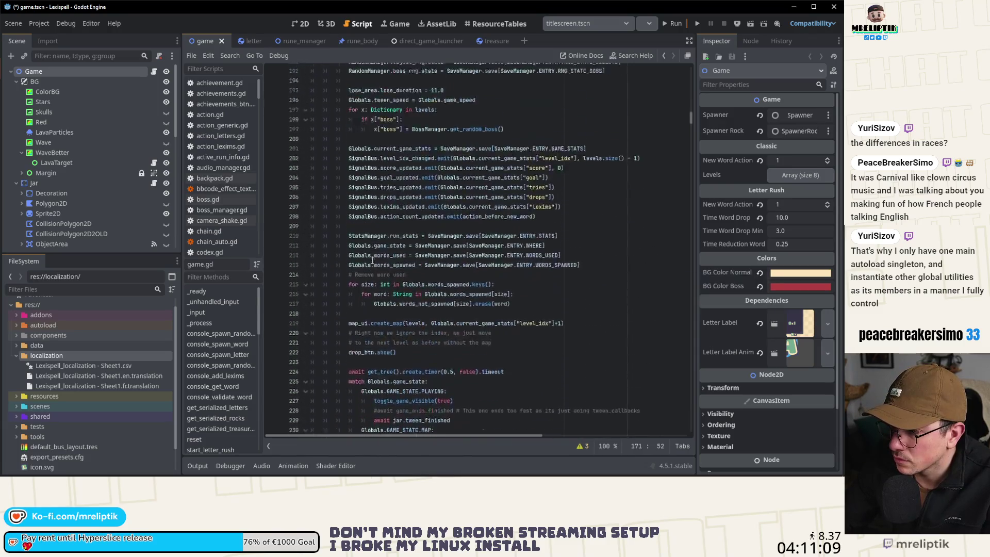
scroll(371, 258, up, 8)
click(366, 245)
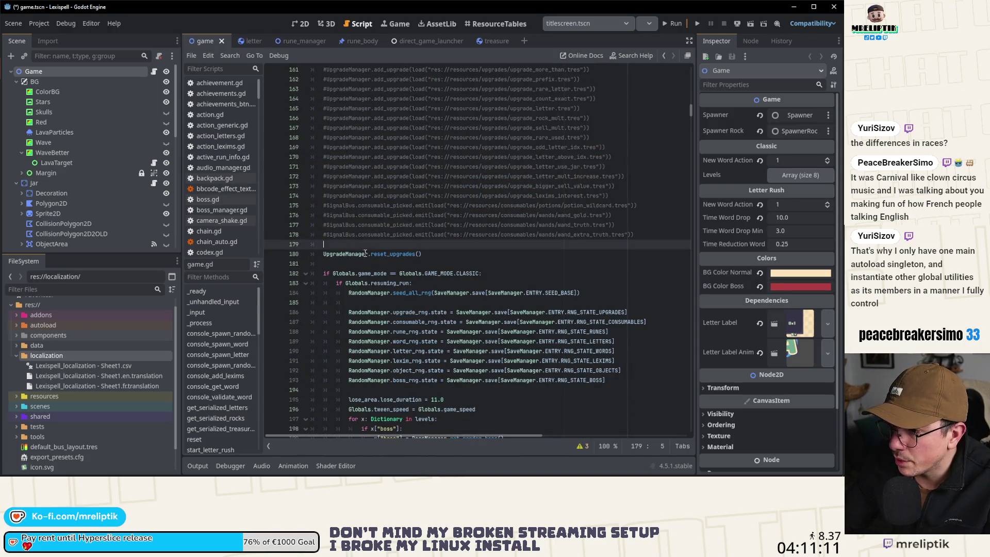
key(Return)
key(Return)
key(Up)
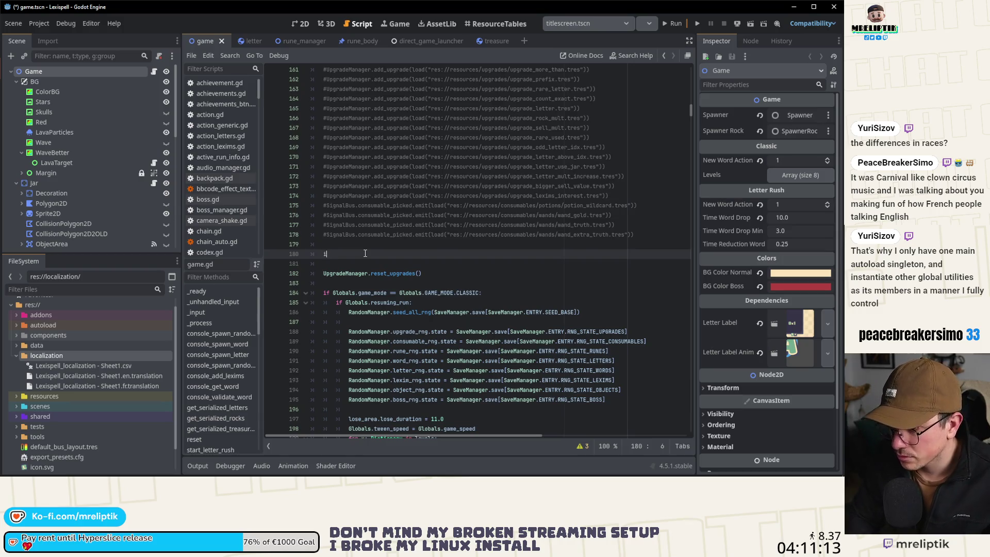
key(BackSpace)
key(BackSpace)
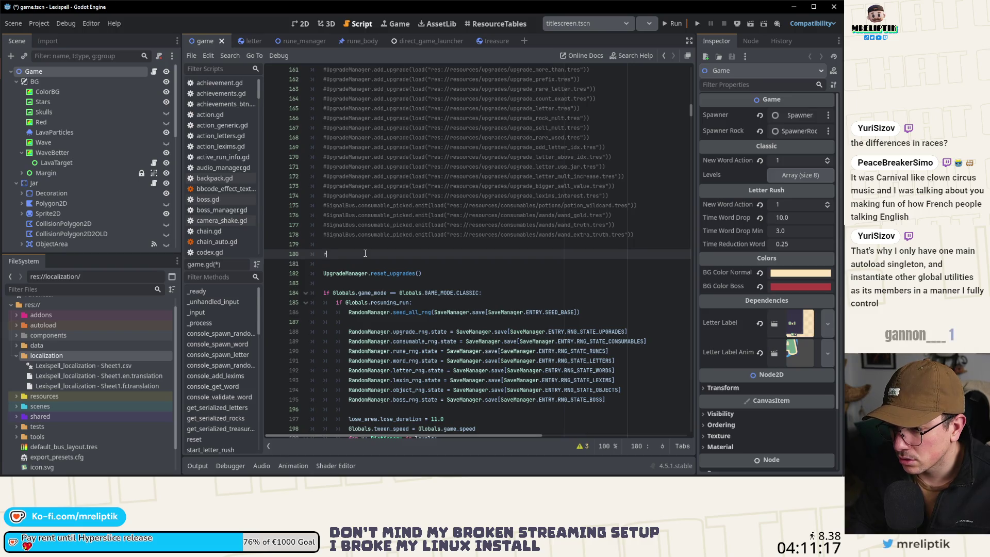
text())
key(Return)
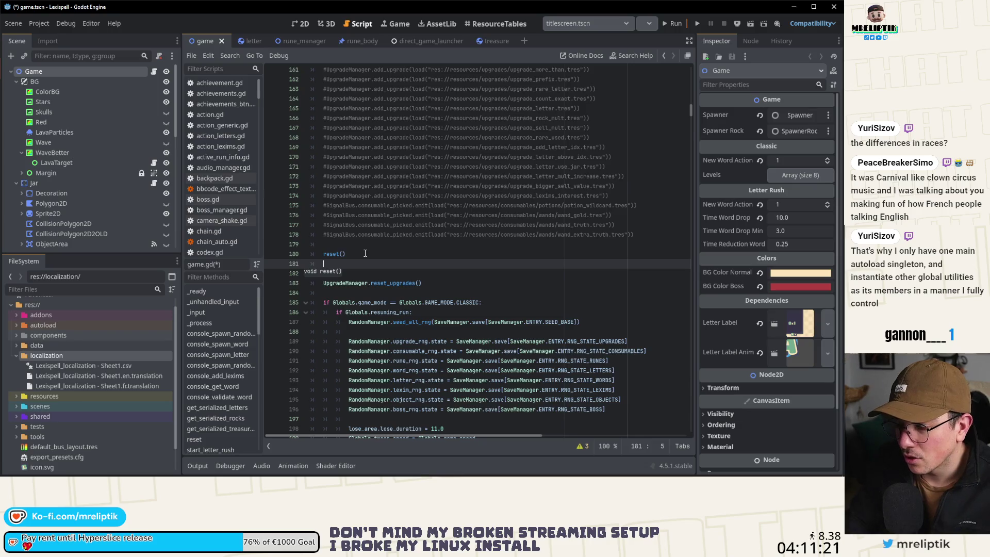
key(BackSpace)
key(BackSpace)
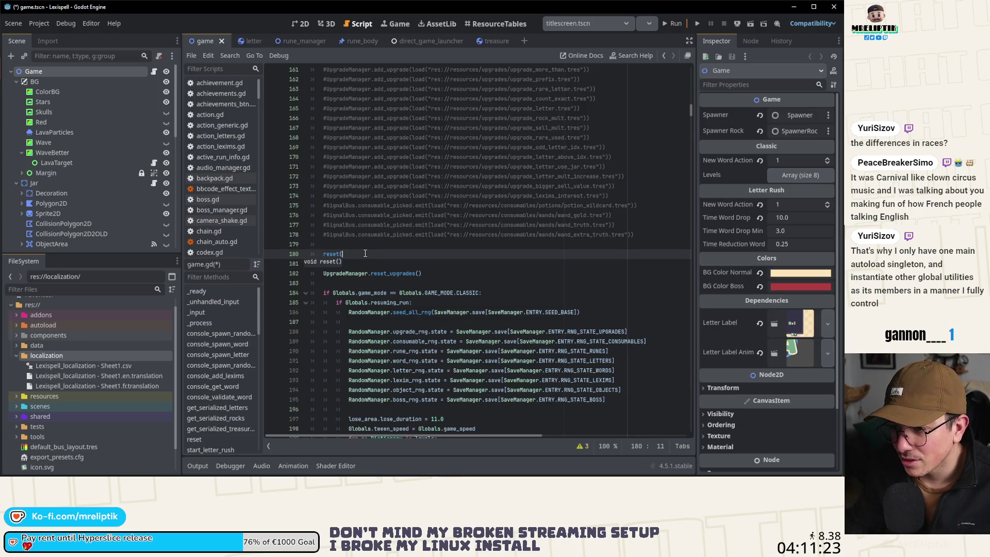
key(BackSpace)
key(BackSpace)
key(BackSpace)
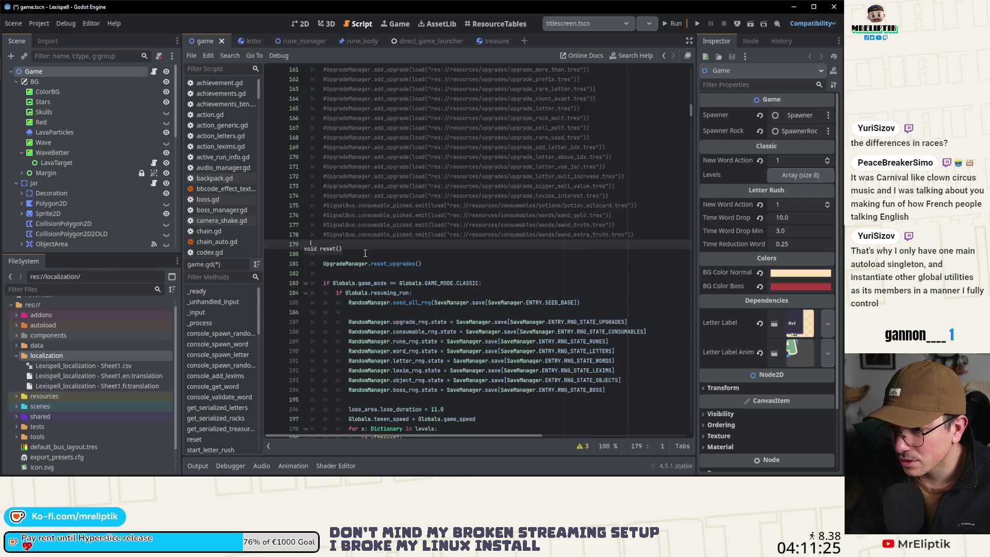
key(BackSpace)
key(ctrl+s)
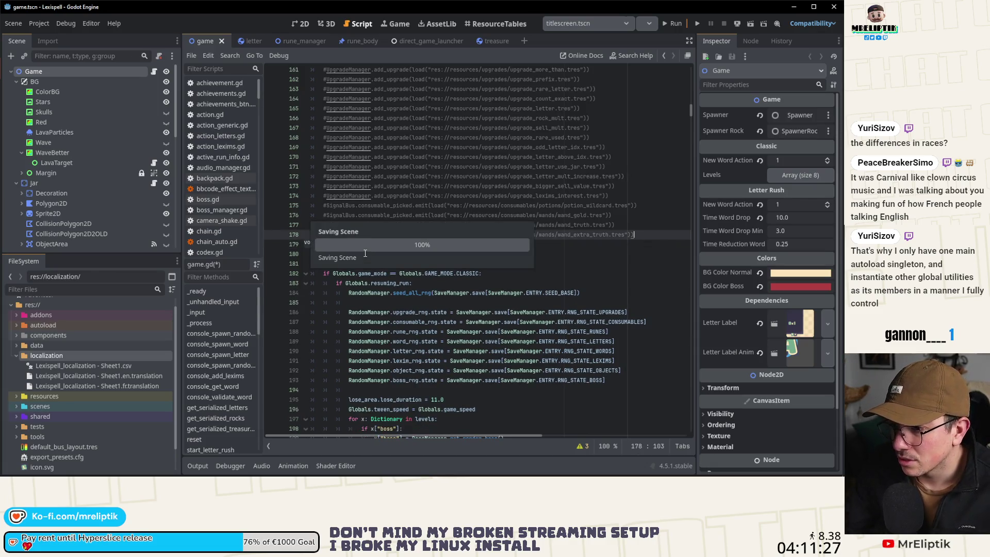
- Scroll through game.gd and open Editor > Editor Settings
scroll(391, 268, down, 12)
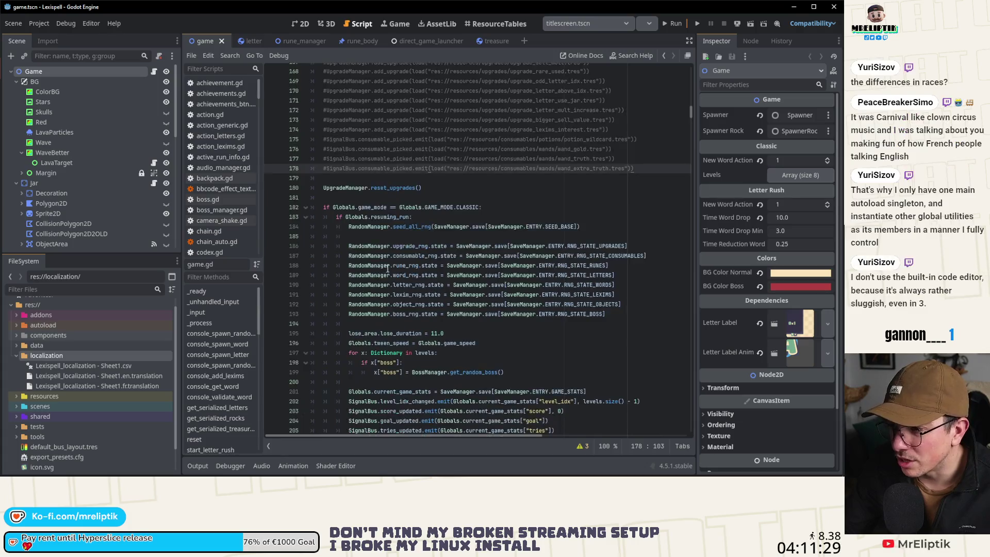
scroll(391, 268, down, 11)
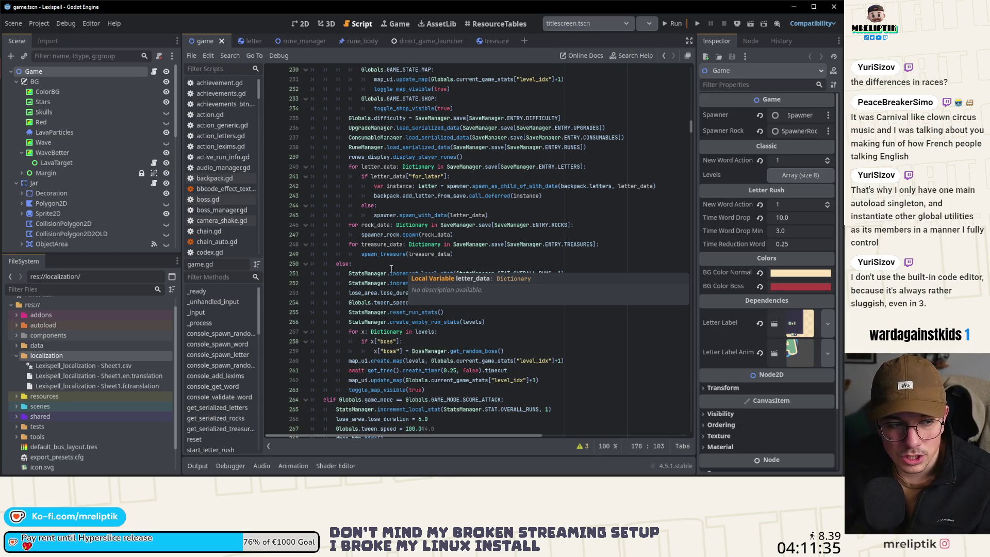
scroll(391, 269, down, 20)
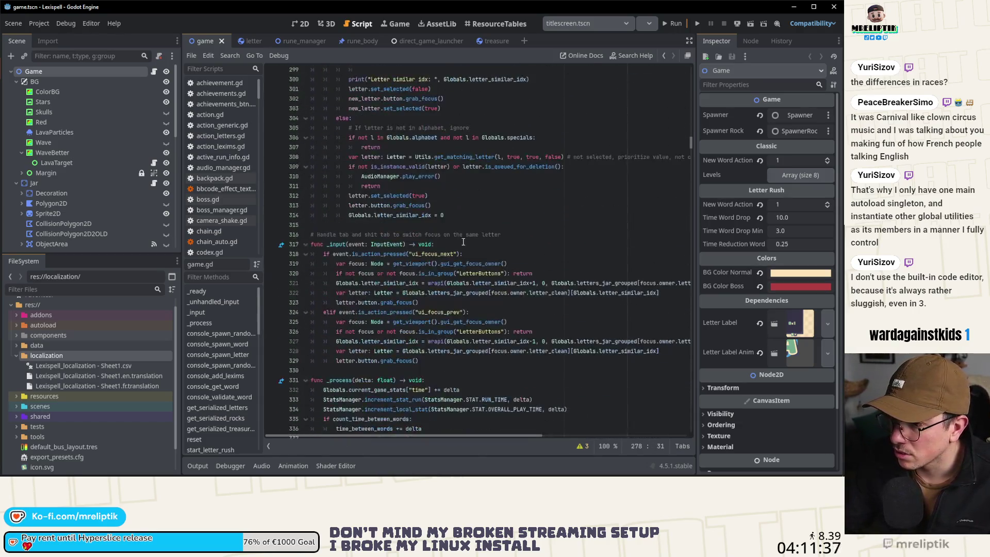
scroll(464, 242, up, 13)
click(91, 23)
click(102, 40)
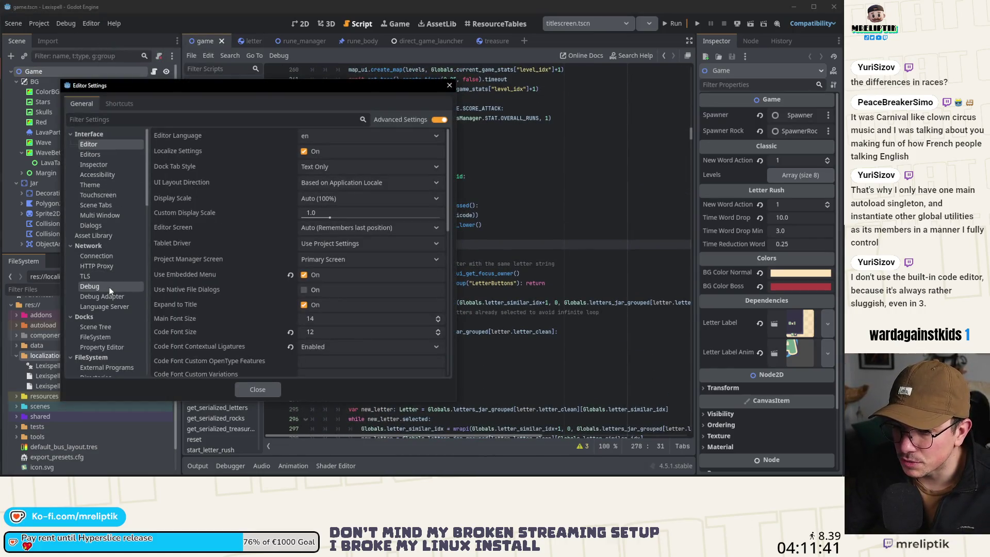
- Browse the Editor Settings categories, including the External Programs page
scroll(110, 206, down, 3)
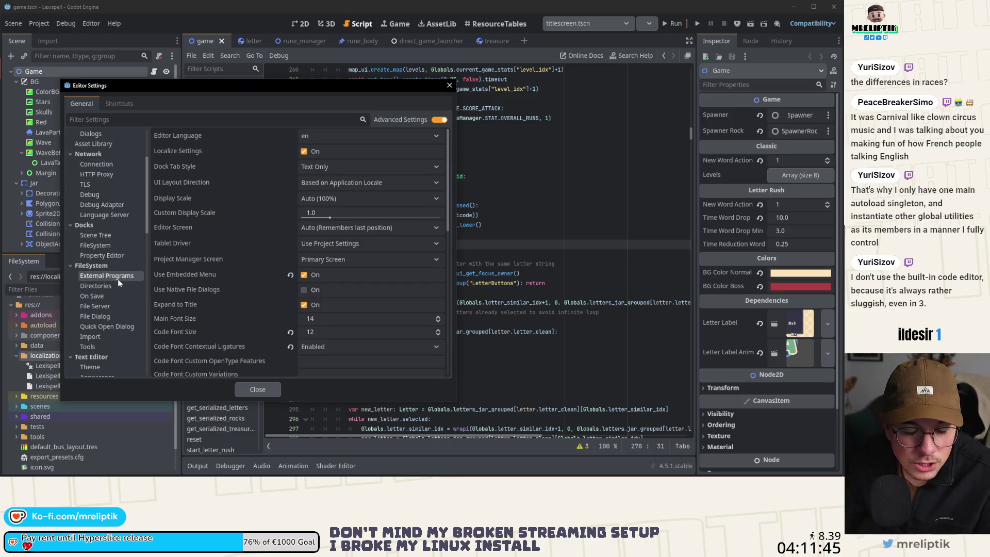
scroll(96, 284, down, 1)
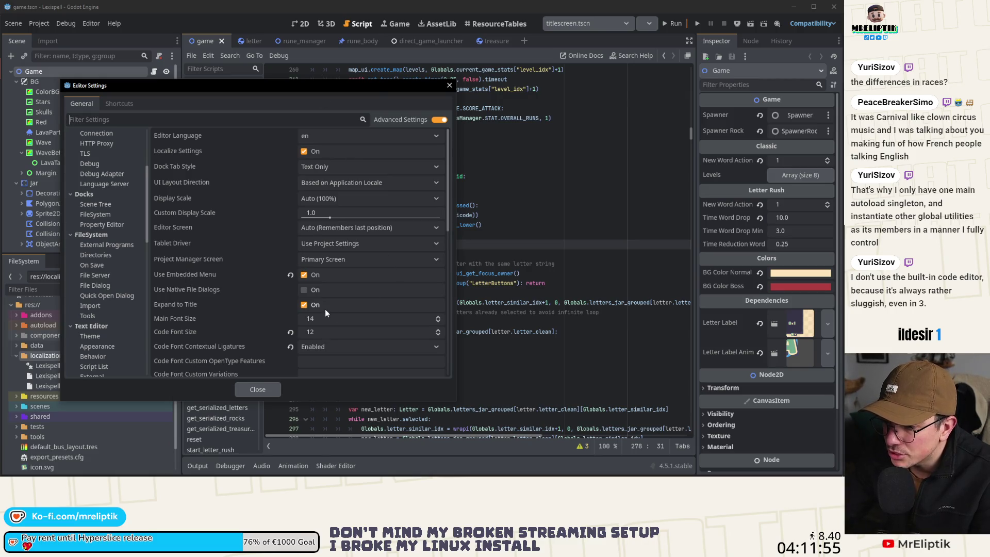
click(102, 245)
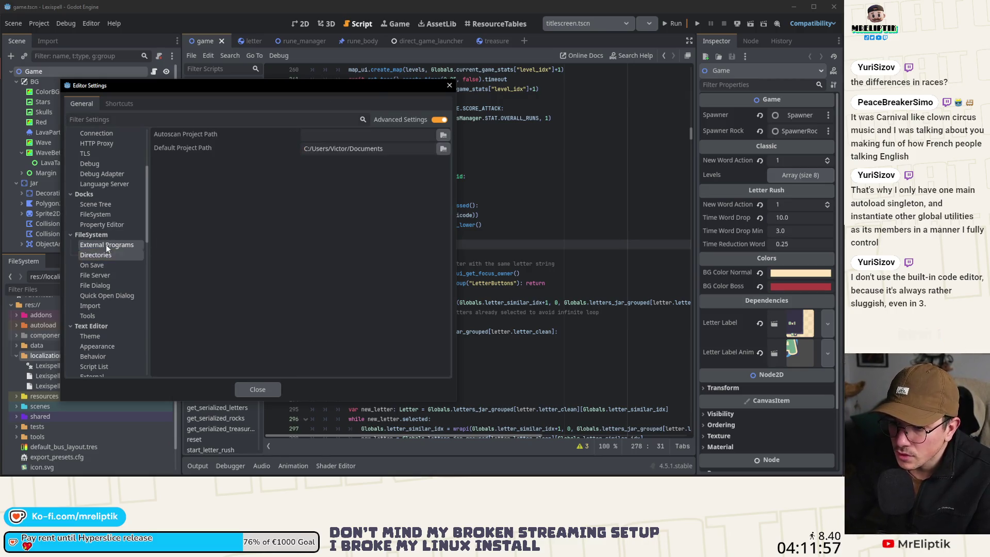
scroll(94, 214, up, 4)
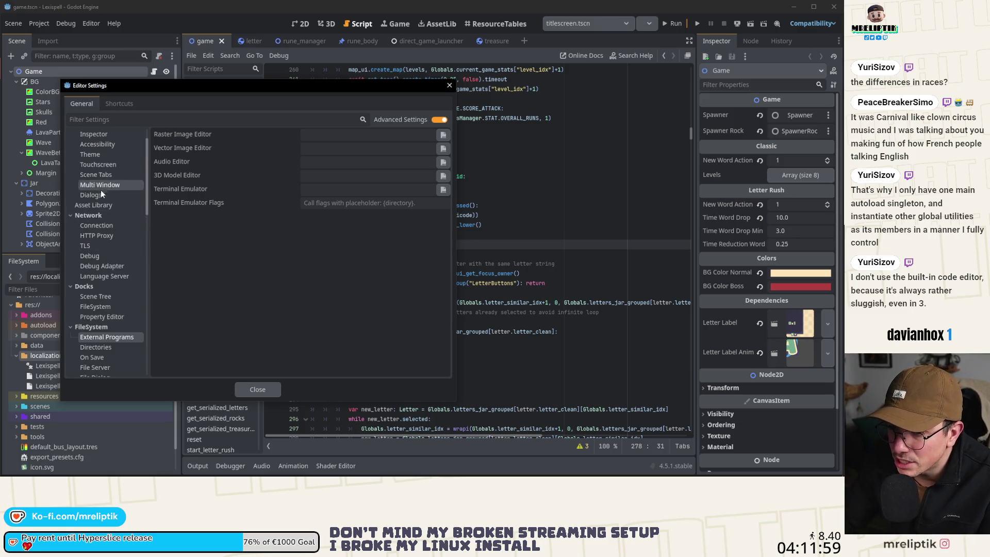
scroll(106, 144, up, 2)
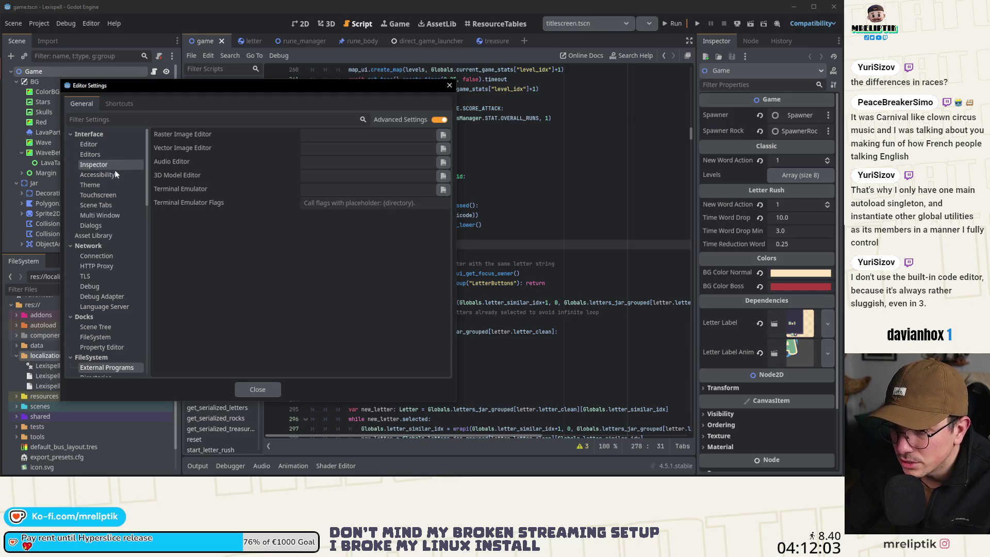
scroll(114, 196, down, 8)
scroll(119, 237, down, 10)
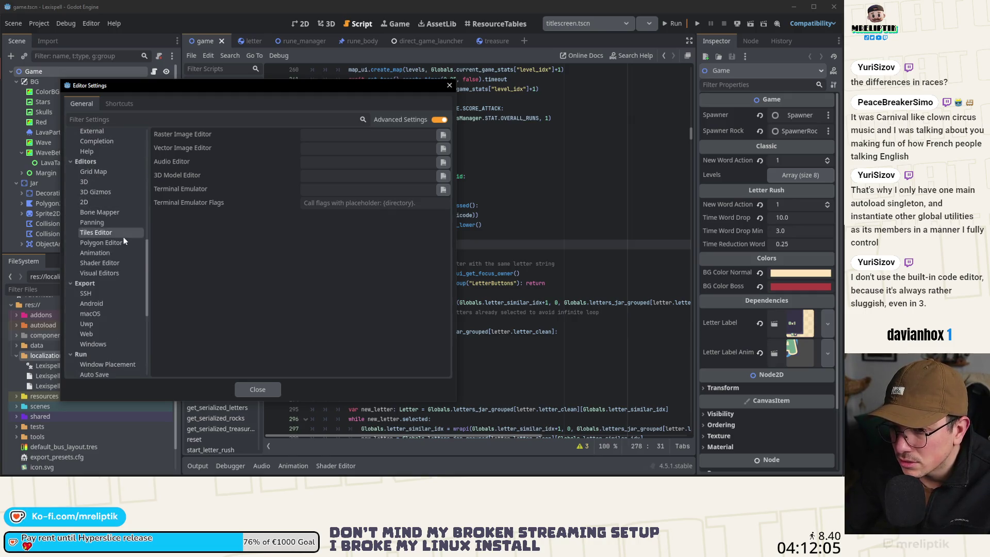
scroll(102, 323, down, 2)
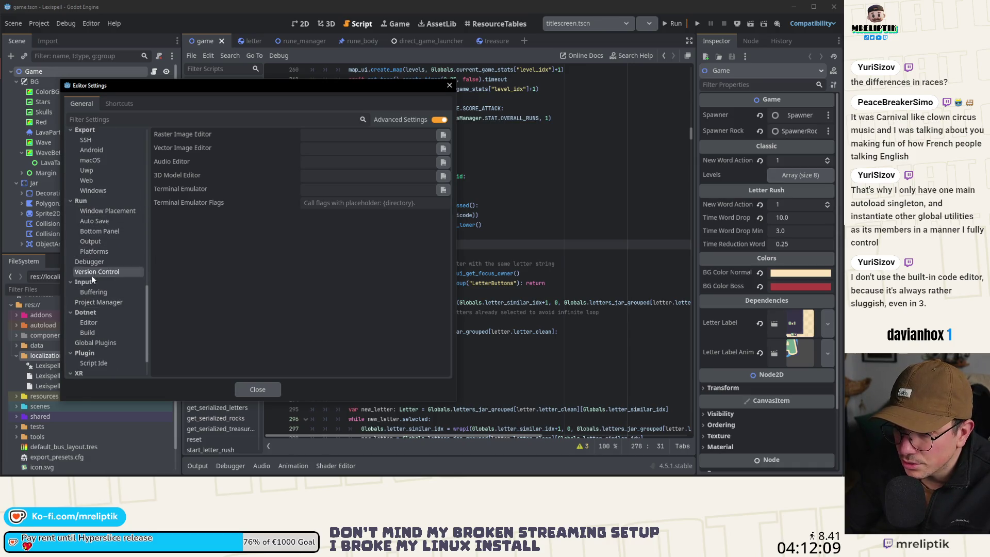
scroll(77, 209, up, 4)
scroll(121, 160, up, 2)
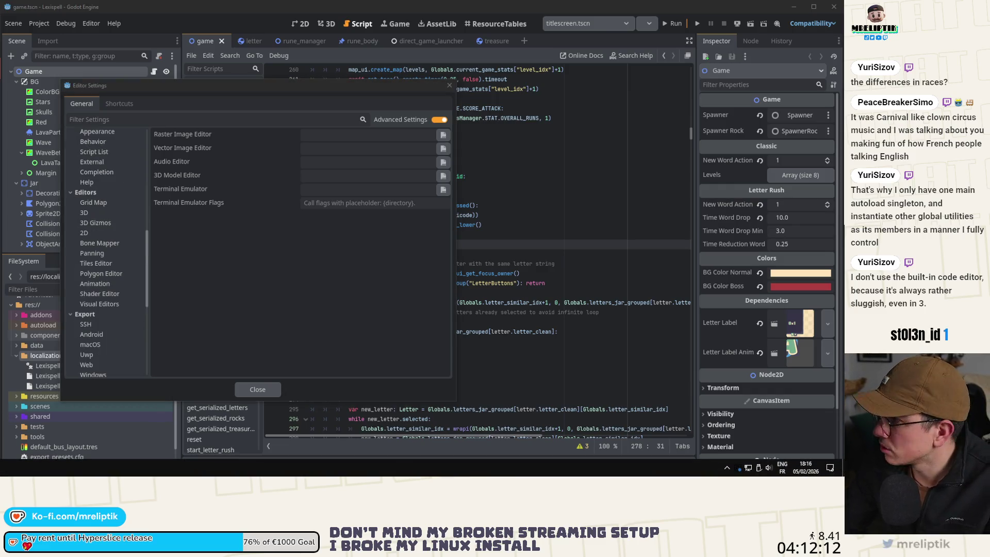
- View the Network TLS page, where Enable TLS V 1.3 is on, then scroll to Text Editor
click(821, 464)
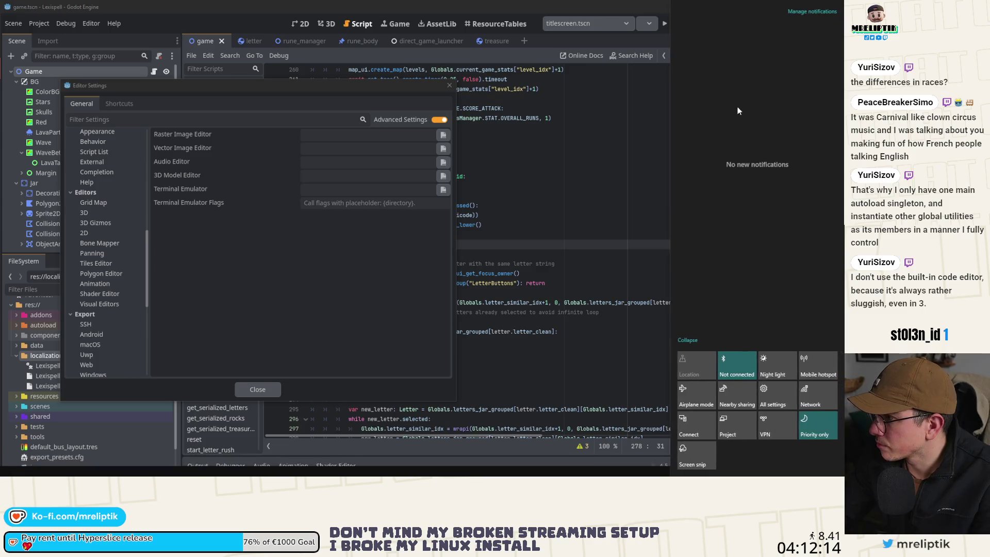
click(659, 474)
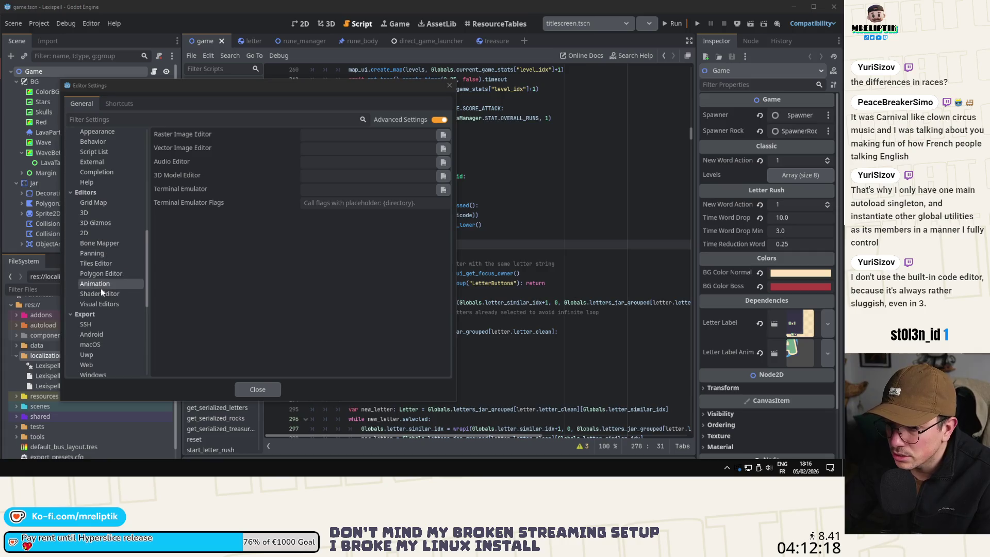
scroll(101, 289, down, 5)
scroll(107, 276, up, 5)
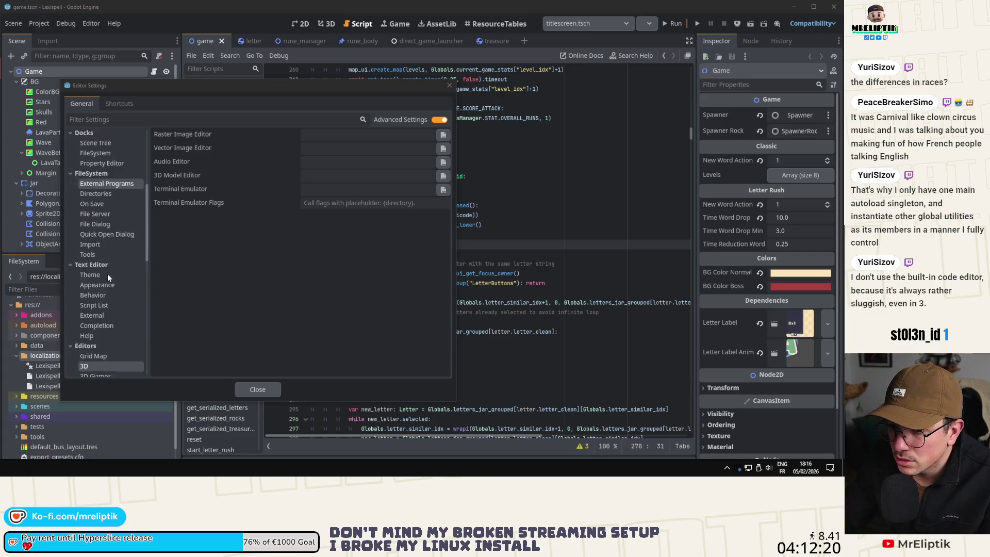
click(107, 277)
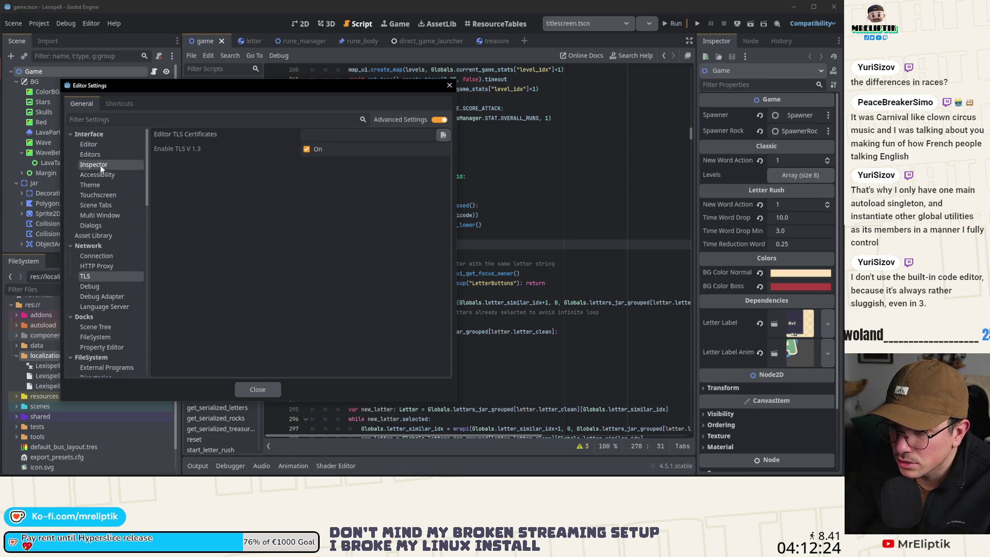
scroll(104, 258, down, 3)
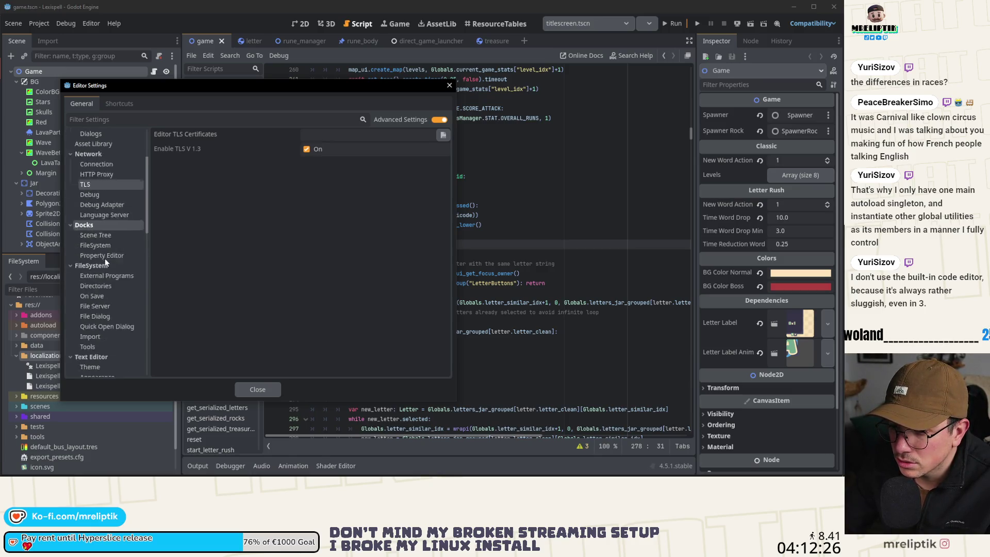
scroll(104, 258, down, 5)
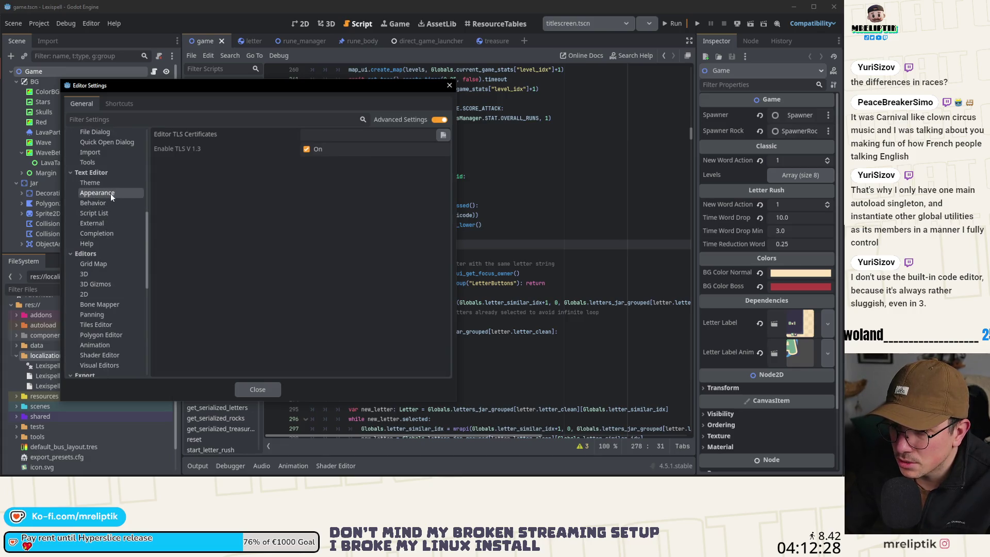
click(111, 193)
- In Text Editor > Completion, enter Idle Parse Delay 0.7 and Code Complete Delay 0.05, then close settings
click(108, 234)
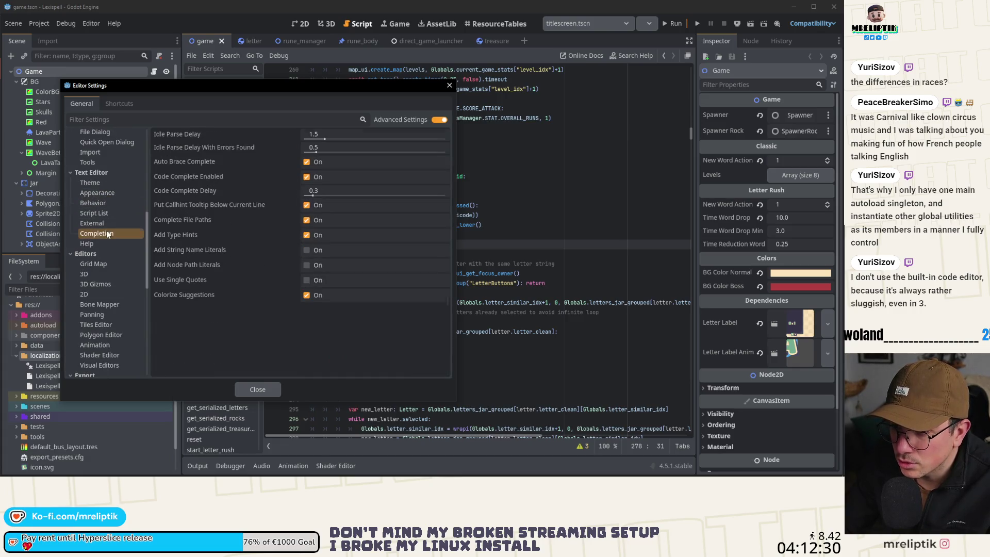
click(324, 134)
text(0.)
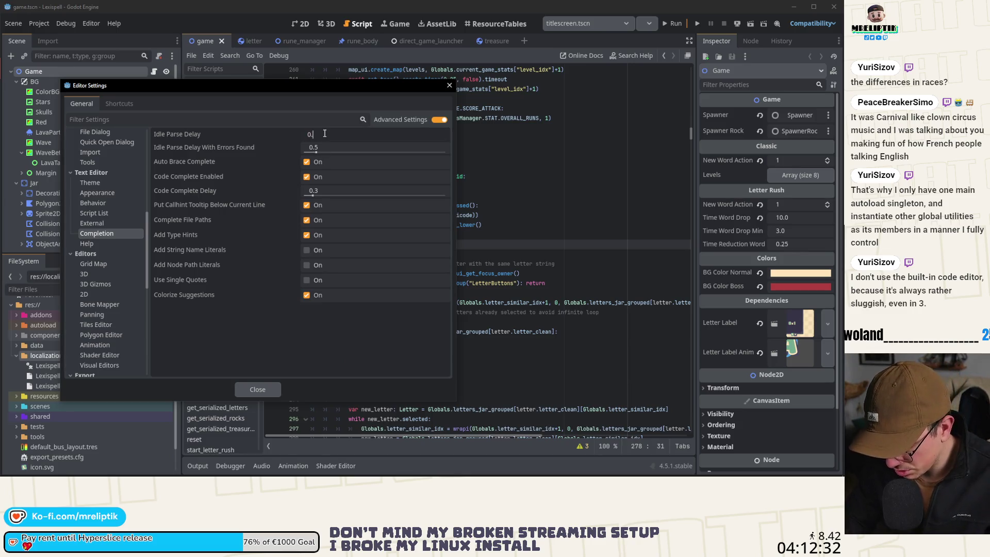
text(7)
key(Tab)
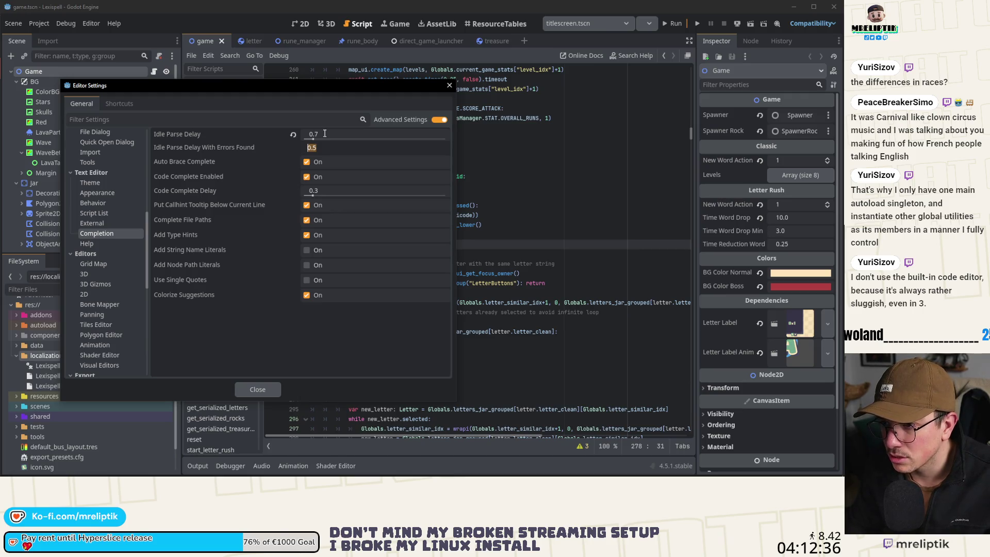
key(Tab)
key(Tab)
key(Tab)
text(0.)
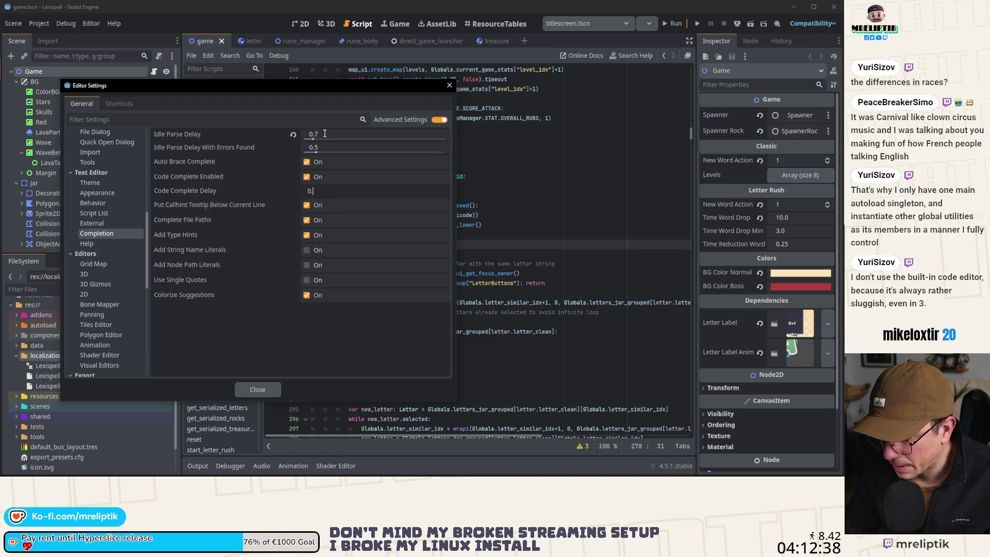
text(05)
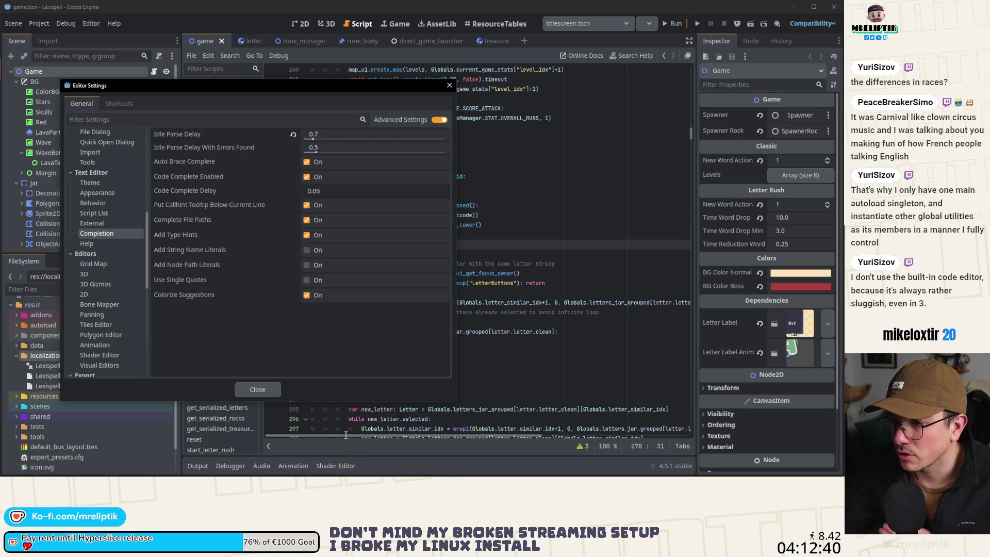
key(Return)
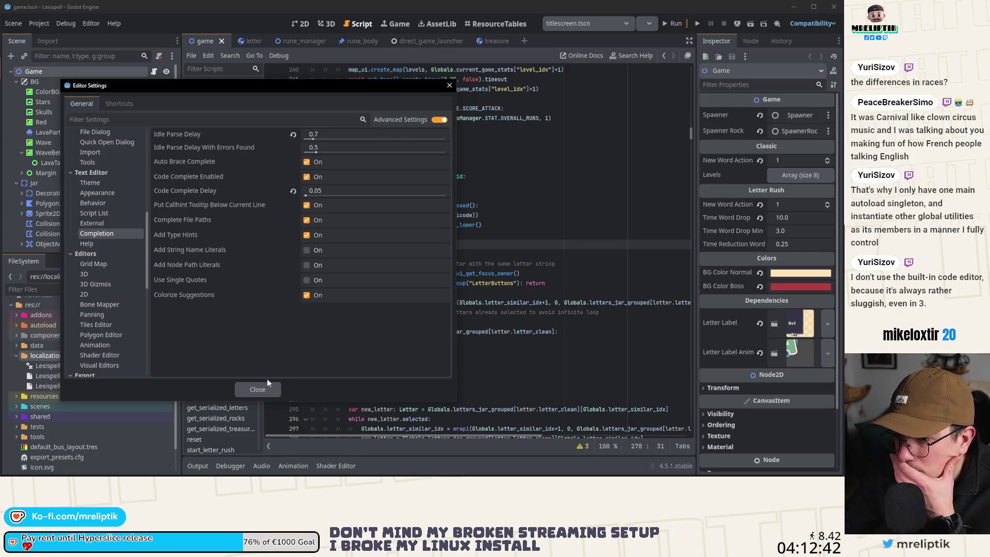
click(256, 390)
key(Down)
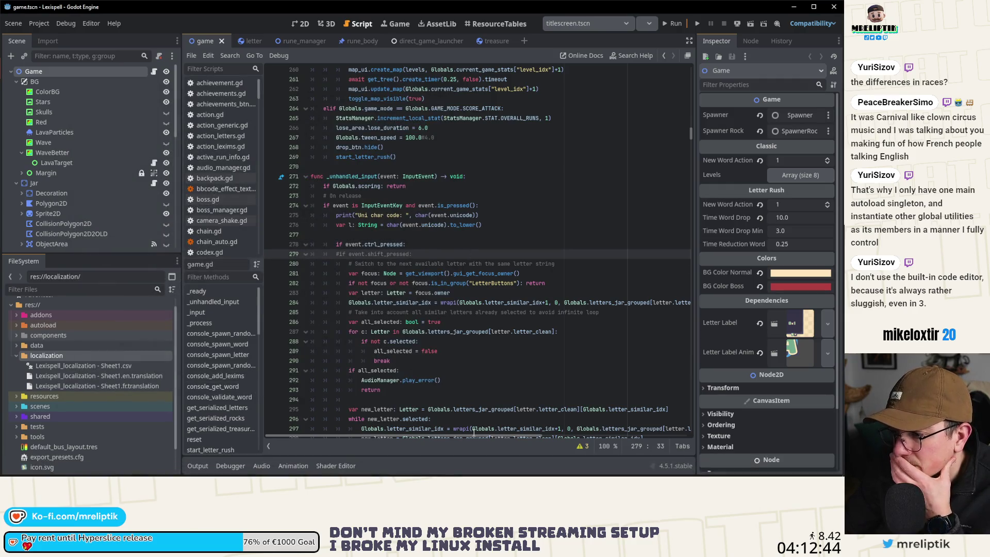
- Jump to get_serialized_letters and _ready, then scroll to the display_player_runes() call on line 239
scroll(432, 272, up, 3)
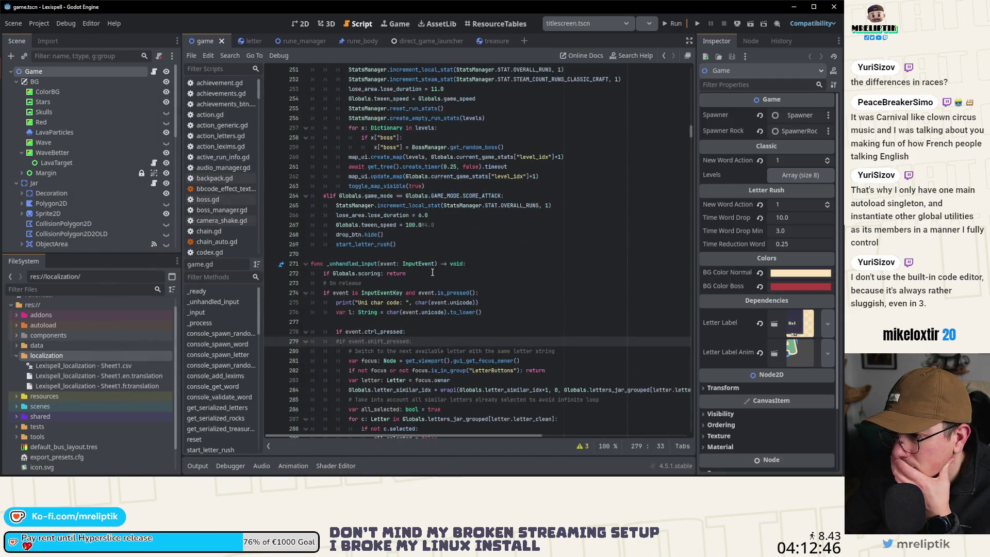
click(415, 323)
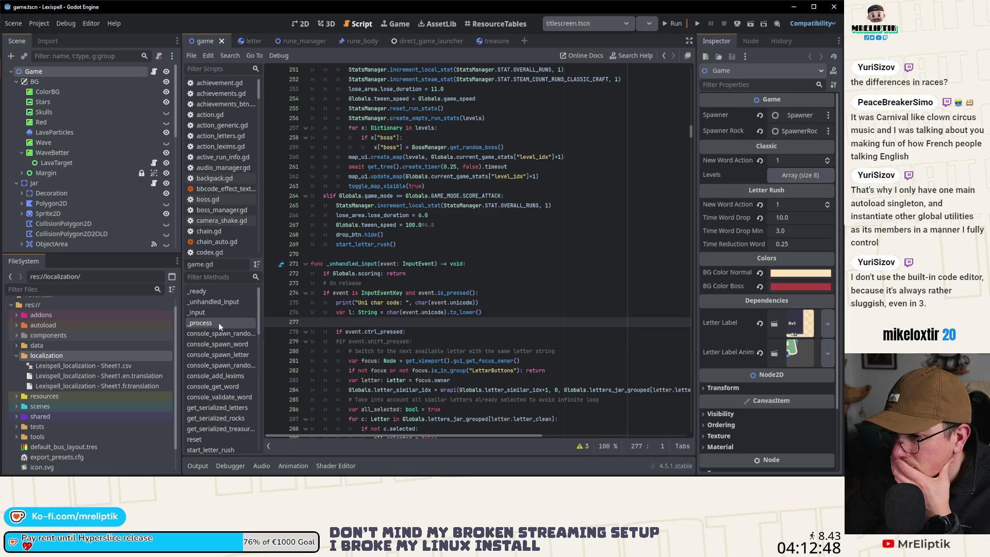
click(219, 409)
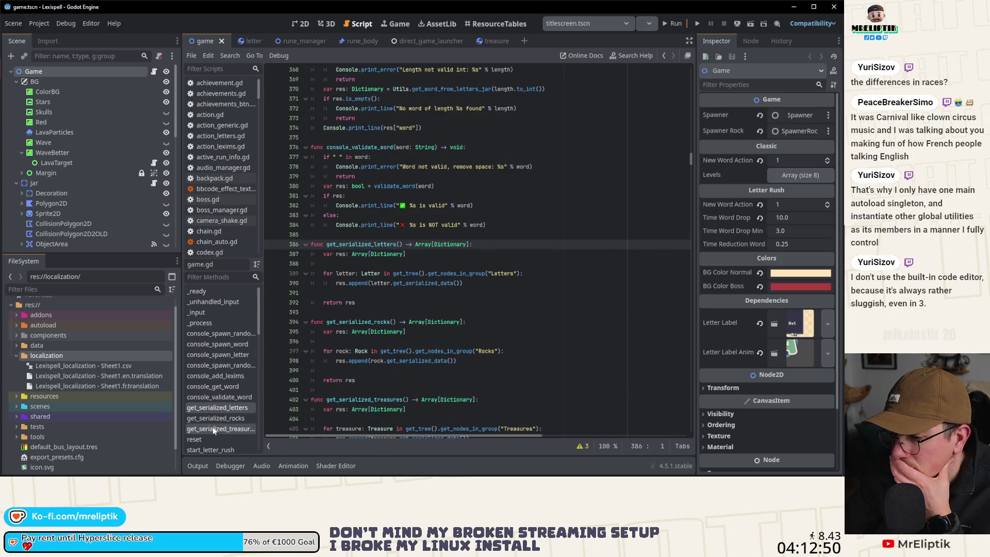
click(211, 293)
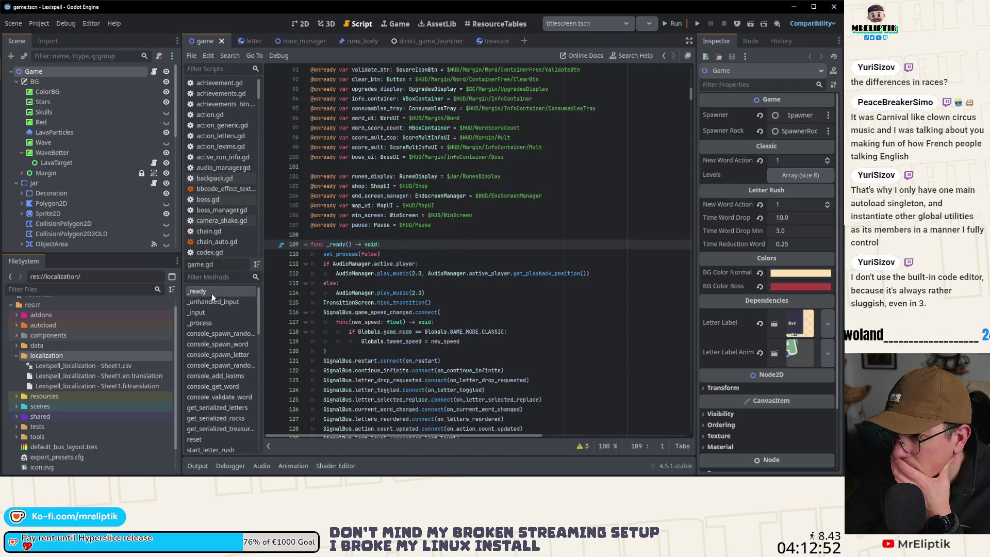
scroll(375, 333, down, 15)
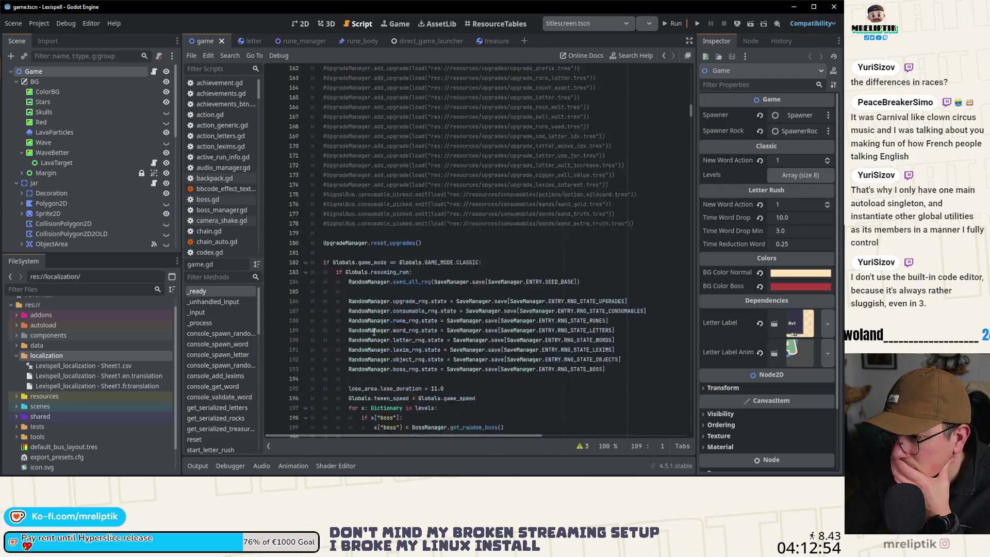
scroll(374, 332, down, 13)
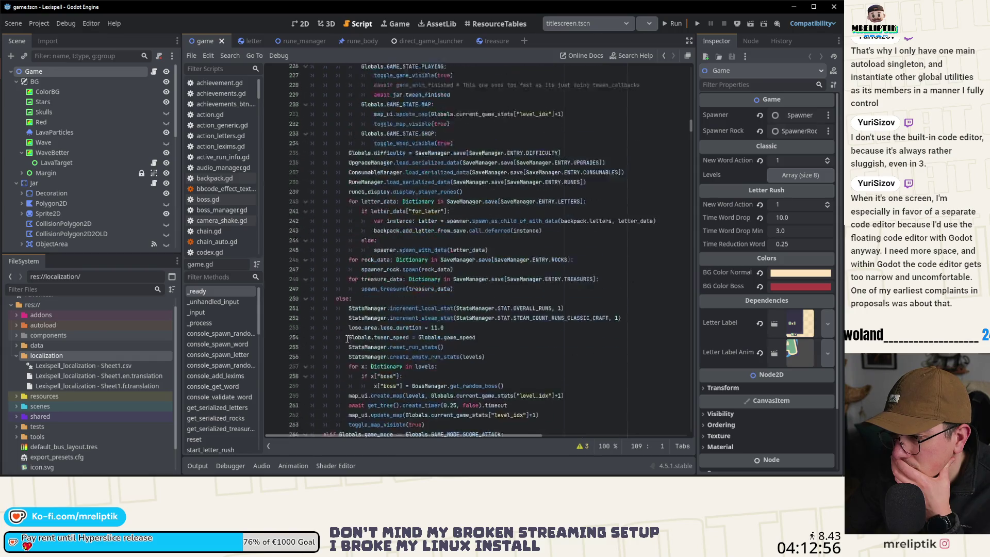
scroll(347, 339, down, 3)
scroll(356, 341, up, 6)
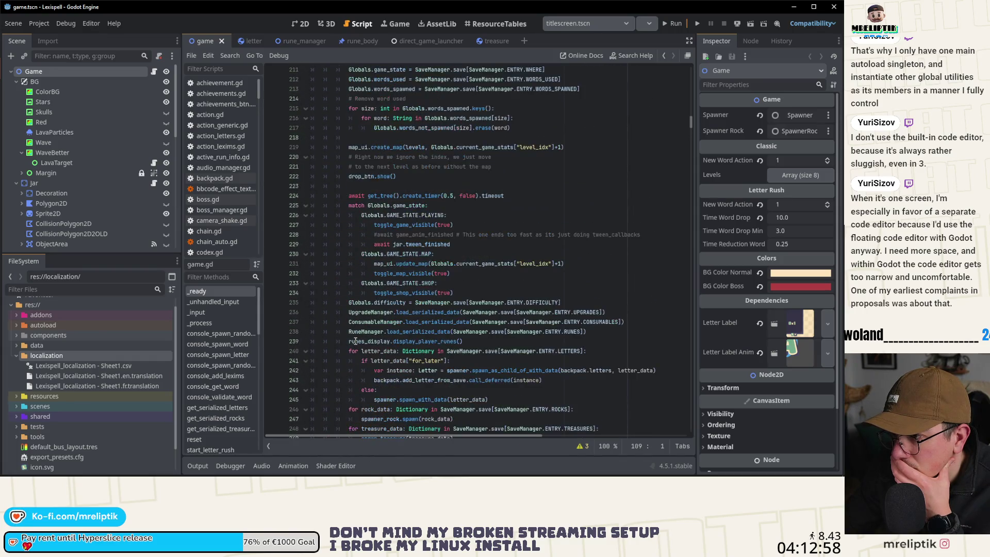
scroll(356, 341, up, 2)
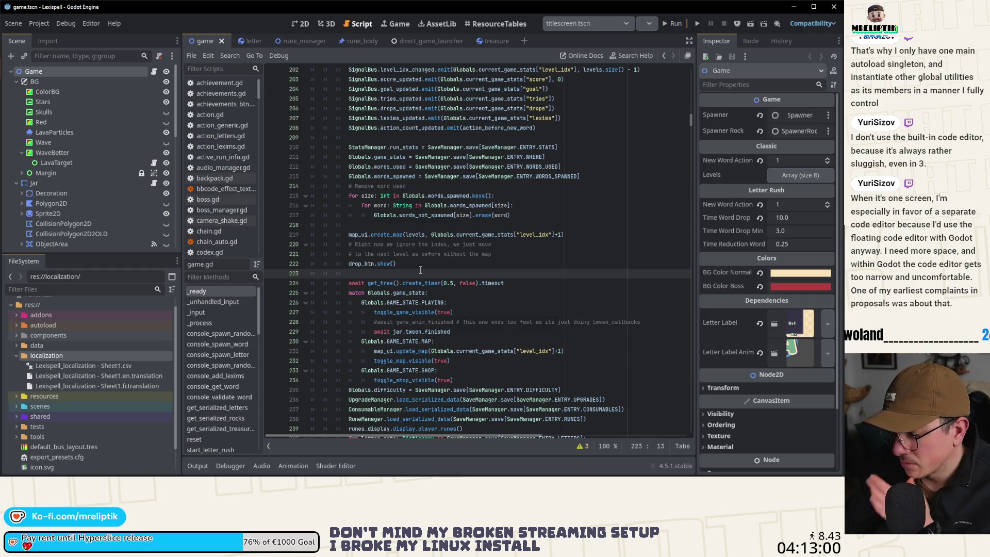
key(Return)
text(slow(')
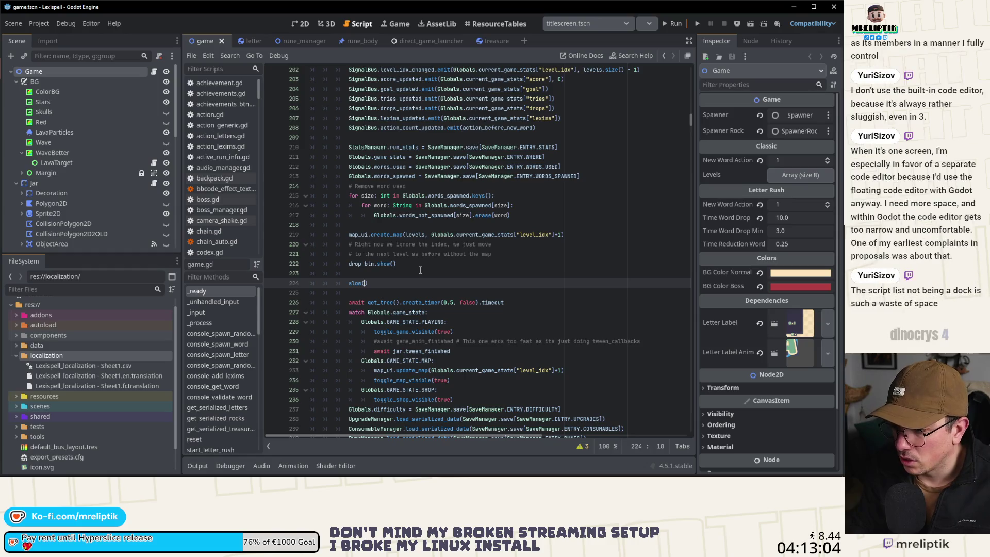
key(BackSpace)
key(BackSpace)
key(BackSpace)
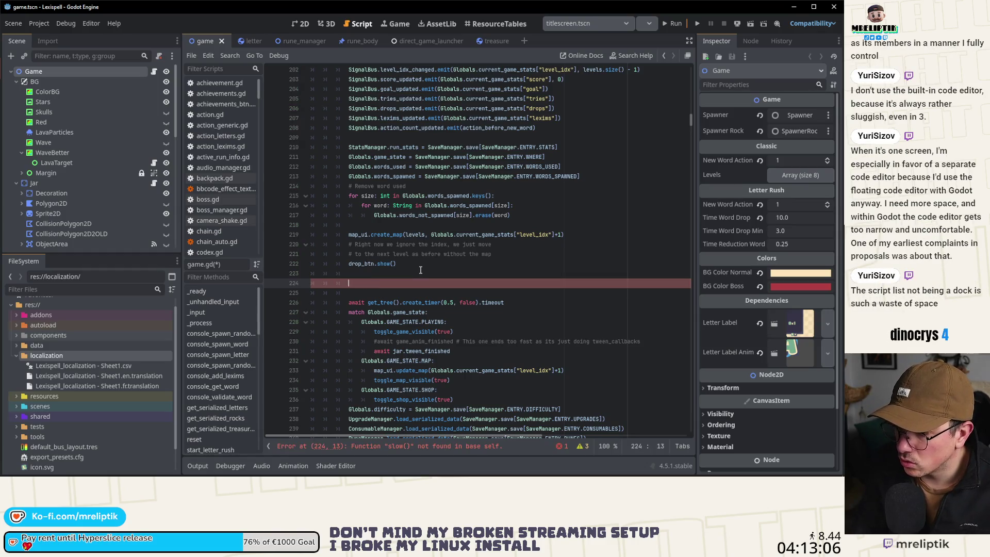
text(s)
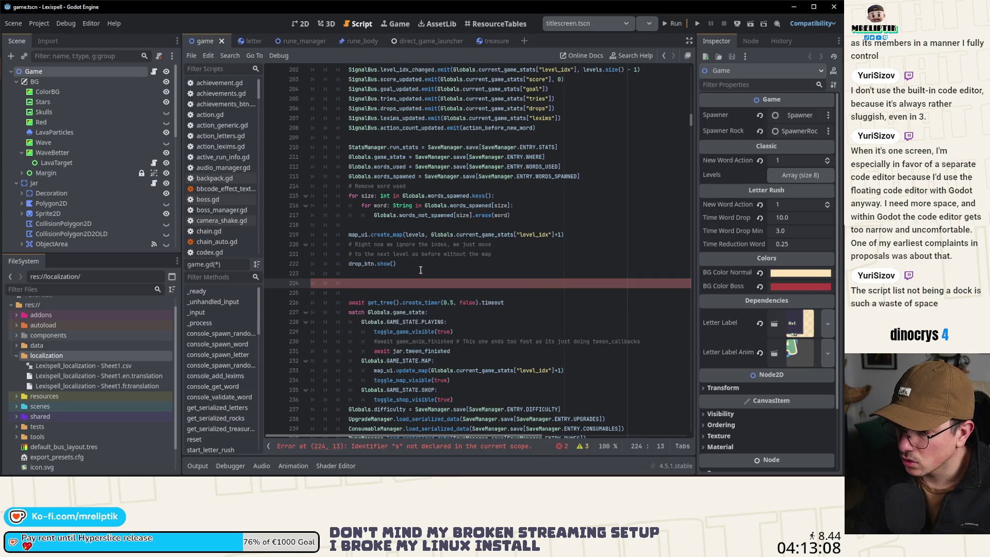
key(BackSpace)
key(Delete)
key(ctrl+s)
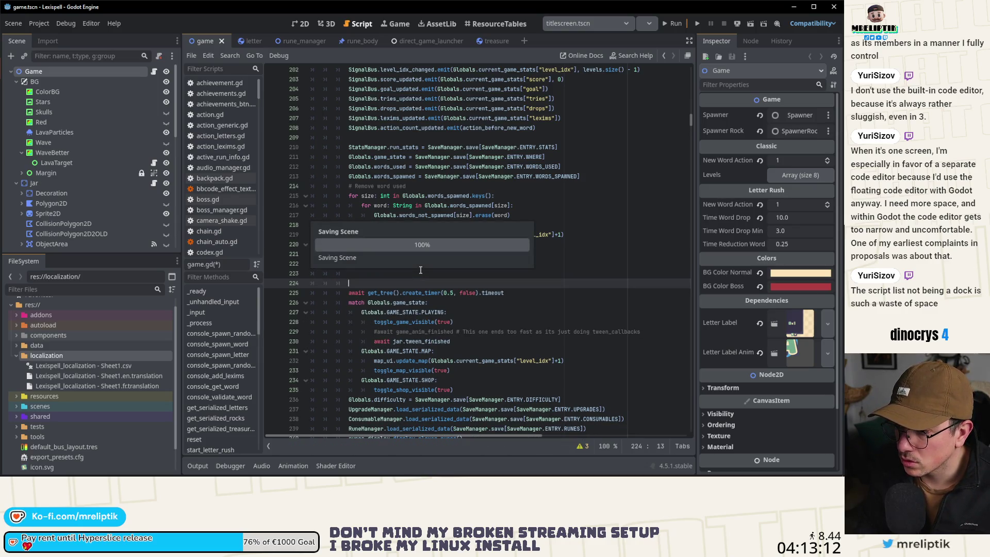
key(BackSpace)
key(ctrl+s)
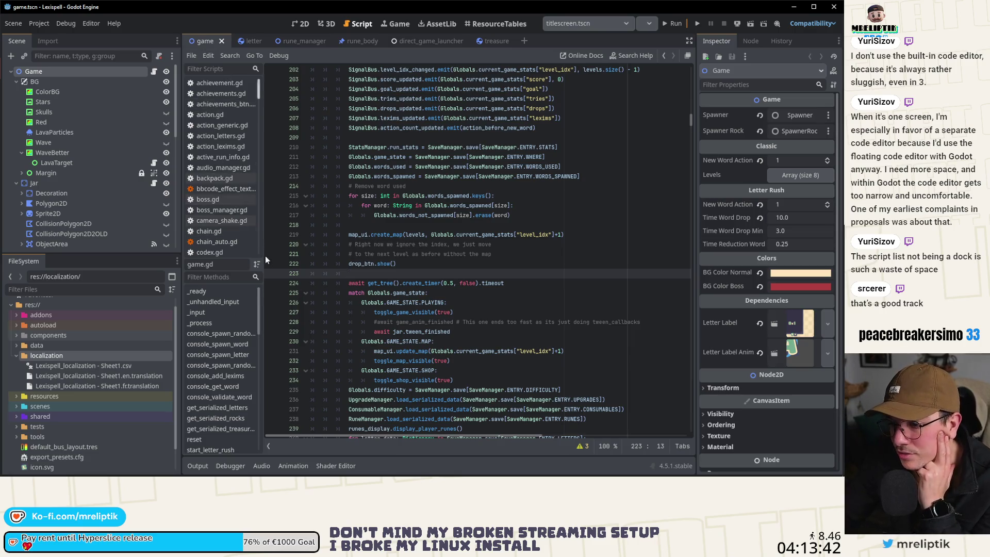
mouse_move(263, 224)
mouse_down()
mouse_move(248, 224)
mouse_move(276, 224)
mouse_up()
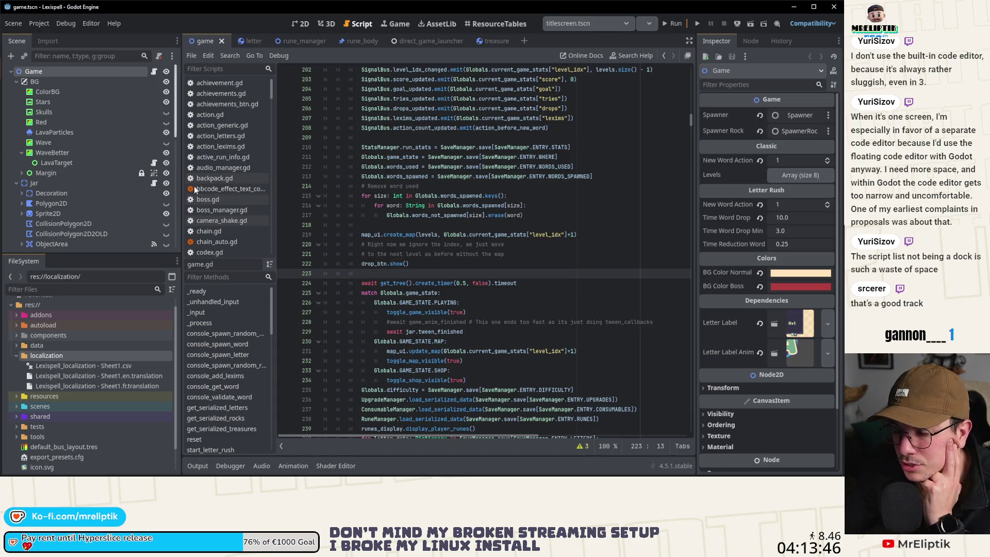
mouse_move(277, 119)
mouse_down()
mouse_move(217, 119)
mouse_move(268, 119)
mouse_move(260, 120)
mouse_up()
scroll(381, 254, down, 6)
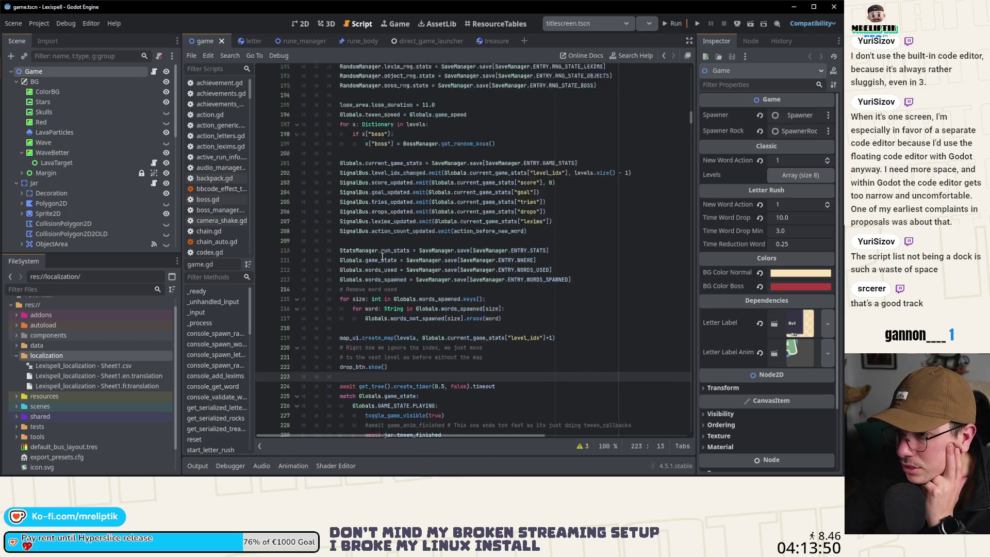
scroll(380, 254, down, 3)
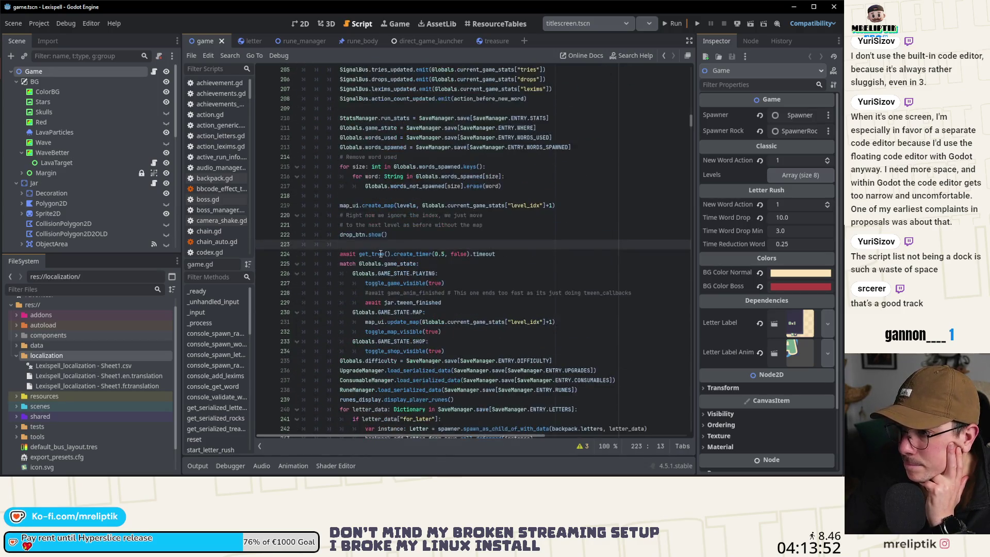
scroll(412, 246, up, 5)
scroll(412, 247, up, 7)
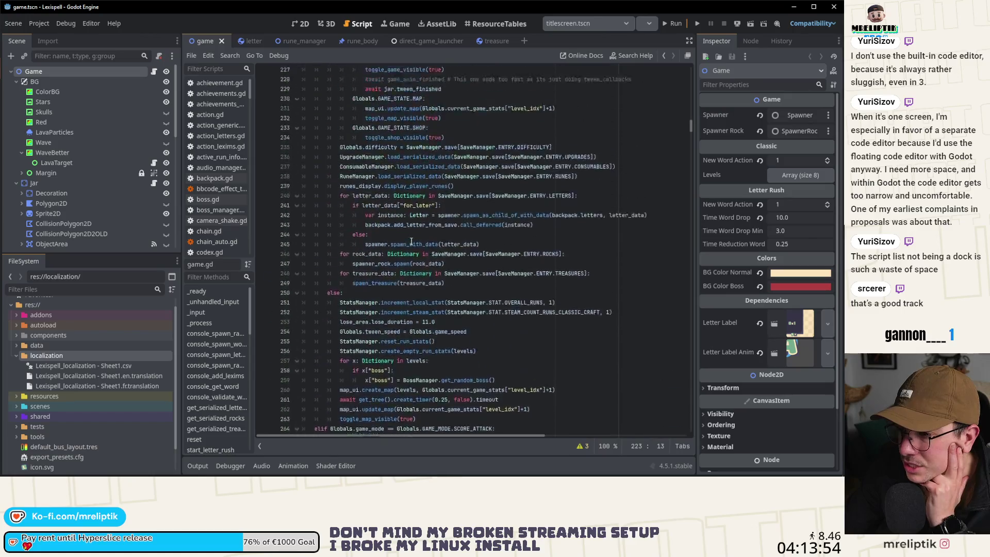
scroll(412, 241, up, 3)
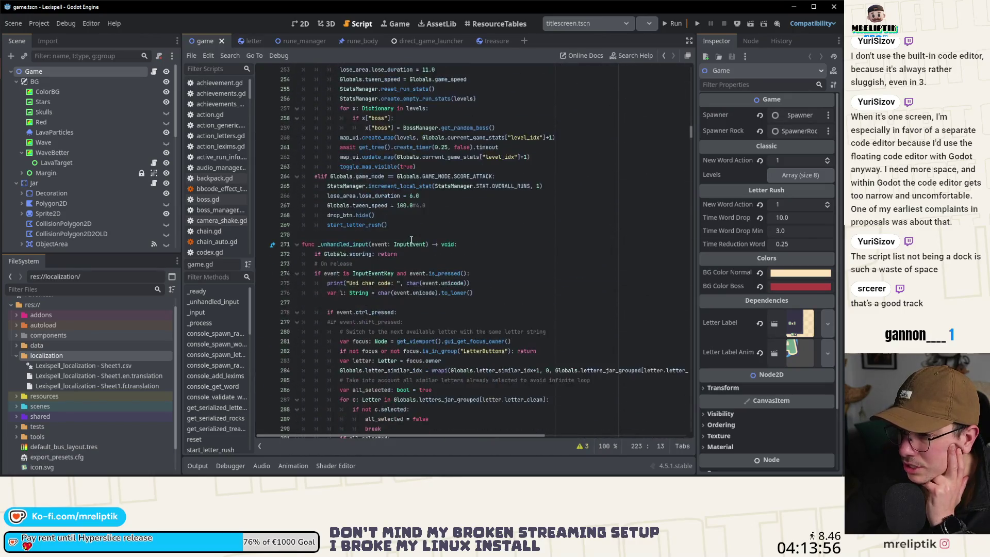
scroll(449, 241, up, 8)
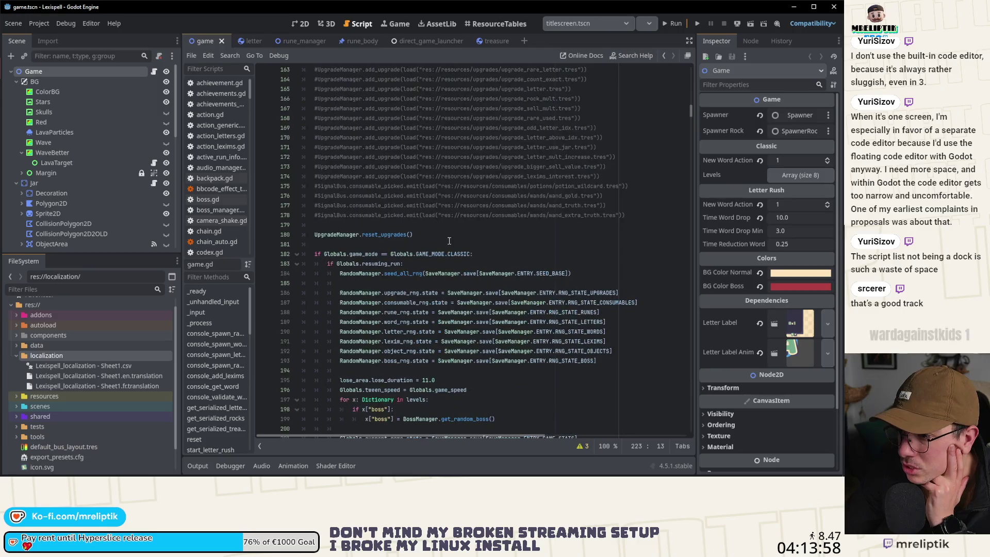
scroll(408, 294, down, 14)
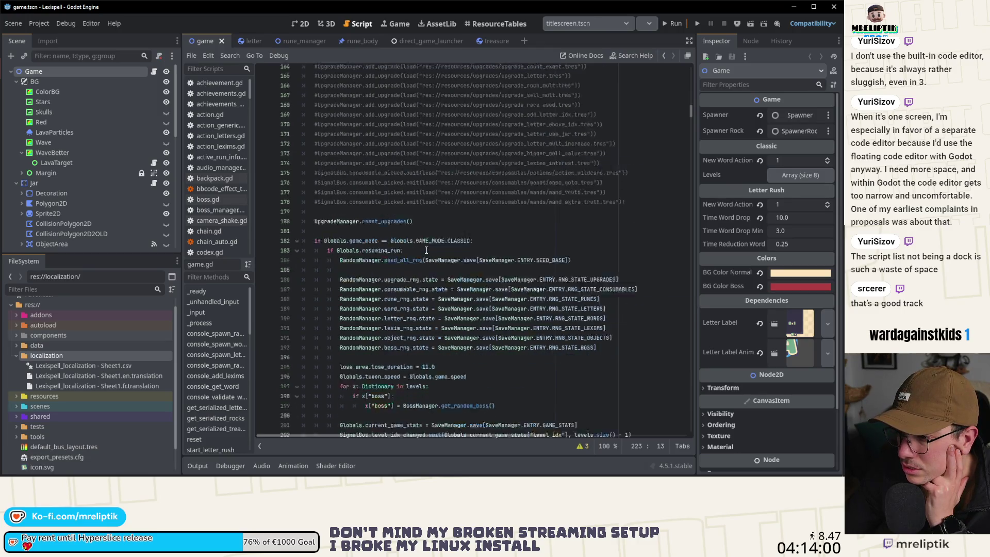
click(576, 236)
scroll(577, 235, down, 6)
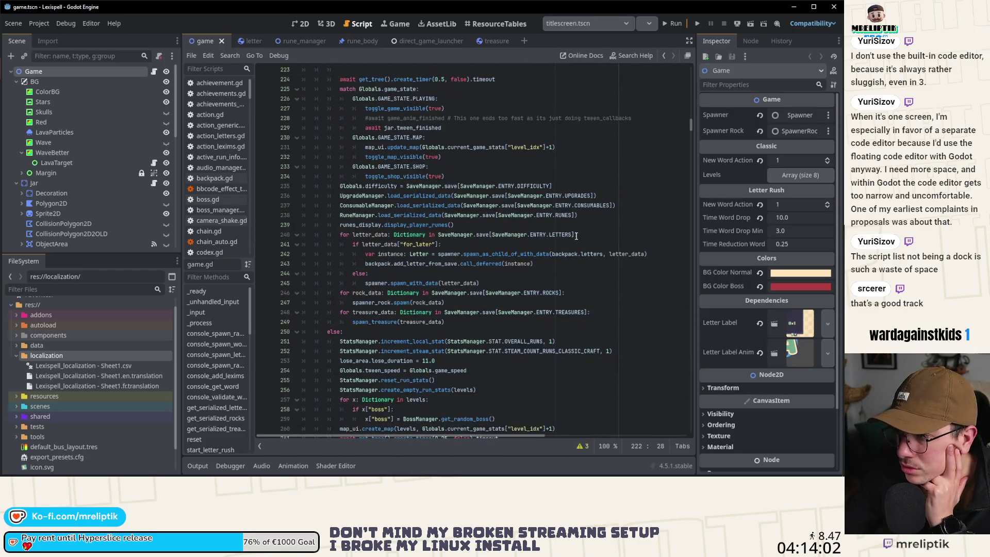
drag(691, 126, 692, 431)
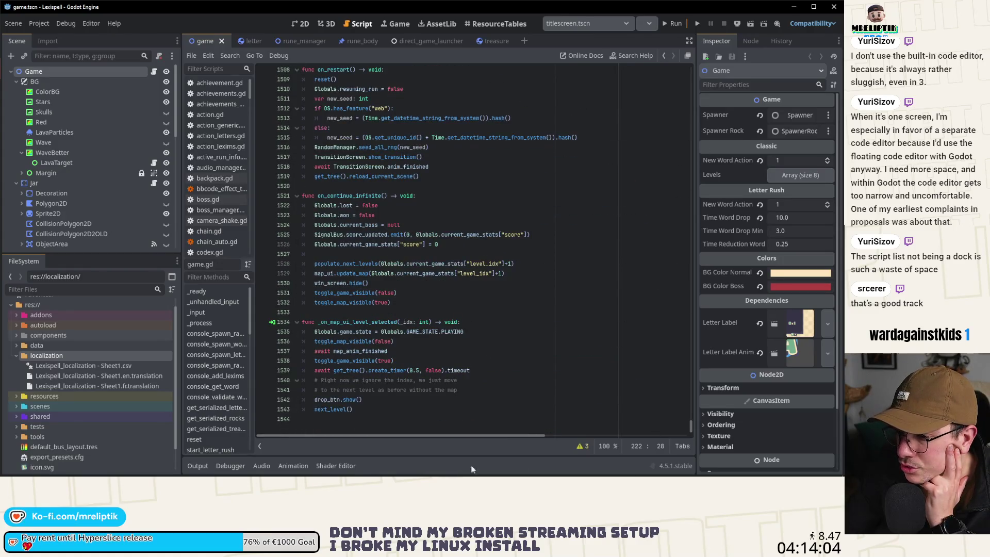
- Switch to the letter script and scroll down to its _integrate_forces physics code
click(254, 40)
click(465, 255)
scroll(465, 255, down, 20)
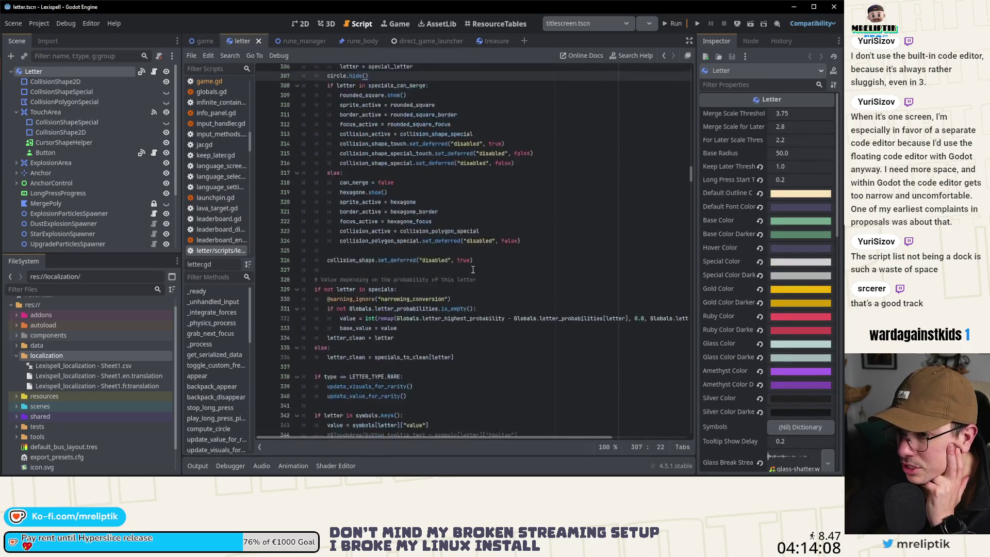
scroll(475, 273, down, 2)
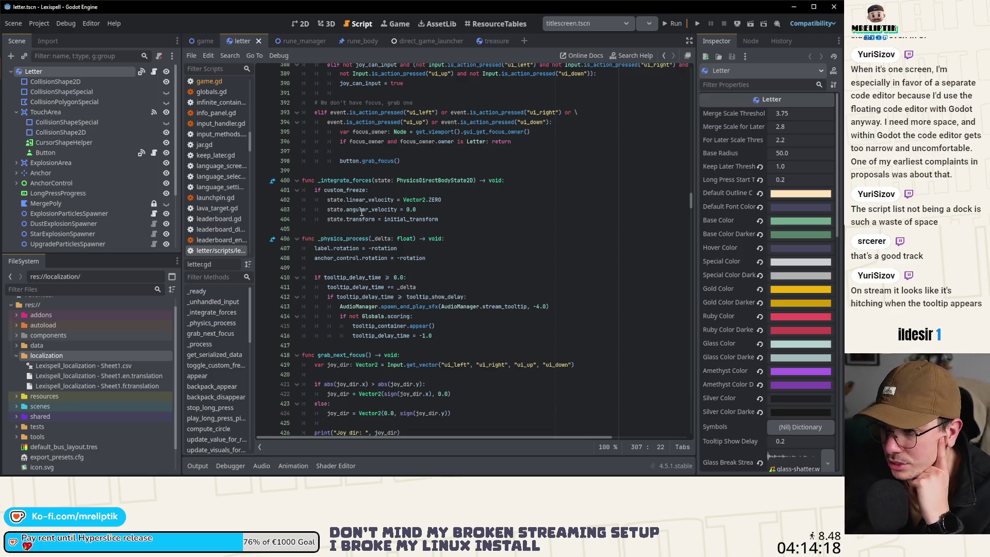
- Open Project Settings, showing Lexispell version 0.0.15 under Application Config
mouse_move(357, 183)
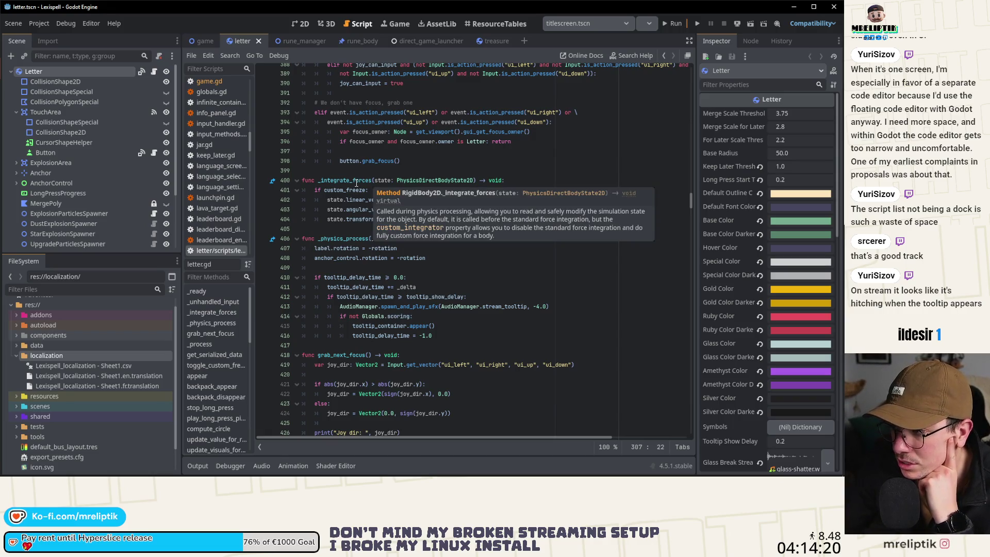
click(38, 23)
click(56, 37)
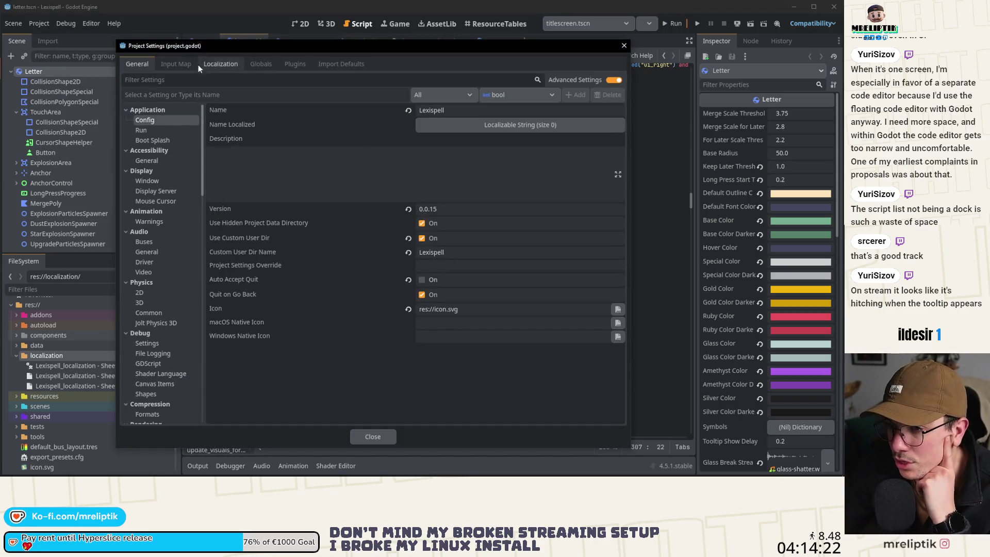
- Review the Display > Window settings and the Input Map actions, then close Project Settings
click(158, 183)
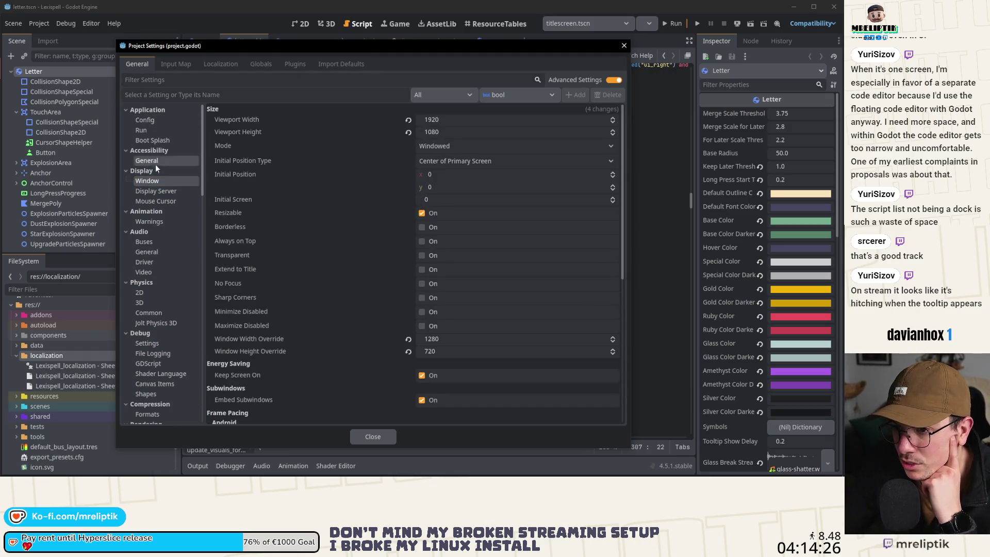
click(176, 64)
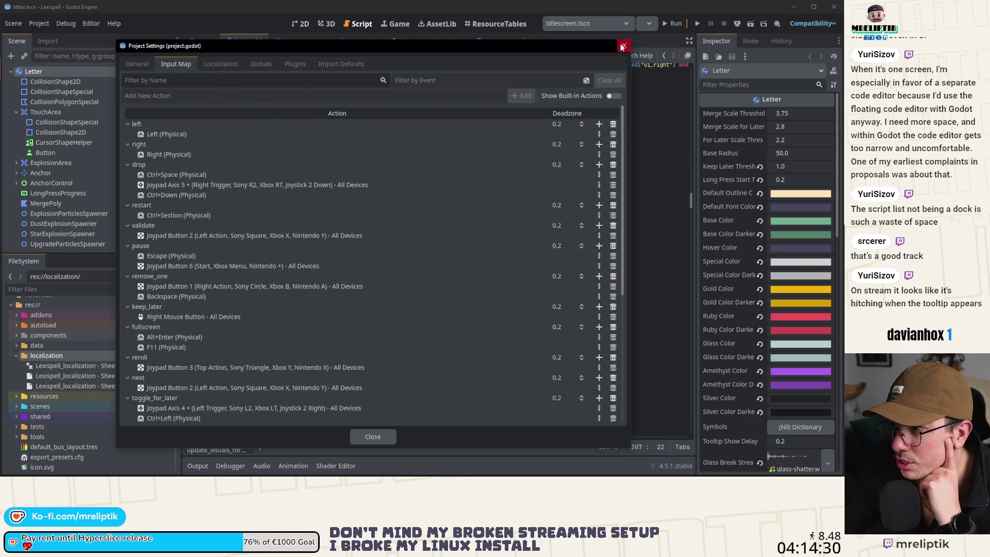
click(624, 45)
- Reopen Project Settings on General, check the Embed Subwindows option, and close it
click(38, 24)
click(47, 39)
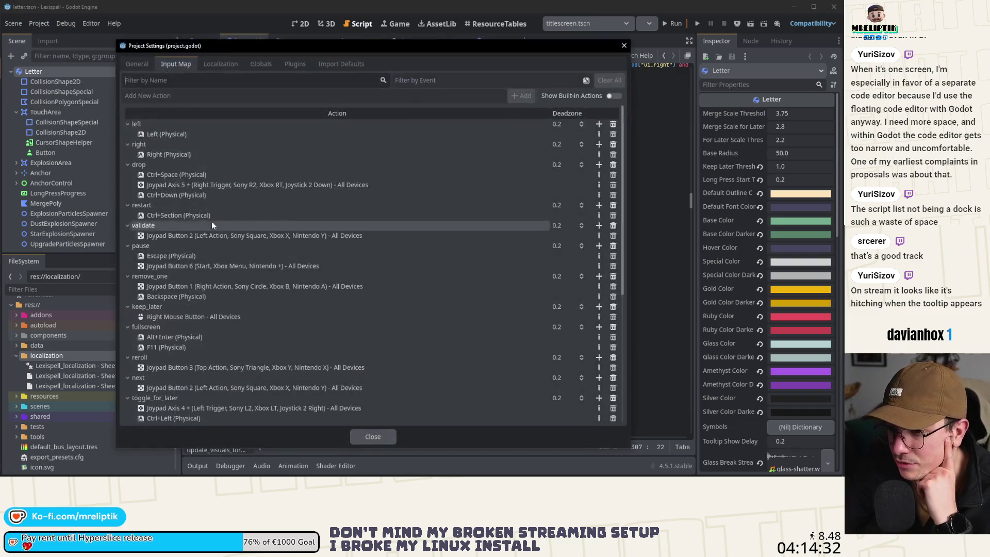
click(137, 64)
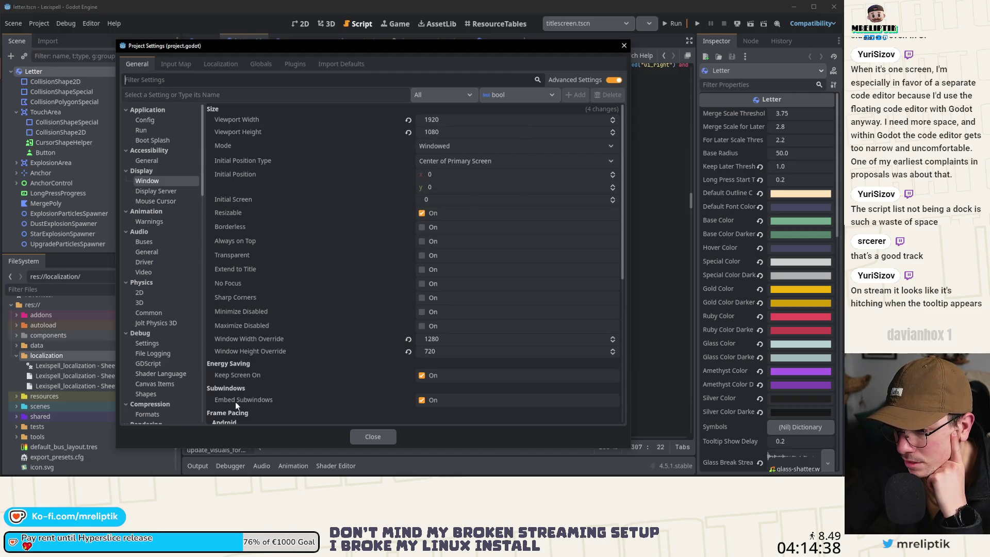
mouse_move(235, 401)
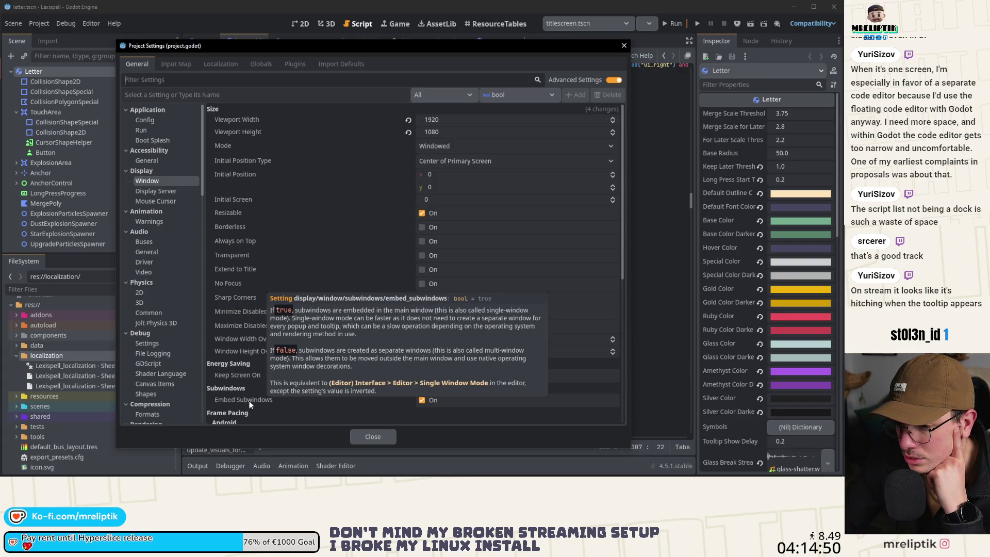
click(373, 437)
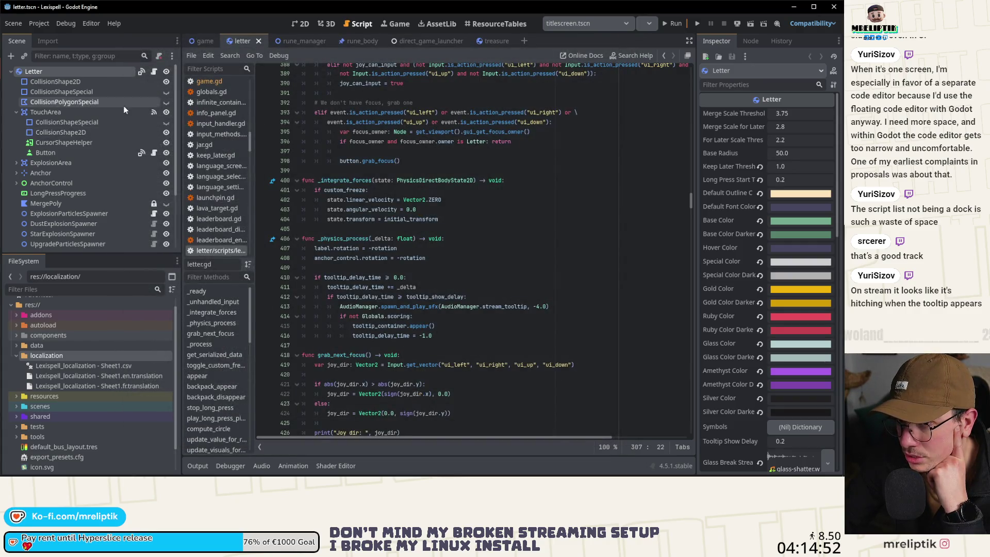
- Select all of letter.gd, then start and cancel renaming the Letter root node
key(ctrl+a)
click(165, 204)
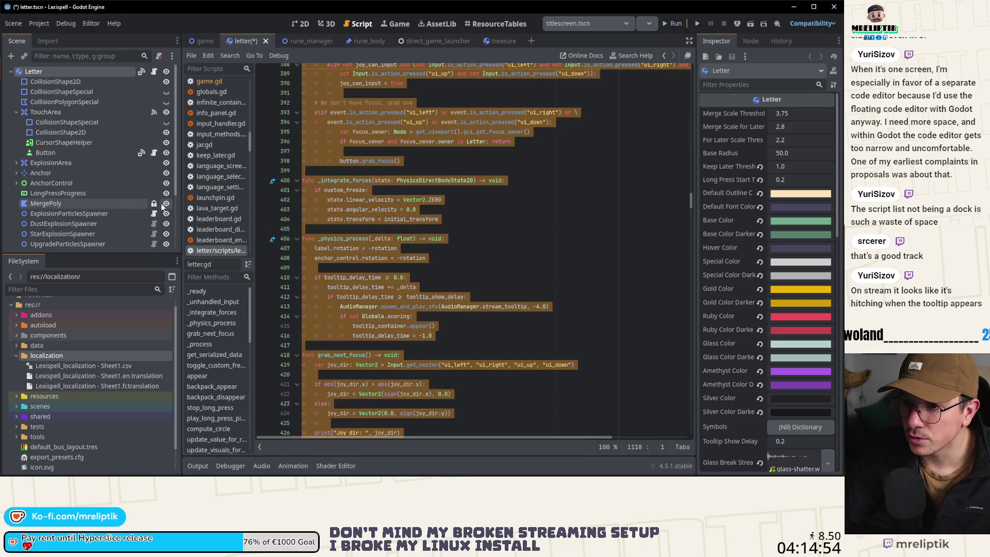
double_click(97, 74)
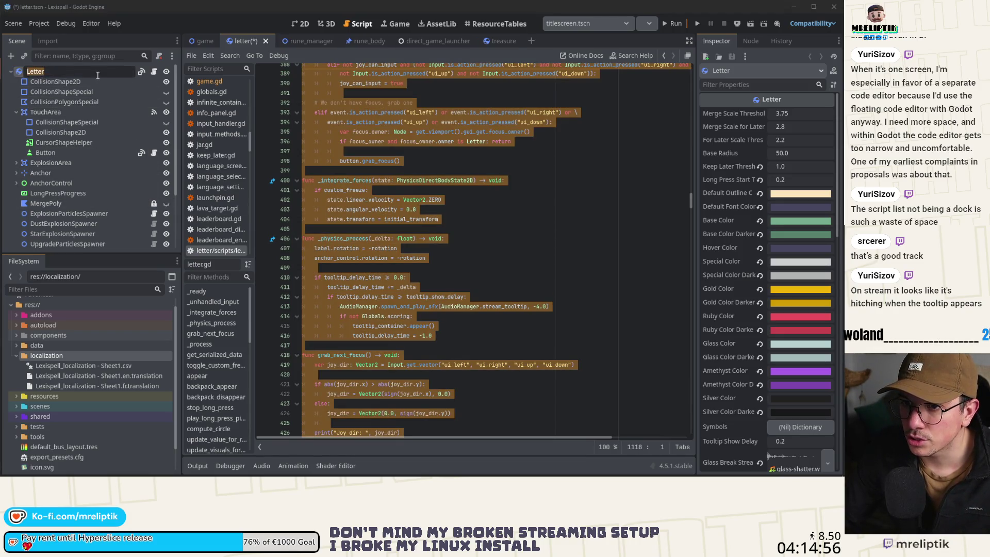
key(Escape)
- Open the Create New Node window, drag it around the editor, and cancel it
key(ctrl+a)
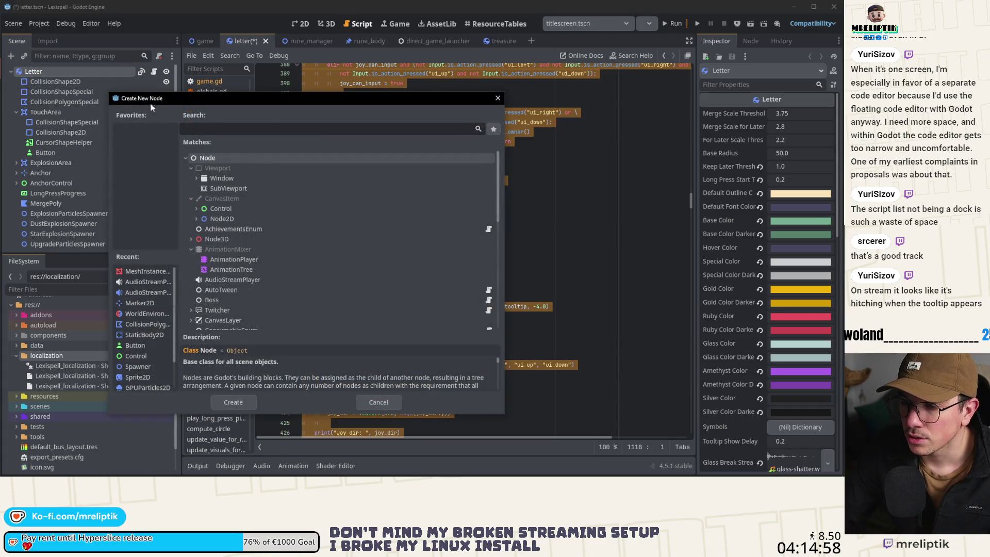
drag(152, 105, 68, 123)
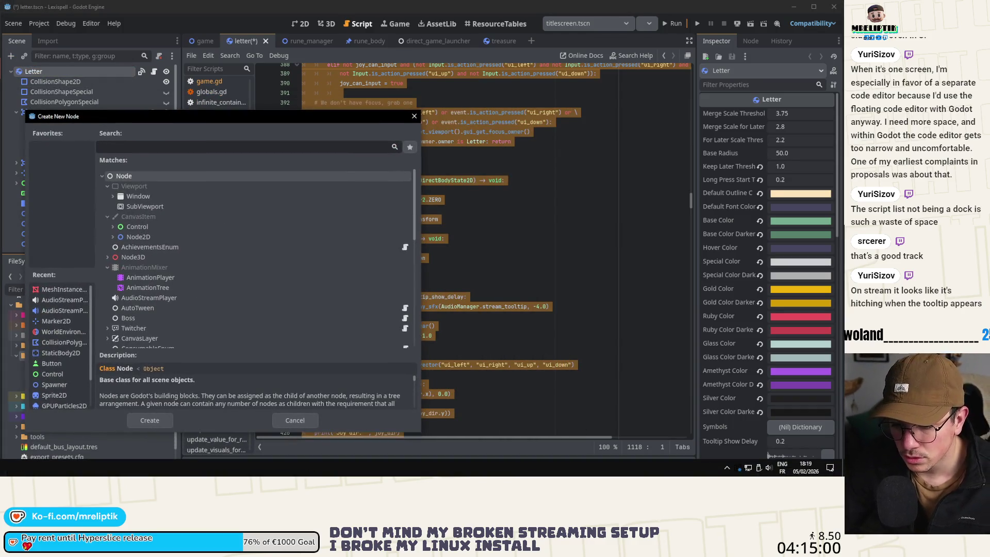
mouse_move(229, 119)
mouse_down()
mouse_move(446, 227)
mouse_move(397, 139)
mouse_move(331, 66)
mouse_up()
click(403, 364)
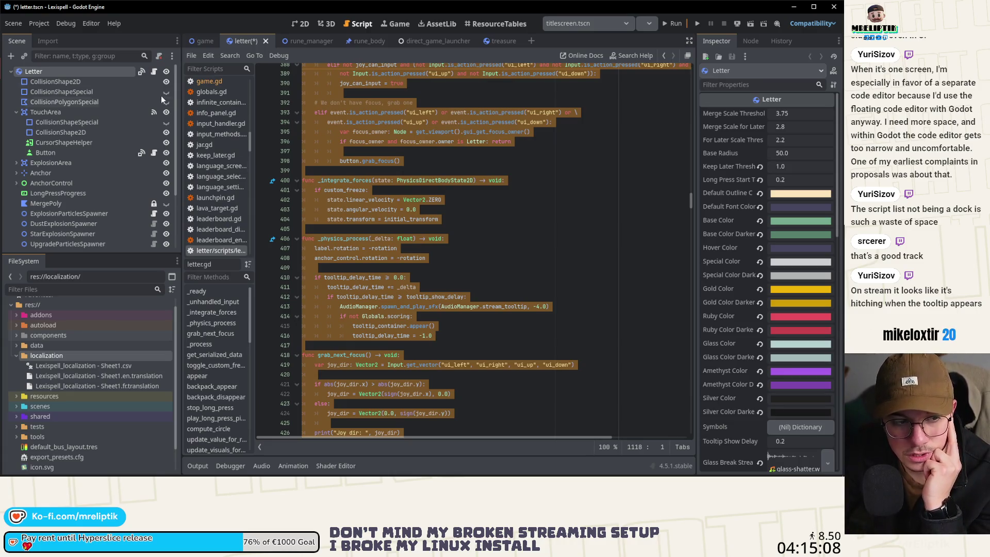
click(39, 24)
click(91, 23)
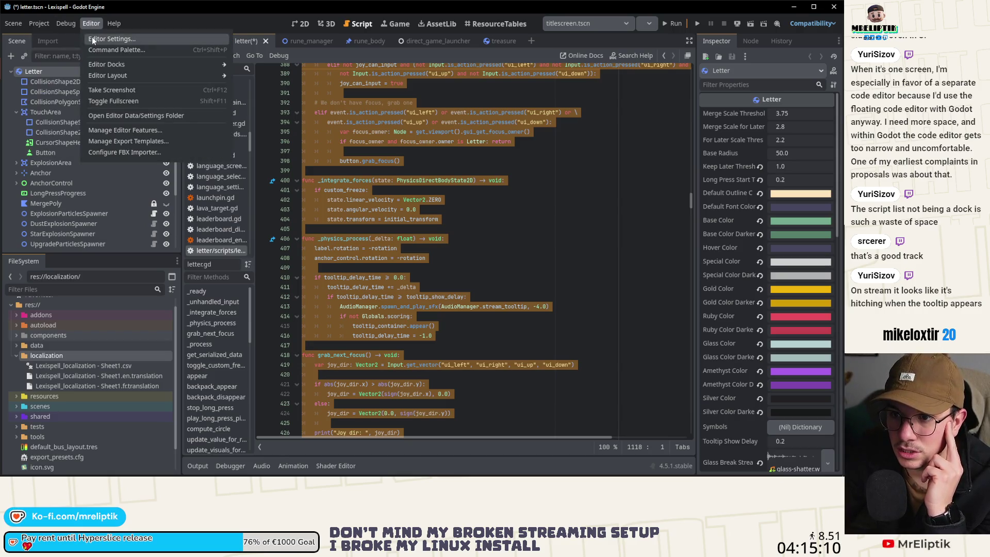
- Open Editor Settings on Text Editor > Completion, close it, and browse the other top menus
click(91, 38)
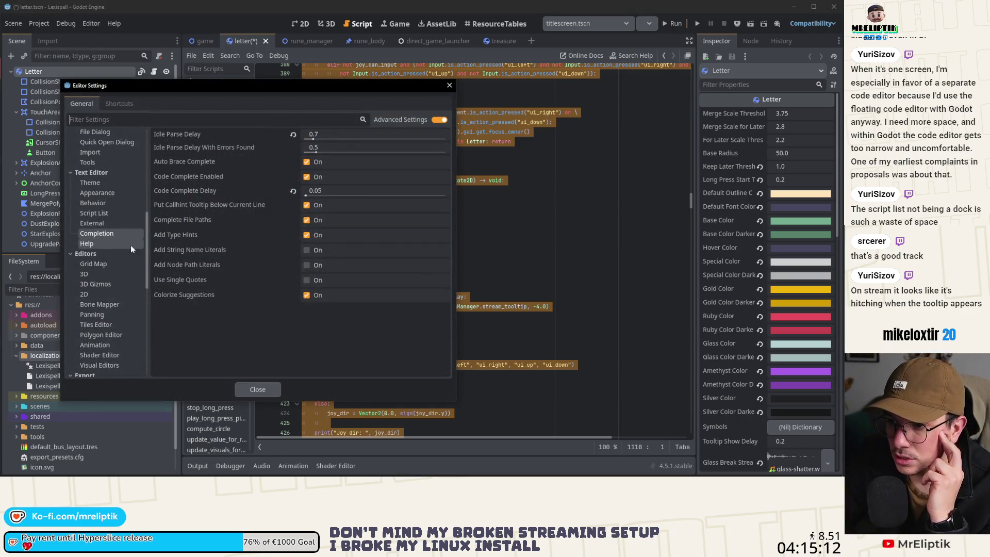
key(Escape)
click(20, 23)
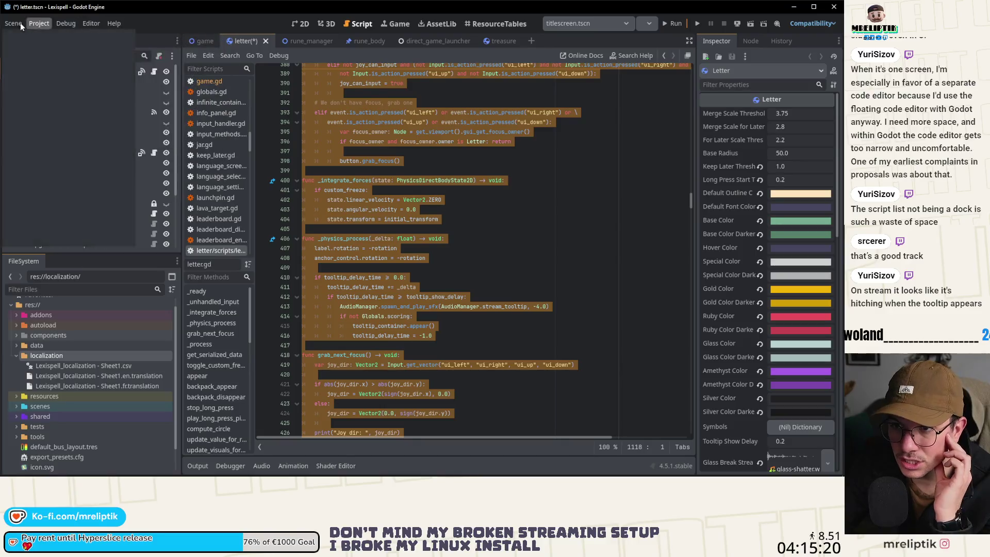
click(123, 23)
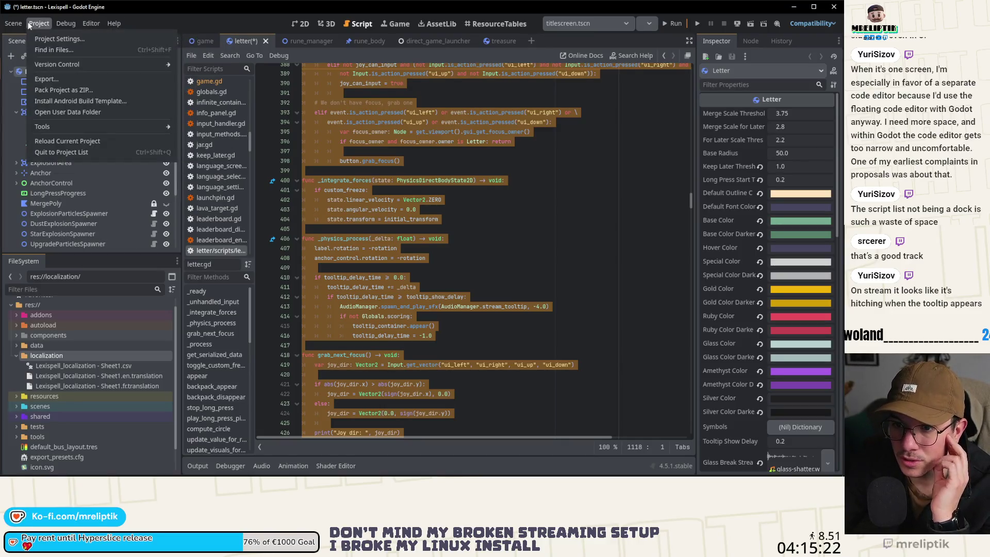
mouse_move(67, 25)
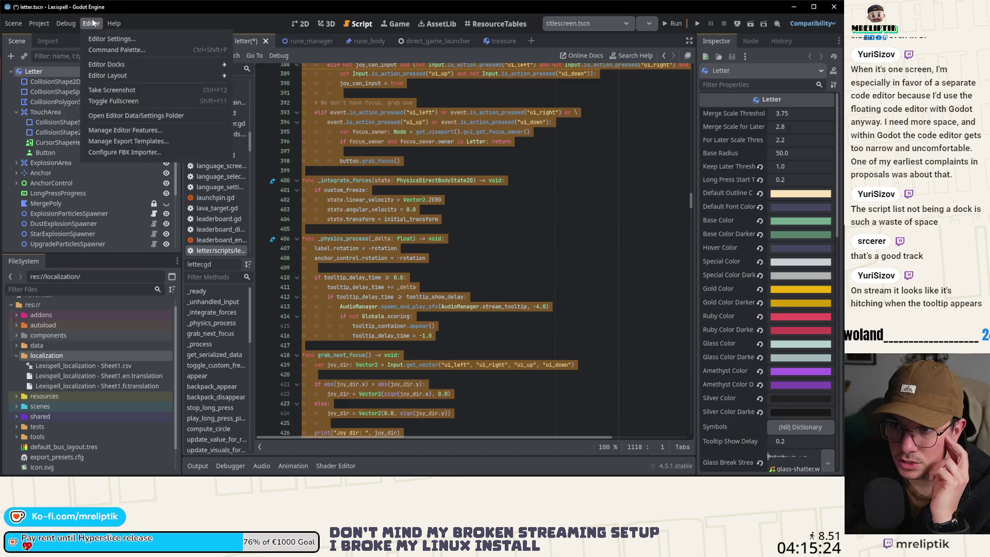
- Reopen Editor Settings, scroll up to Interface > Multi Window, and close it
click(111, 39)
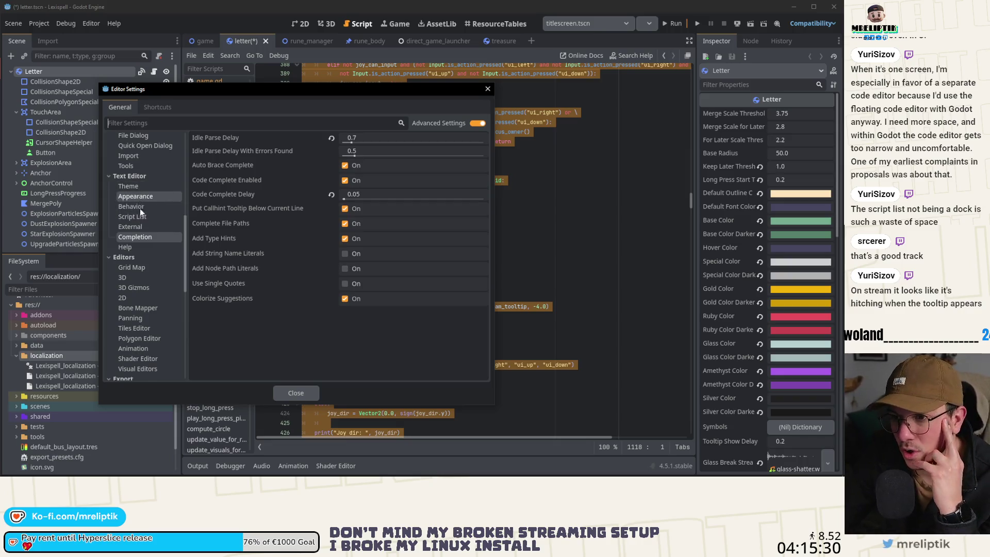
scroll(140, 208, up, 5)
scroll(150, 200, up, 4)
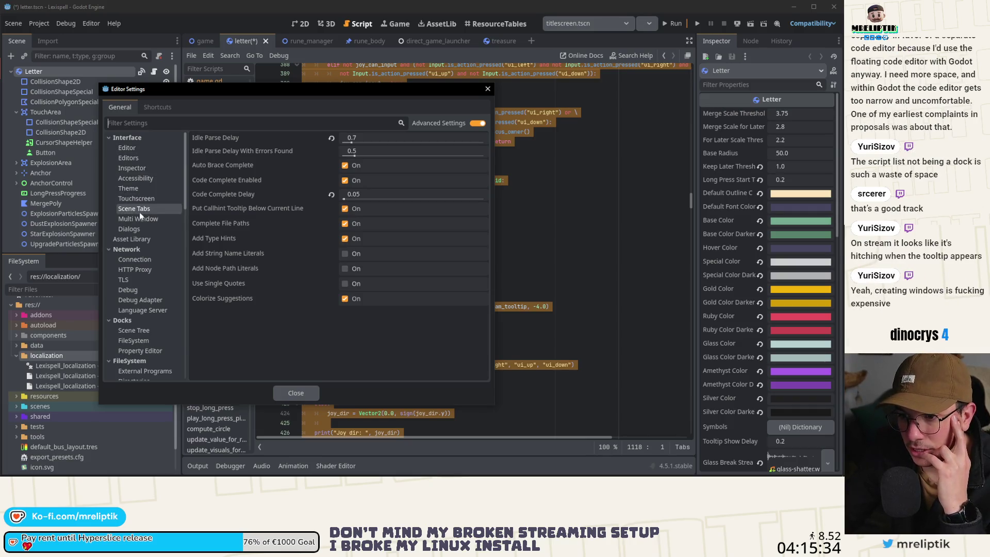
click(303, 395)
click(444, 238)
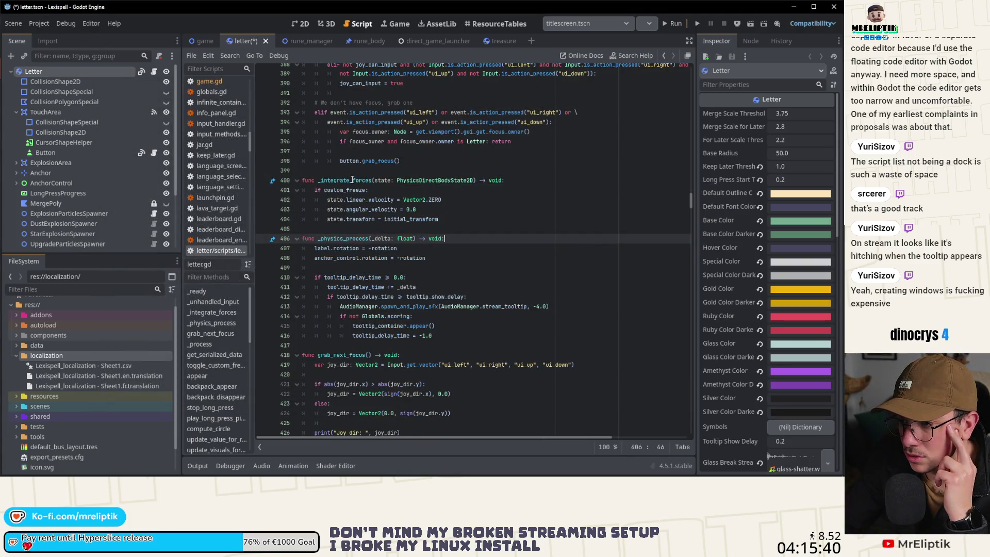
mouse_move(353, 180)
scroll(353, 180, down, 20)
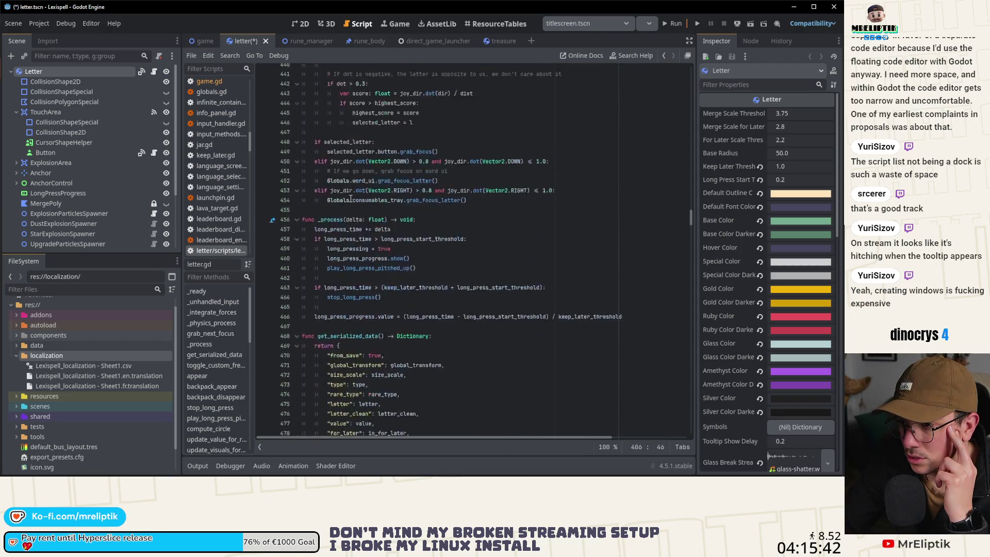
scroll(351, 198, down, 20)
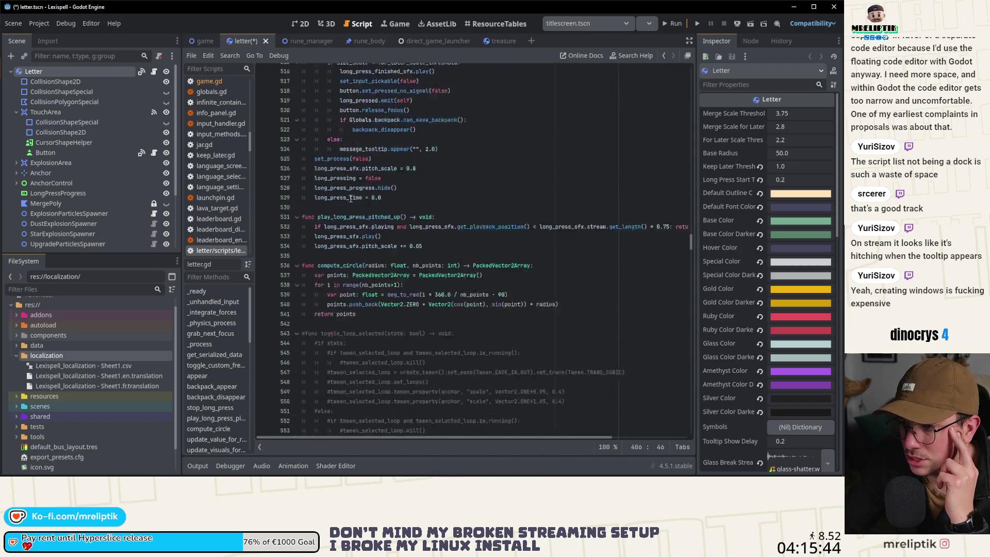
scroll(357, 212, up, 20)
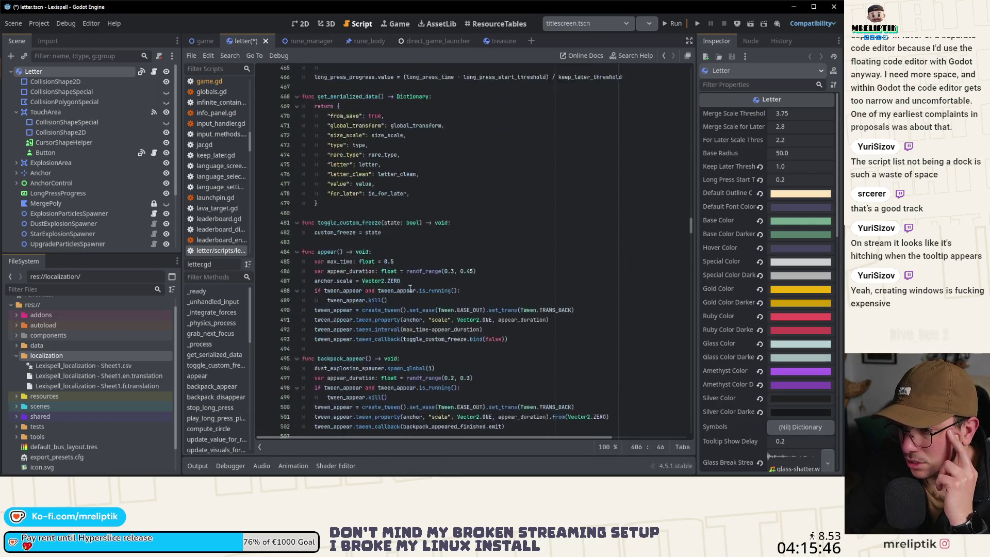
scroll(410, 288, up, 20)
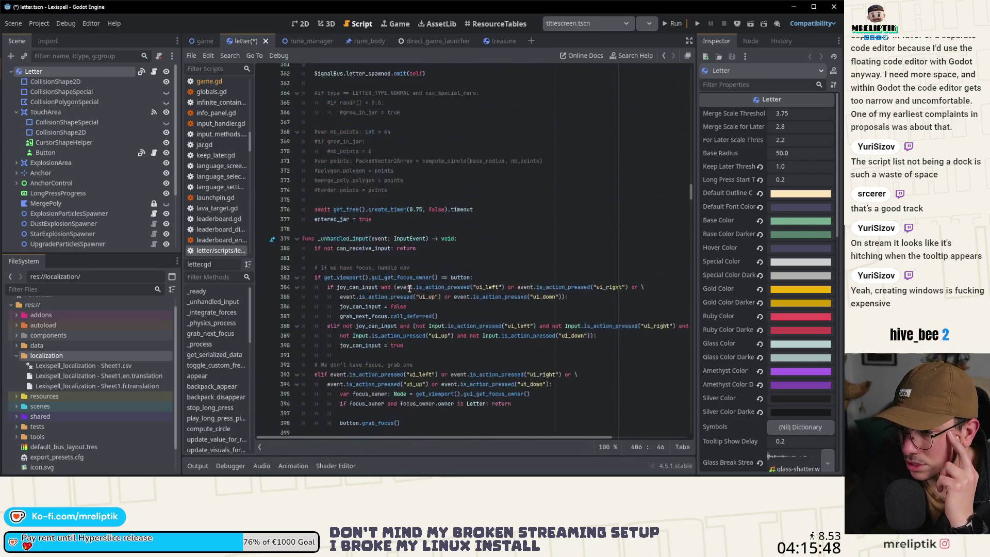
scroll(410, 289, up, 20)
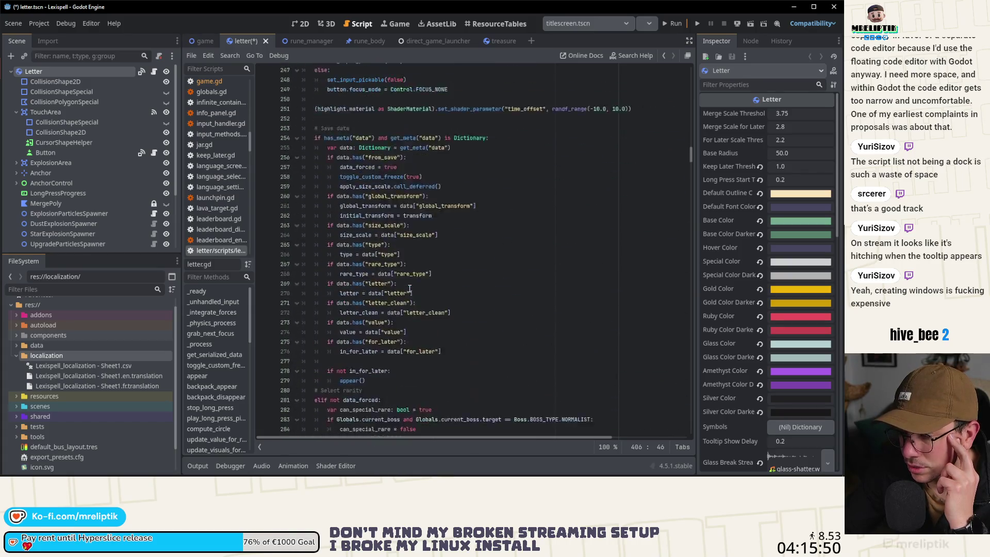
scroll(409, 288, up, 16)
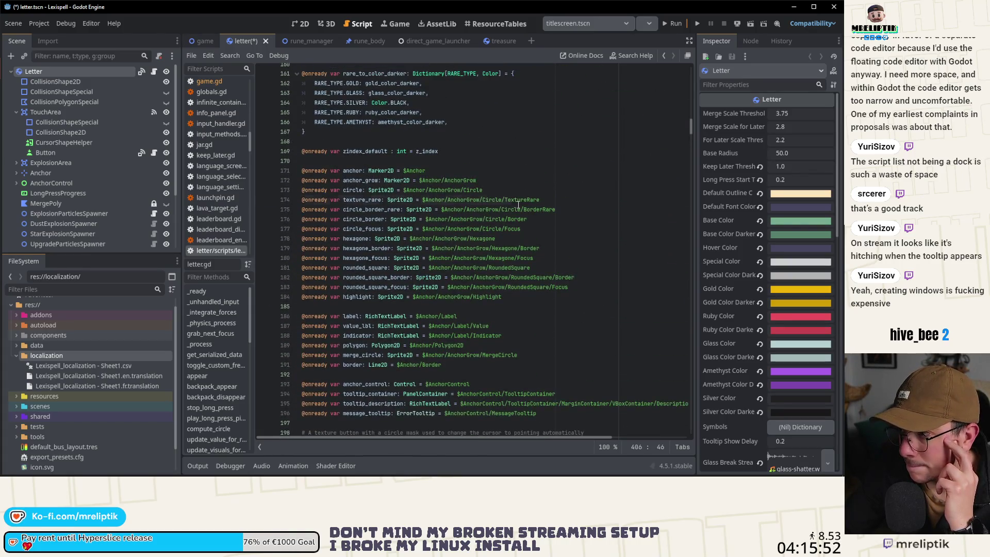
click(517, 111)
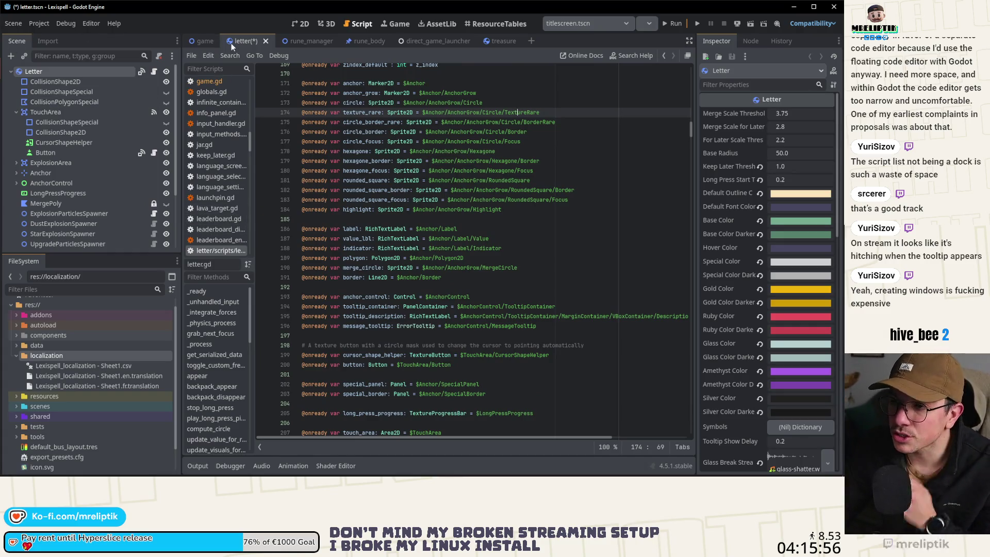
key(ctrl+s)
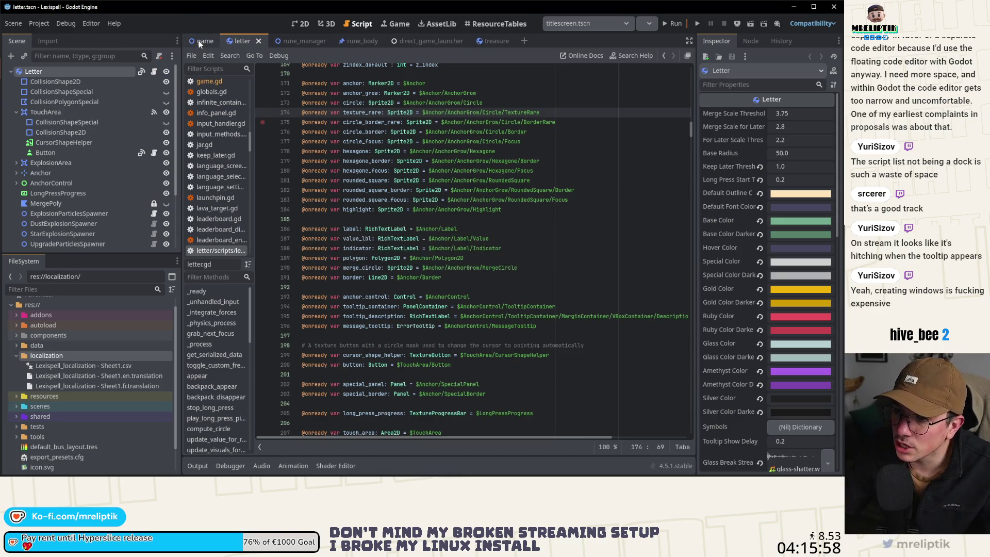
- Open game.gd from the script list and jump to its _ready function
key(ctrl+shift+Tab)
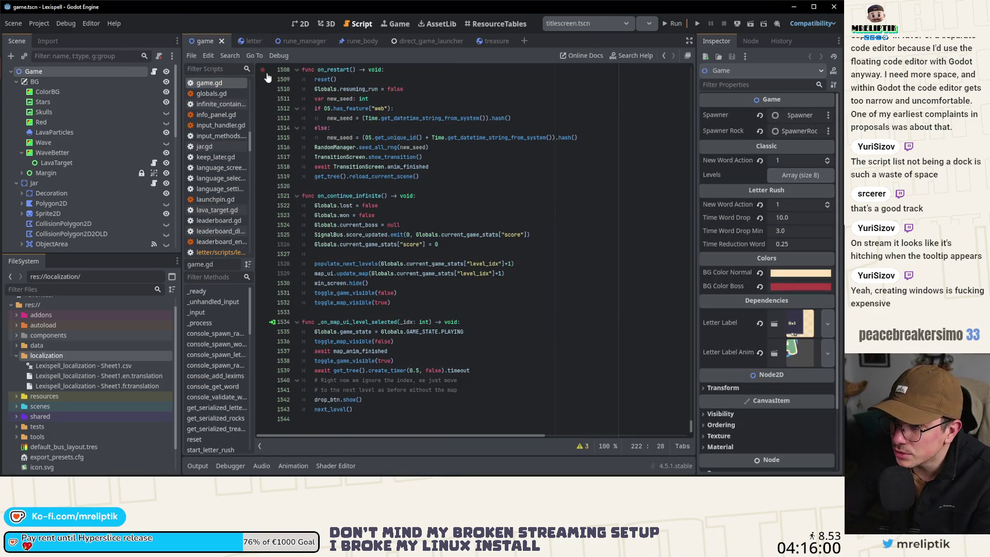
click(248, 41)
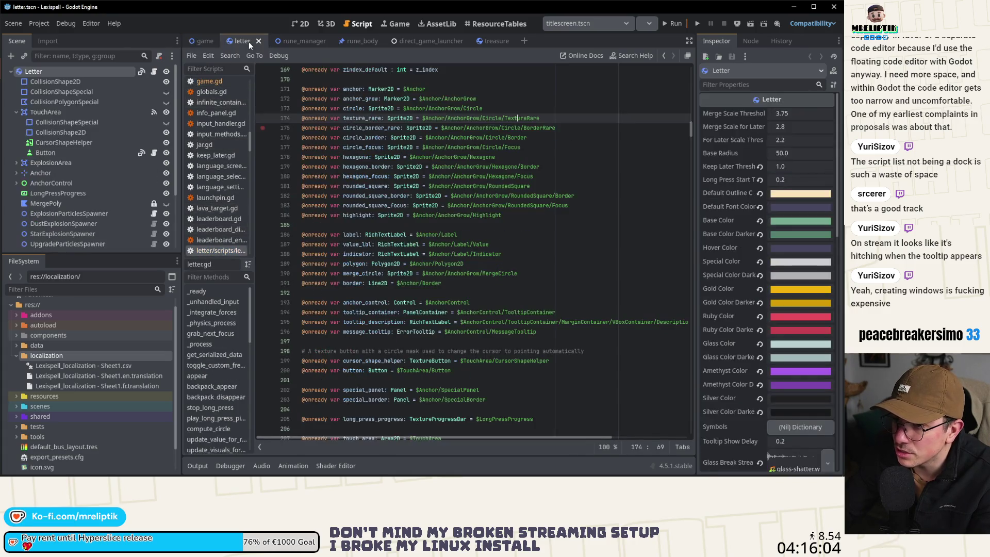
click(210, 81)
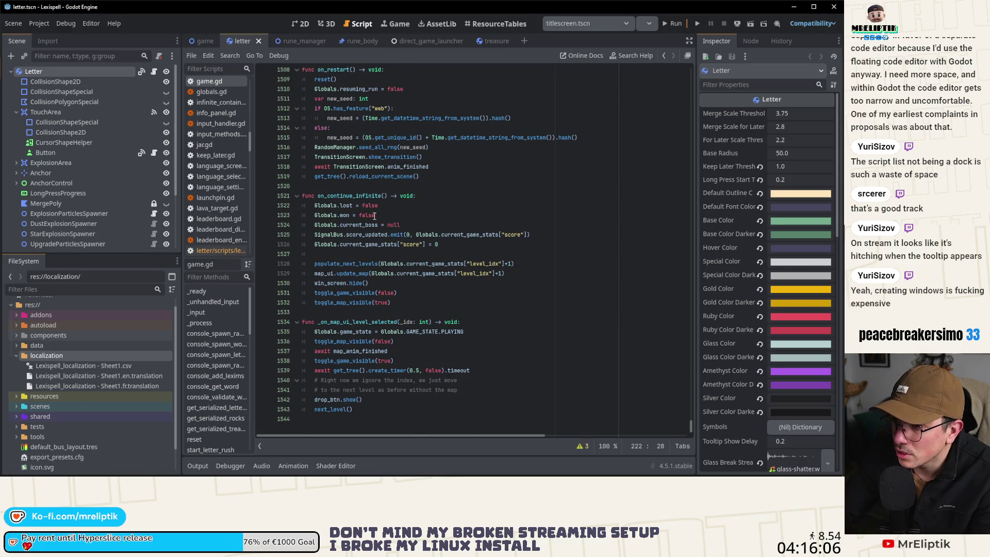
scroll(375, 216, up, 20)
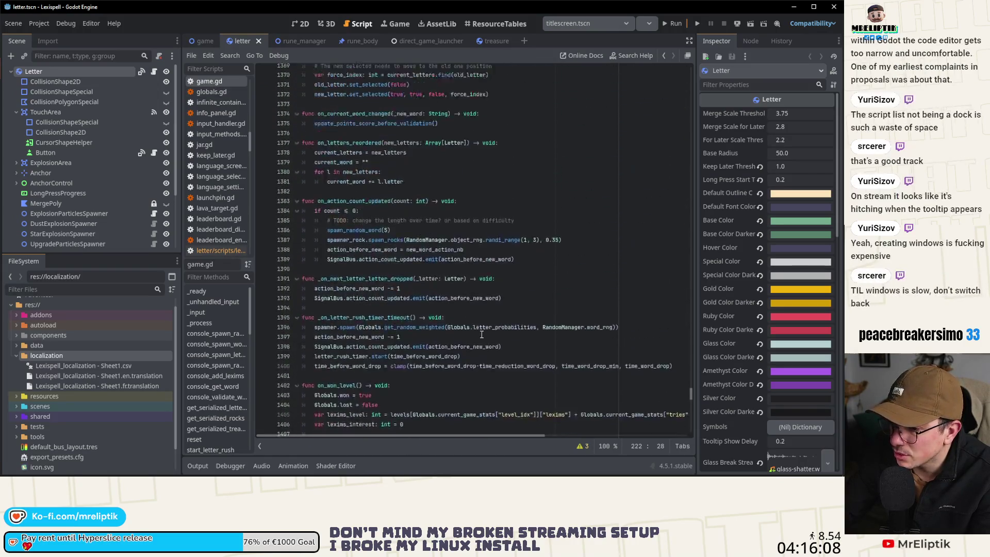
click(206, 292)
scroll(334, 228, down, 10)
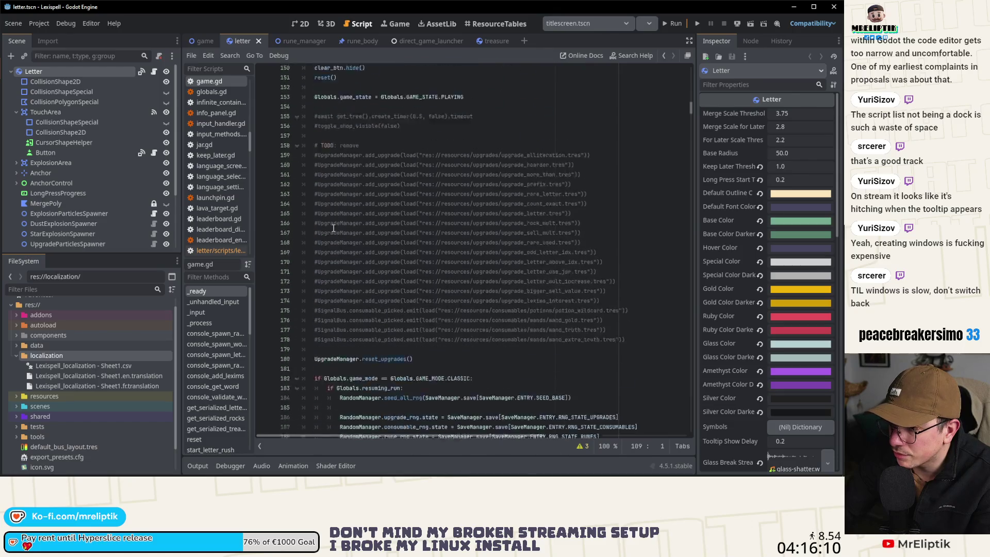
scroll(334, 228, up, 3)
- Add then delete a trial Globals. line after line 154, save, and run the game scene
click(367, 225)
click(371, 244)
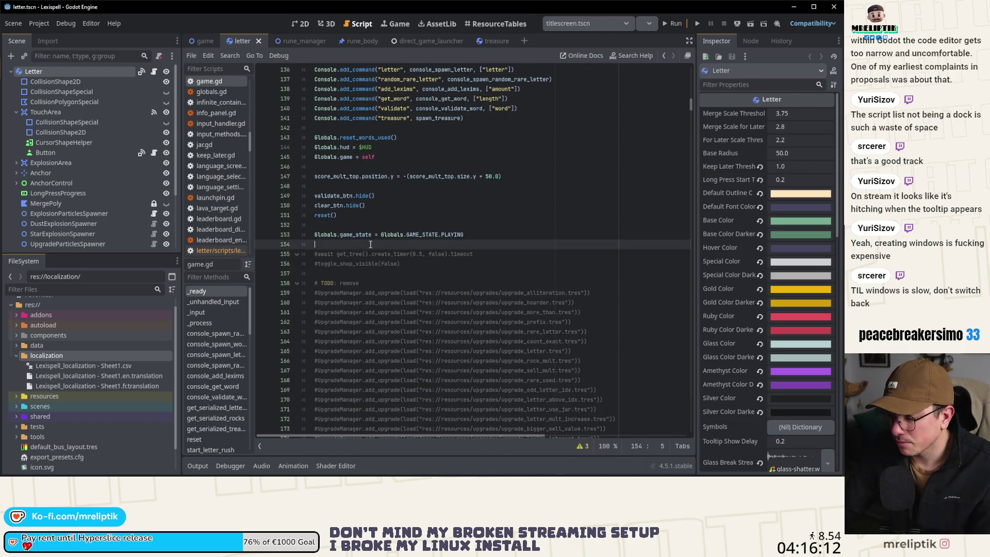
key(Return)
text(Globa)
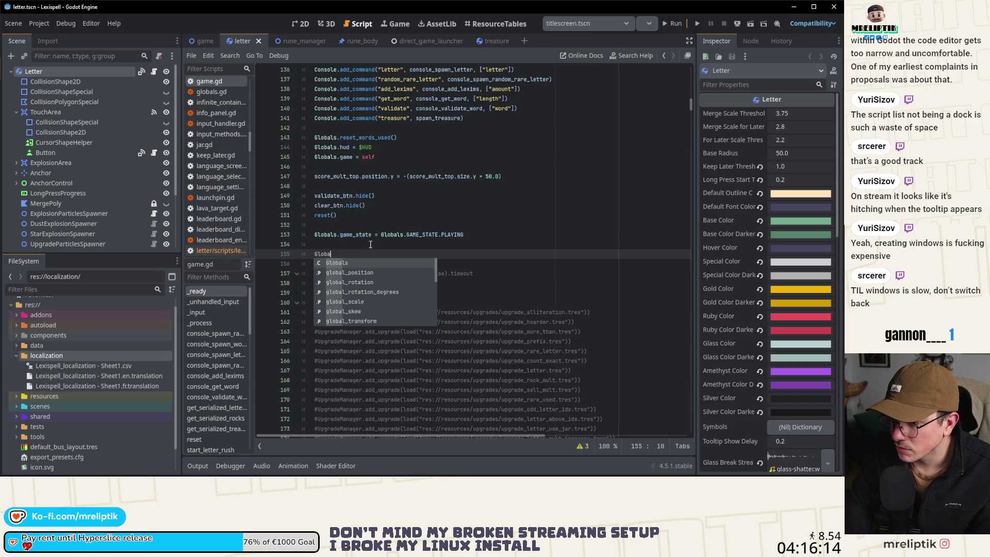
text(ls.)
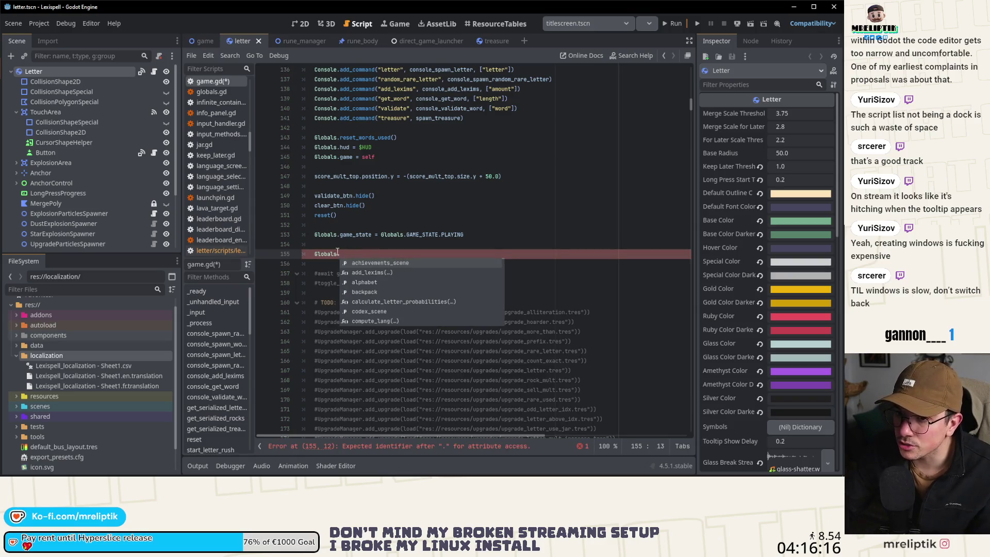
key(Escape)
click(353, 260)
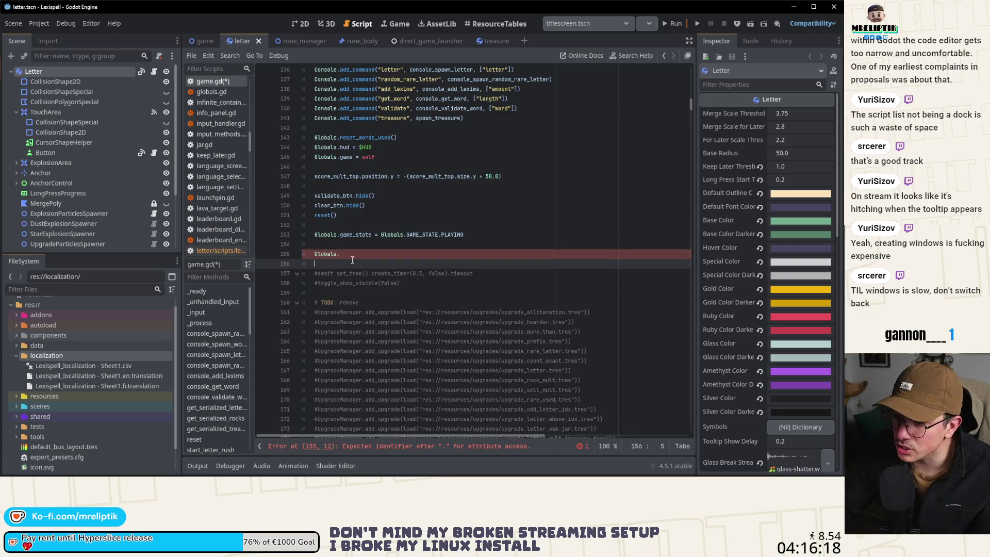
key(Up)
key(ctrl+shift+k)
key(ctrl+shift+k)
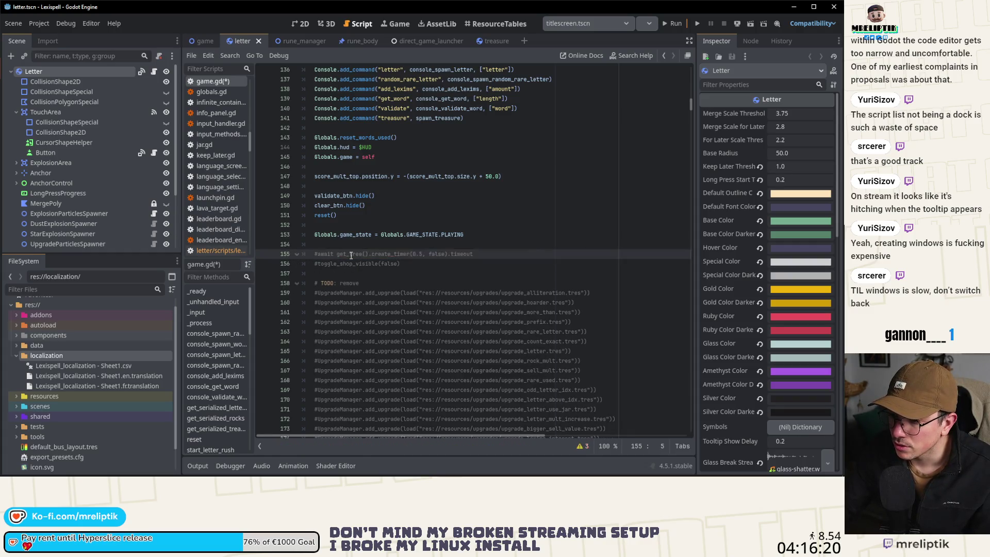
key(ctrl+s)
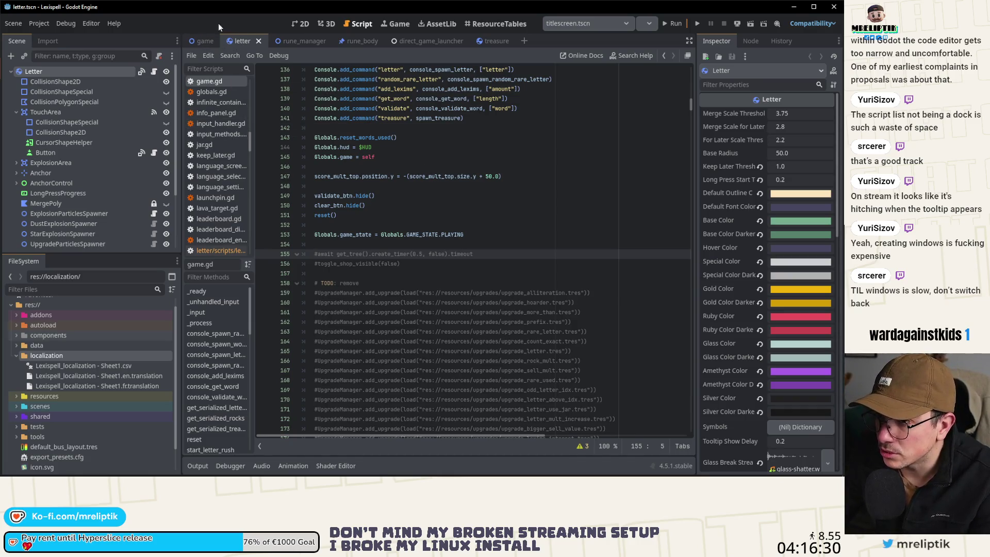
click(203, 40)
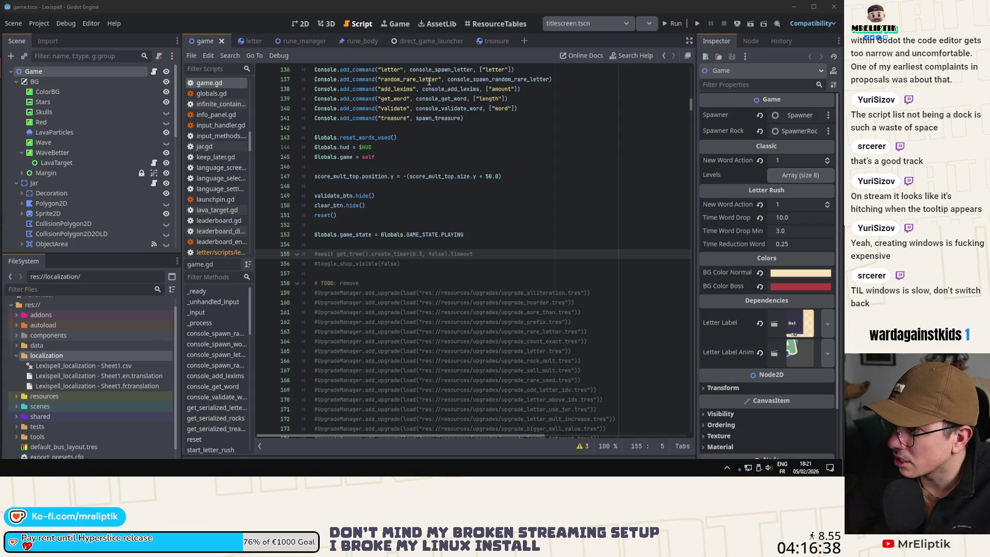
click(672, 23)
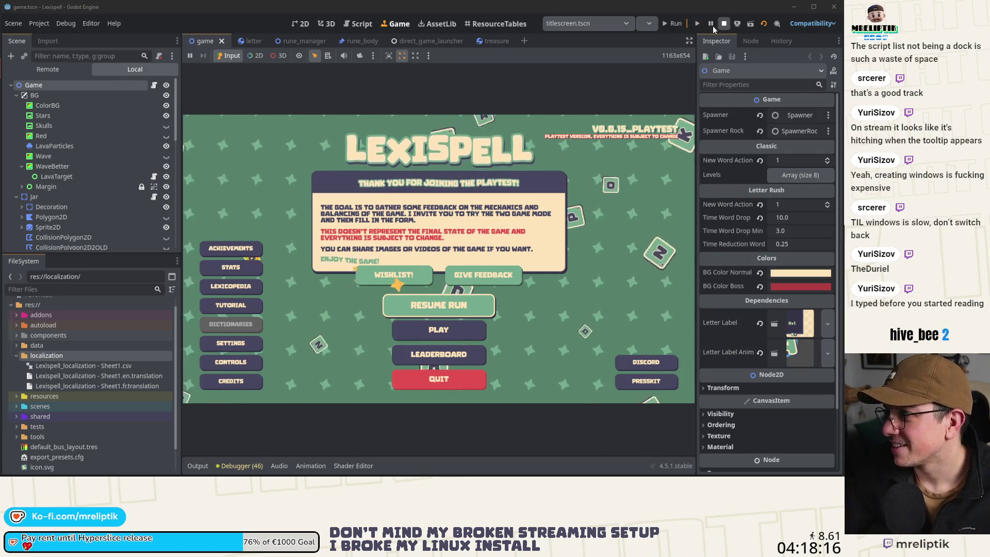
- Run direct_game_launcher.tscn from the run-scene list, then switch to Visual Studio Code
click(613, 24)
click(598, 52)
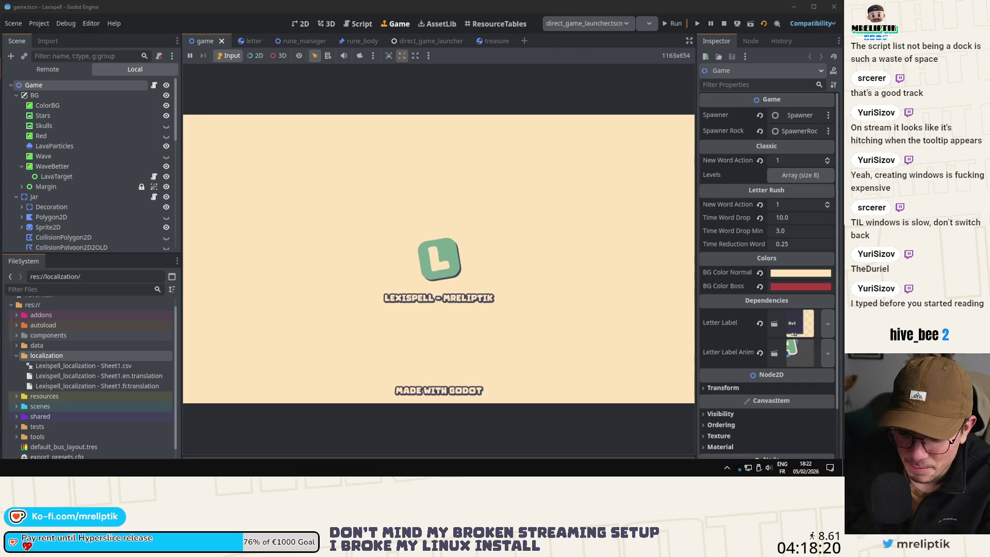
key(alt+Tab)
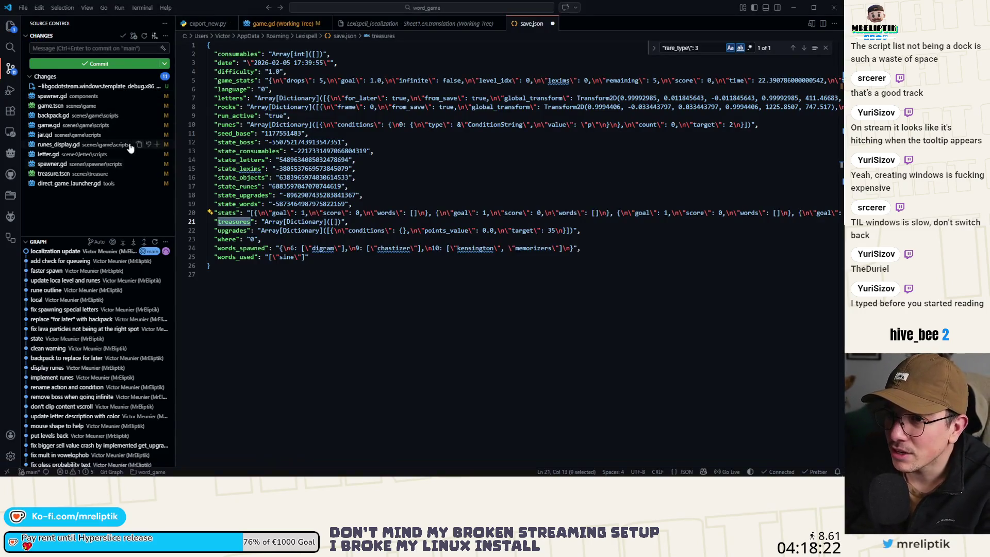
- Open game.gd in VS Code through the Ctrl+P quick file finder
click(114, 218)
key(ctrl+p)
text(game)
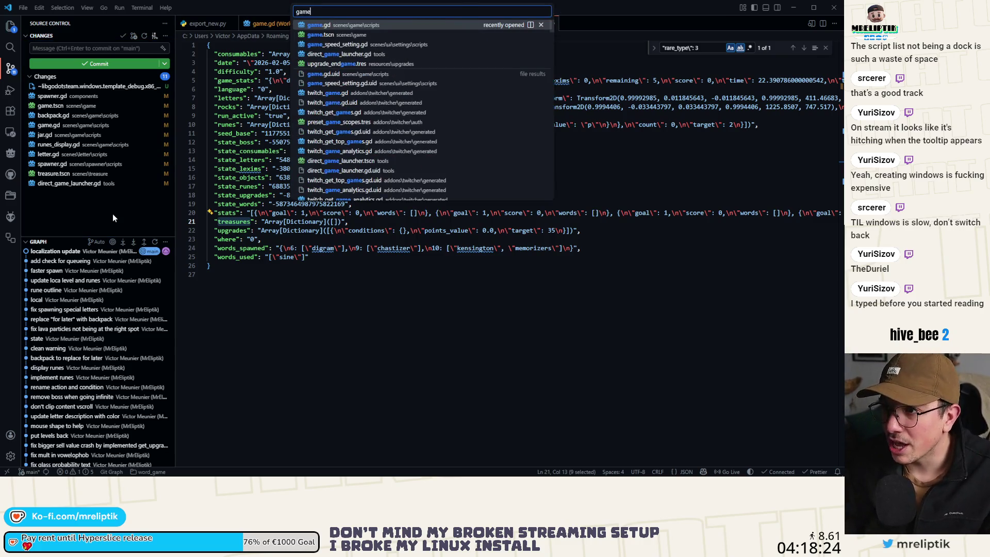
key(Return)
- Skim game.gd and save.json, then scroll game.gd to the display_player_runes call near line 259
scroll(406, 260, down, 20)
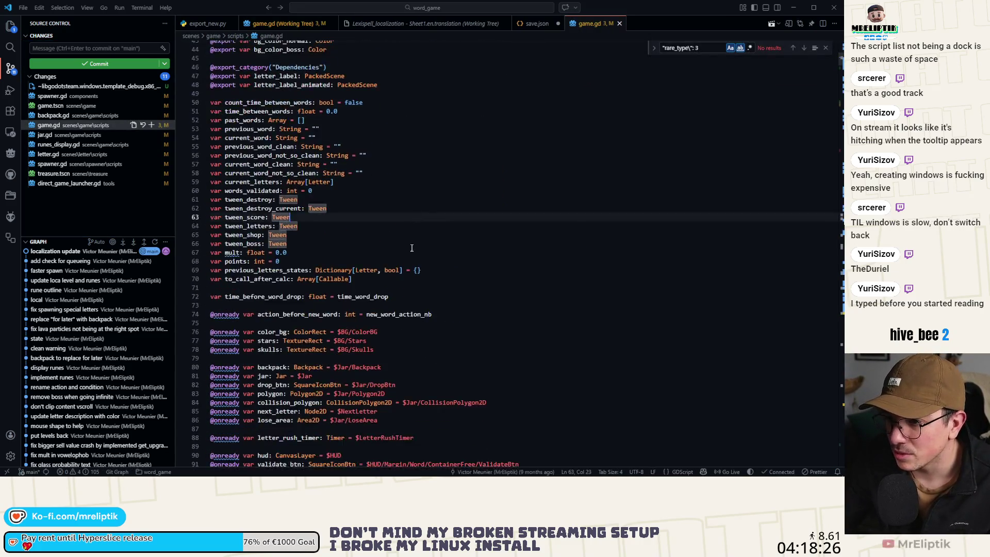
scroll(407, 260, down, 20)
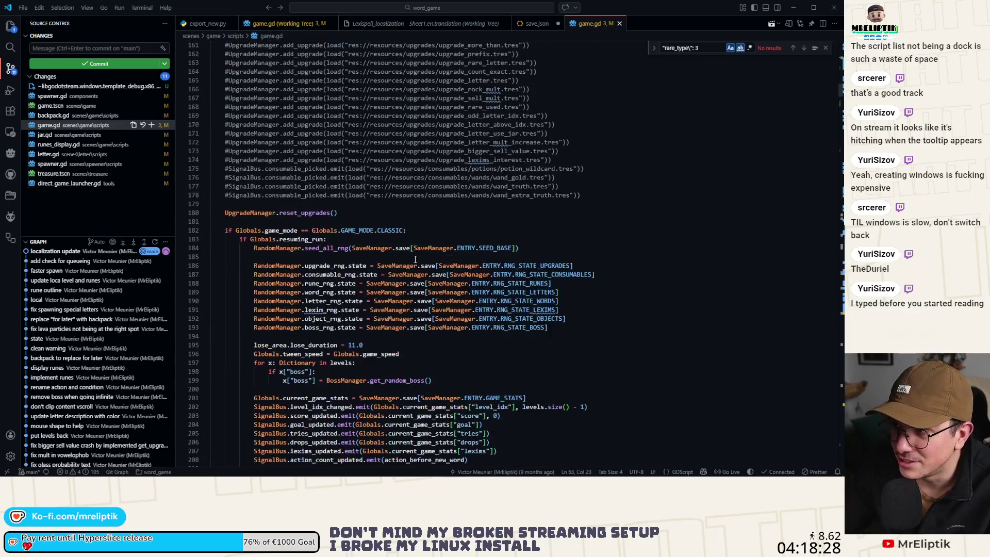
scroll(416, 260, up, 4)
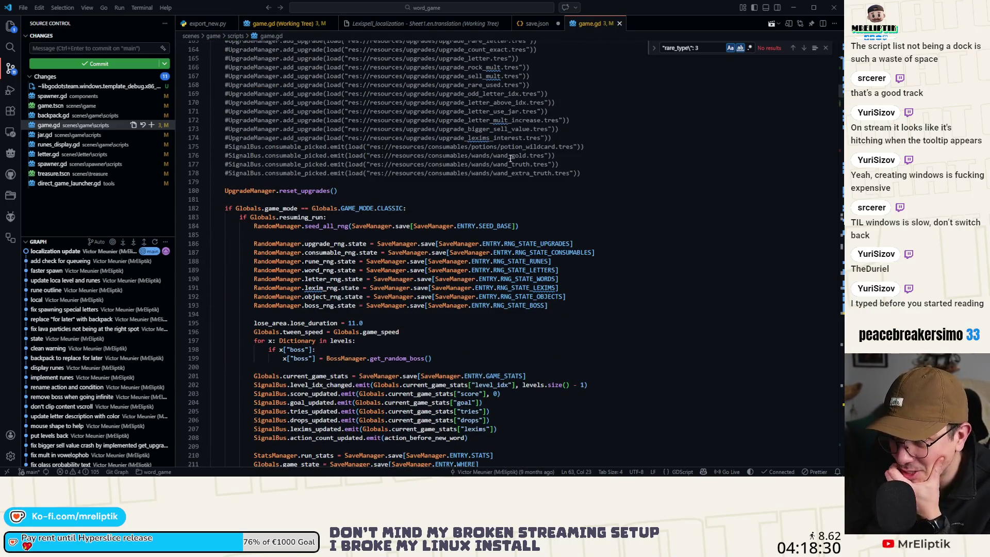
click(537, 24)
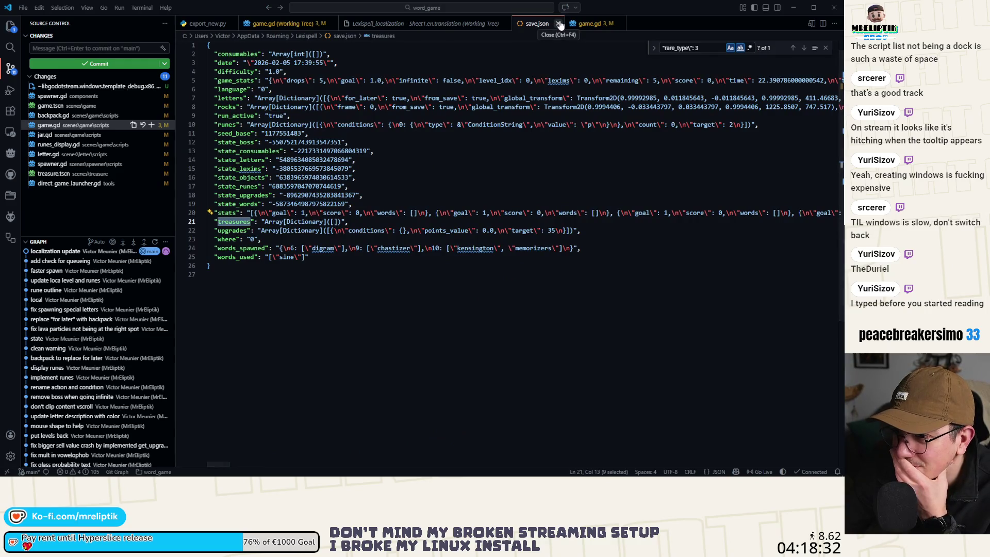
click(591, 24)
scroll(350, 199, down, 15)
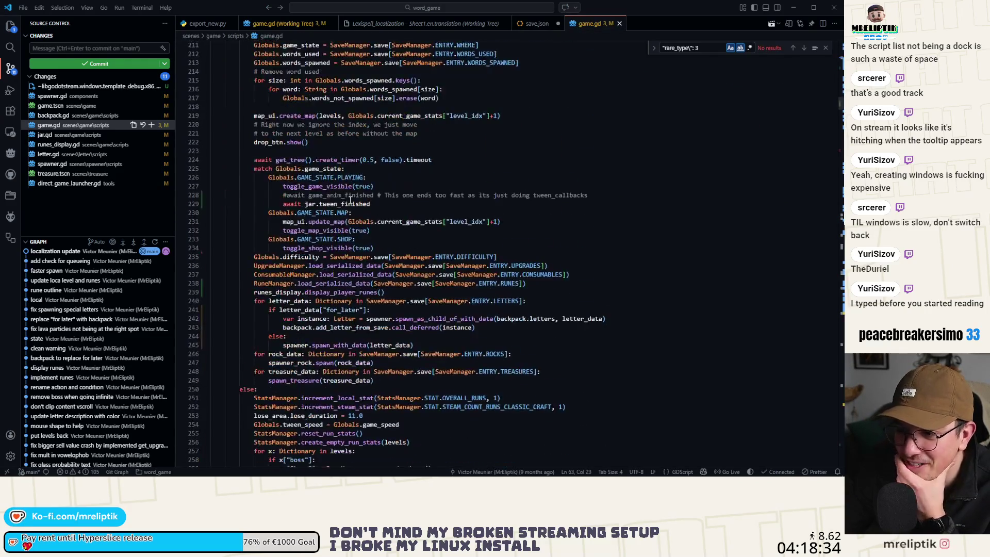
scroll(351, 199, down, 16)
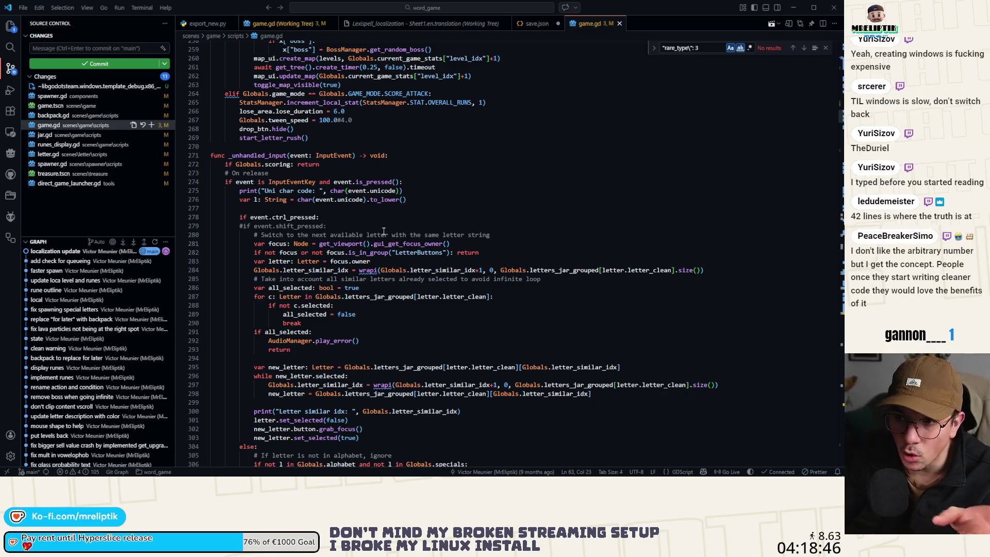
- Scroll up through game.gd's save-loading code, highlighting the uses of Dictionary
mouse_move(455, 233)
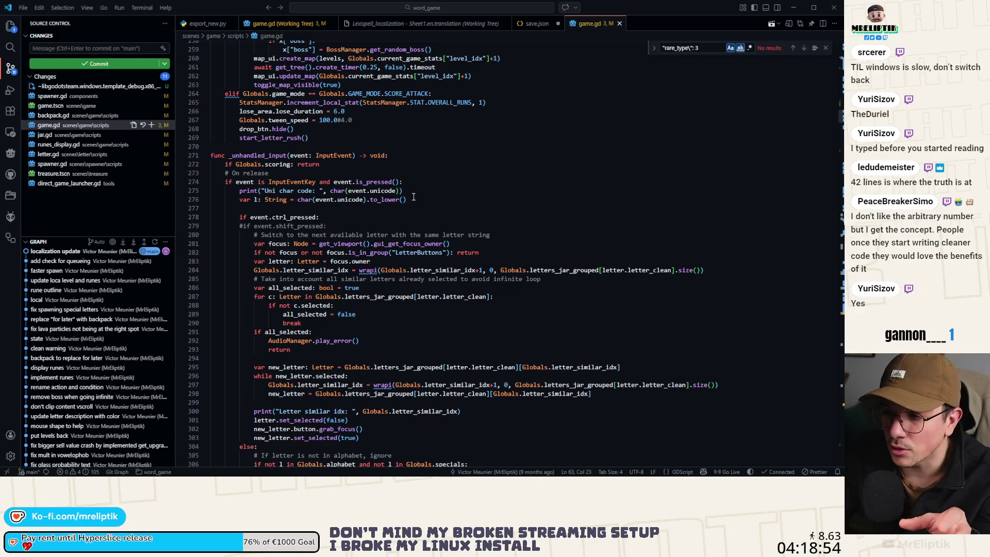
scroll(409, 199, down, 15)
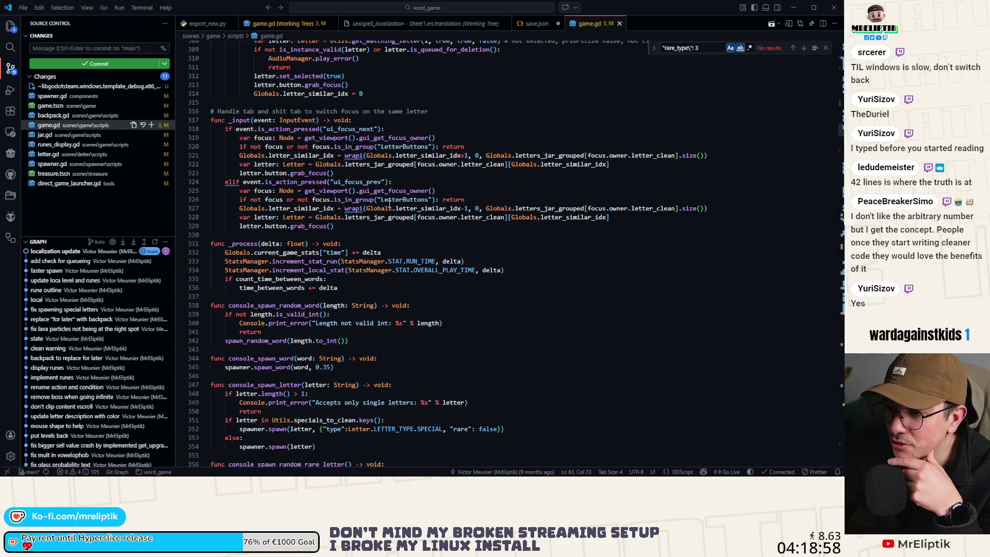
scroll(255, 236, up, 4)
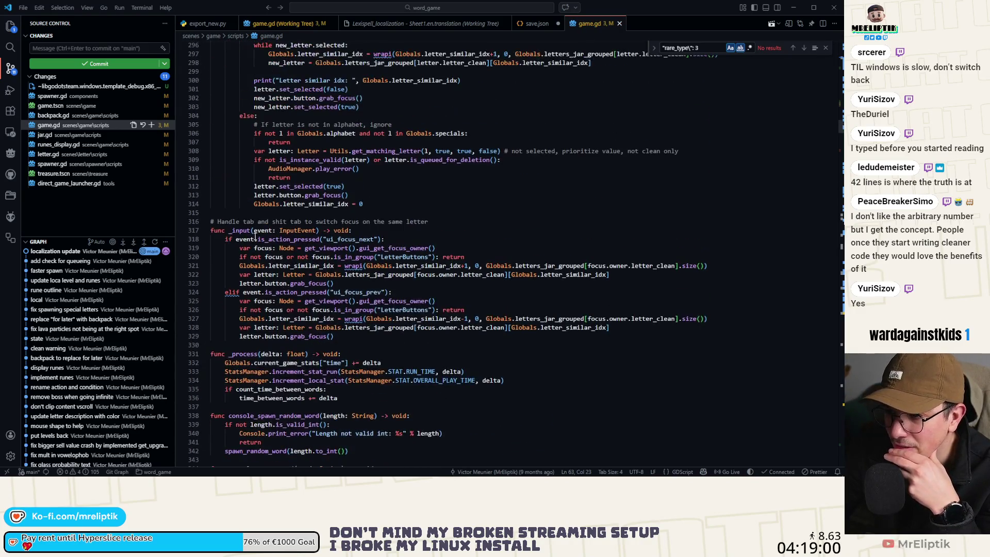
scroll(285, 230, up, 17)
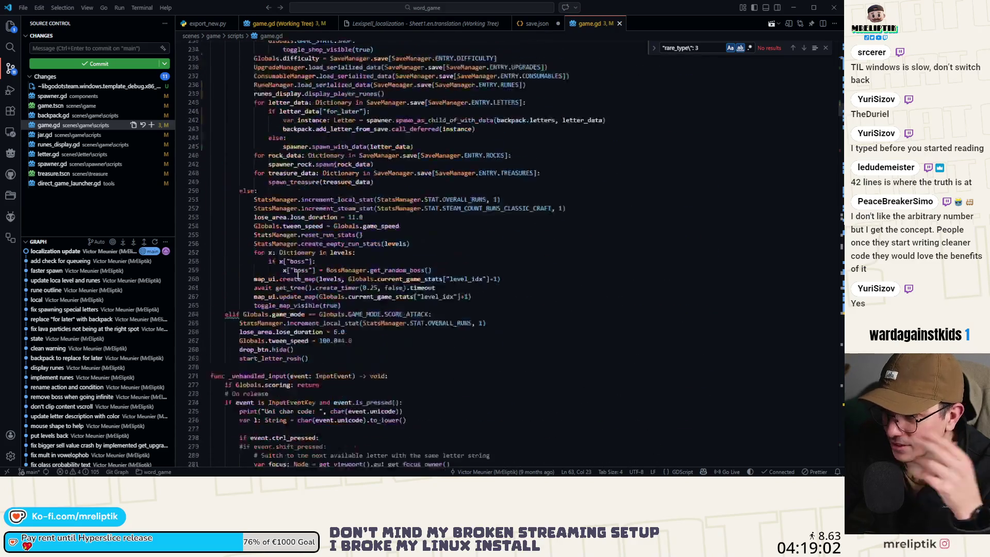
scroll(295, 283, up, 3)
click(292, 289)
scroll(292, 288, up, 20)
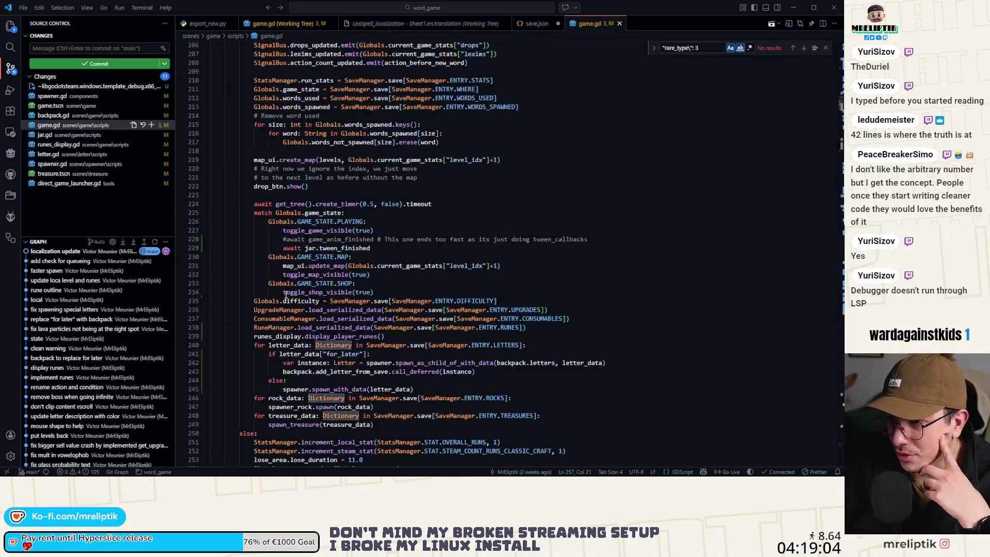
mouse_move(320, 217)
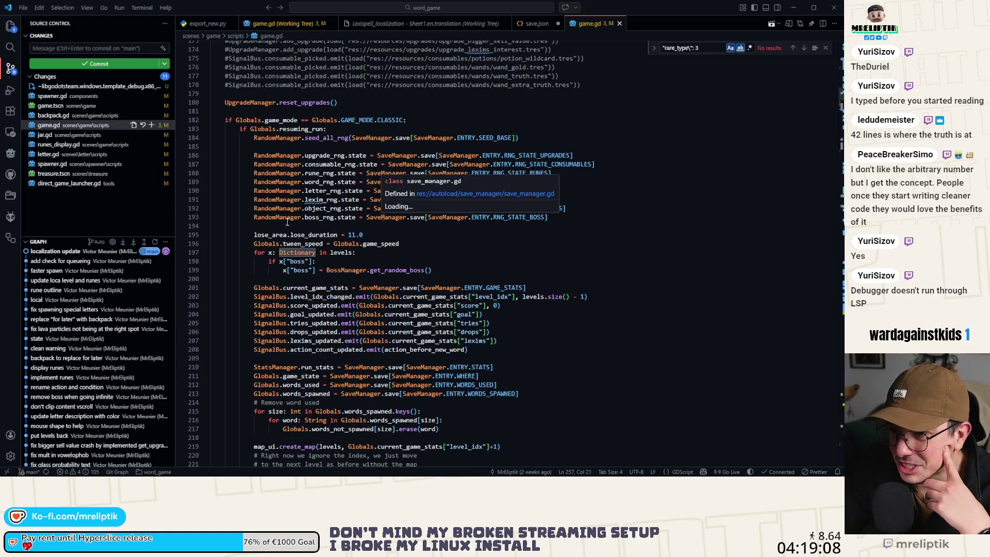
click(234, 199)
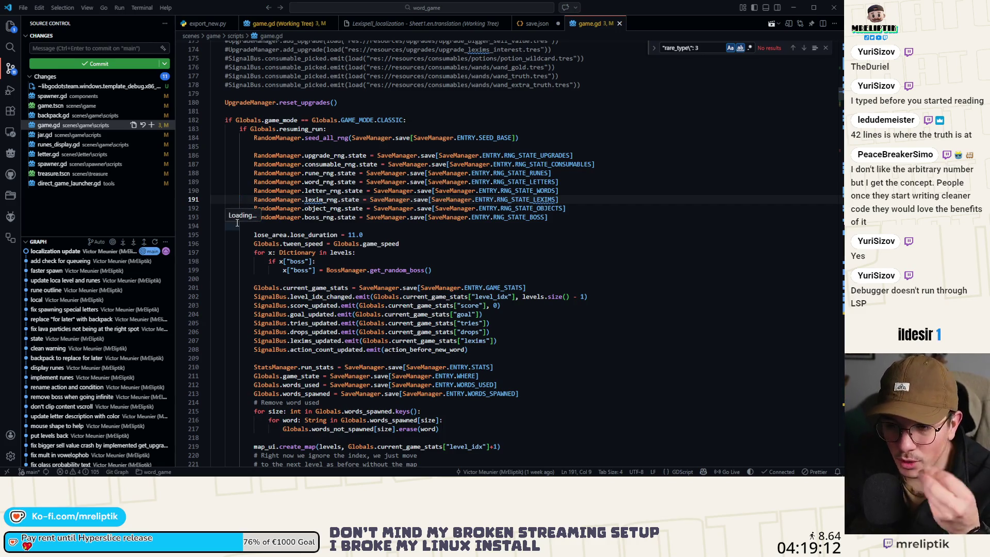
- Scroll back down through game.gd and start closing the edited save.json tab
scroll(237, 223, down, 20)
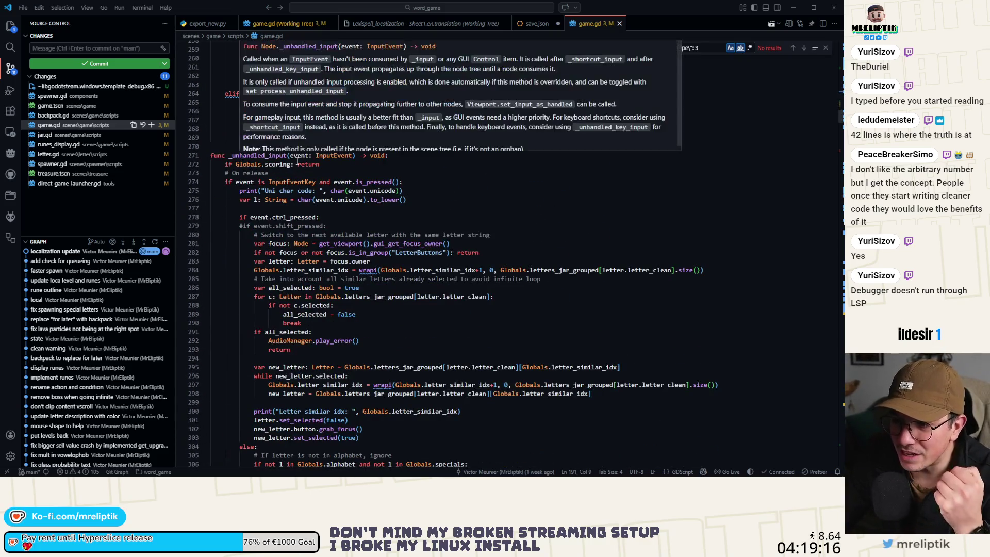
scroll(383, 224, down, 12)
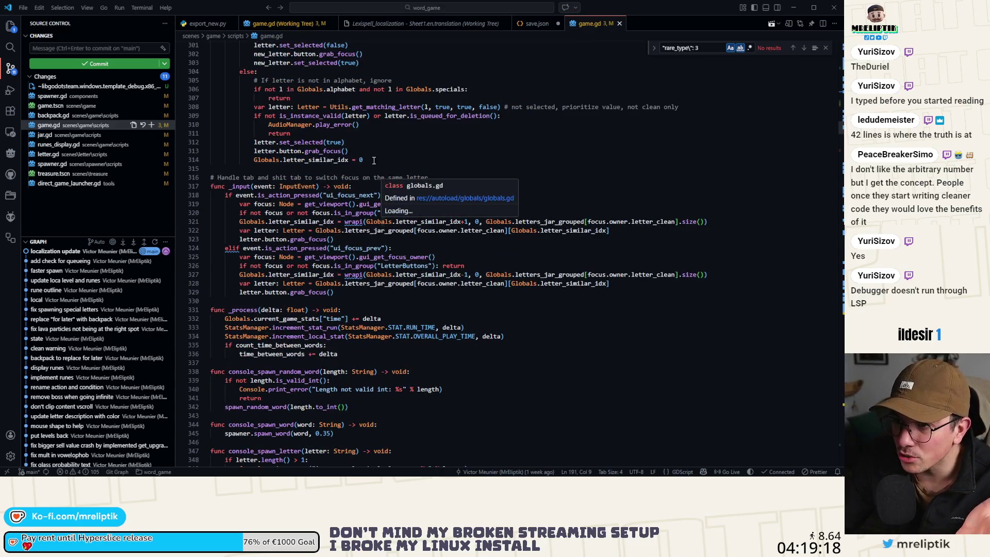
scroll(374, 182, down, 12)
scroll(375, 182, up, 3)
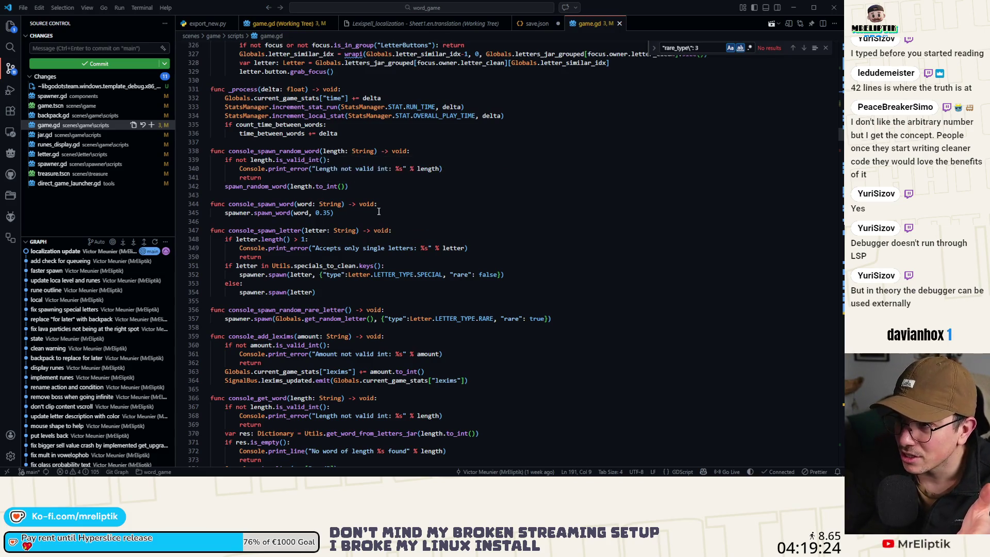
click(558, 23)
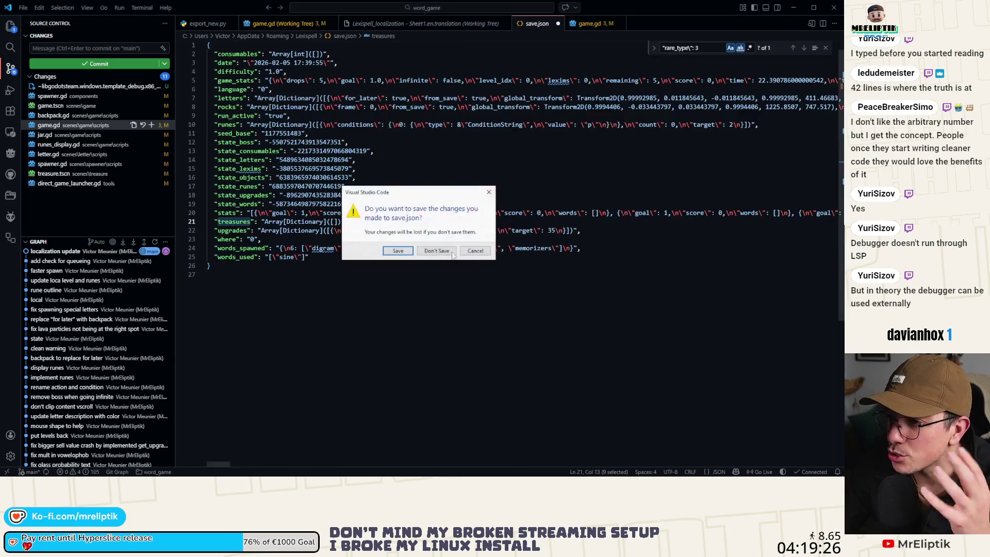
- Discard save.json's changes, then put the caret after drop_btn.hide() and move to the blank line below
key(n)
scroll(383, 51, down, 5)
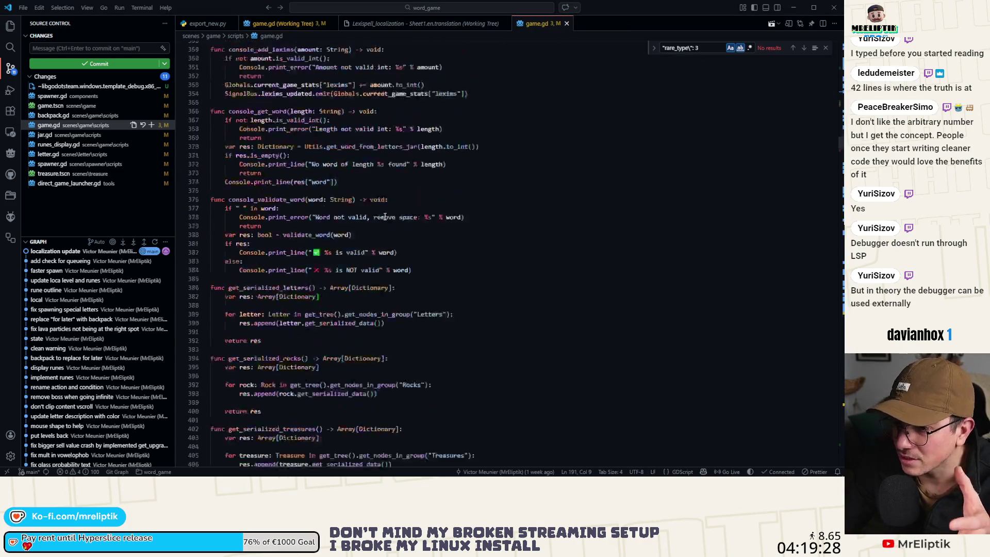
scroll(382, 51, up, 7)
scroll(383, 51, up, 20)
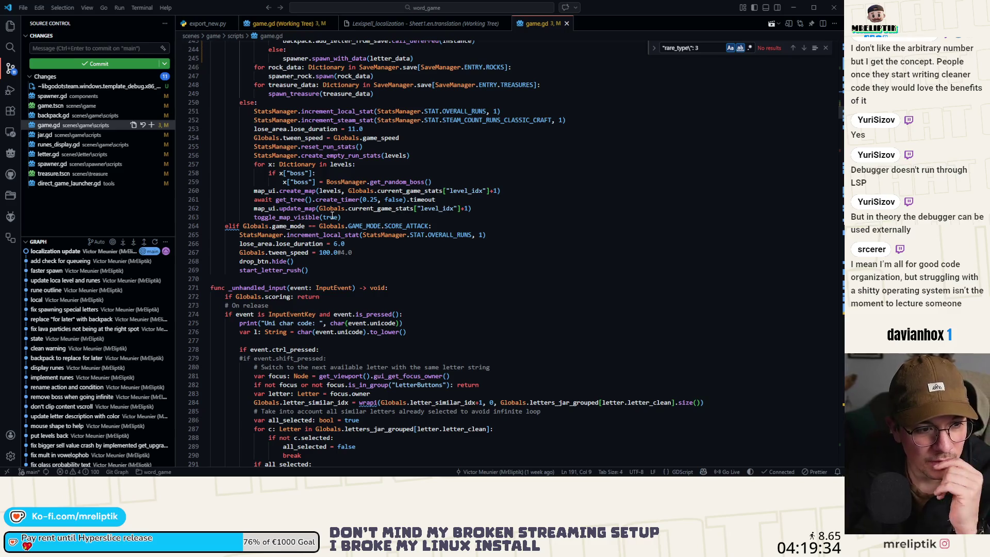
mouse_move(333, 215)
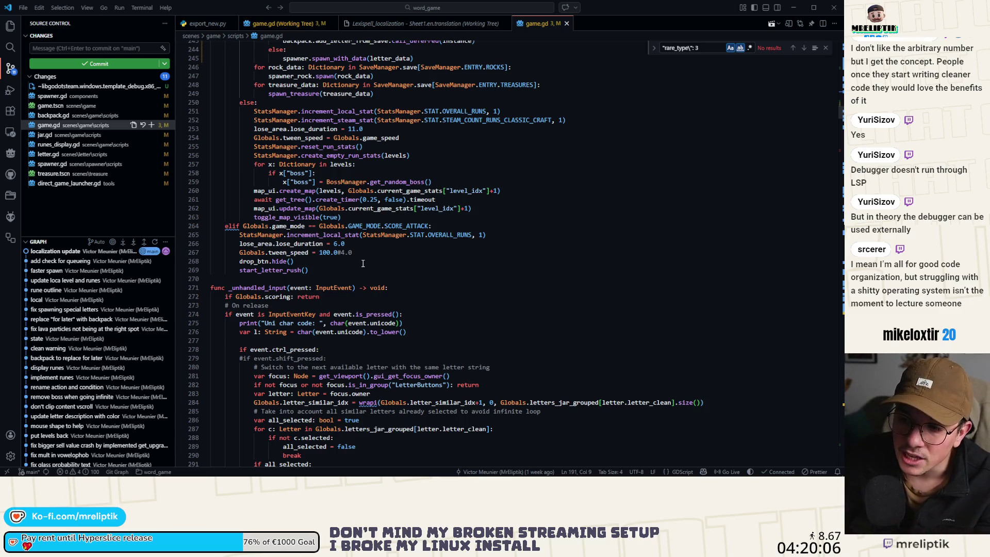
click(361, 265)
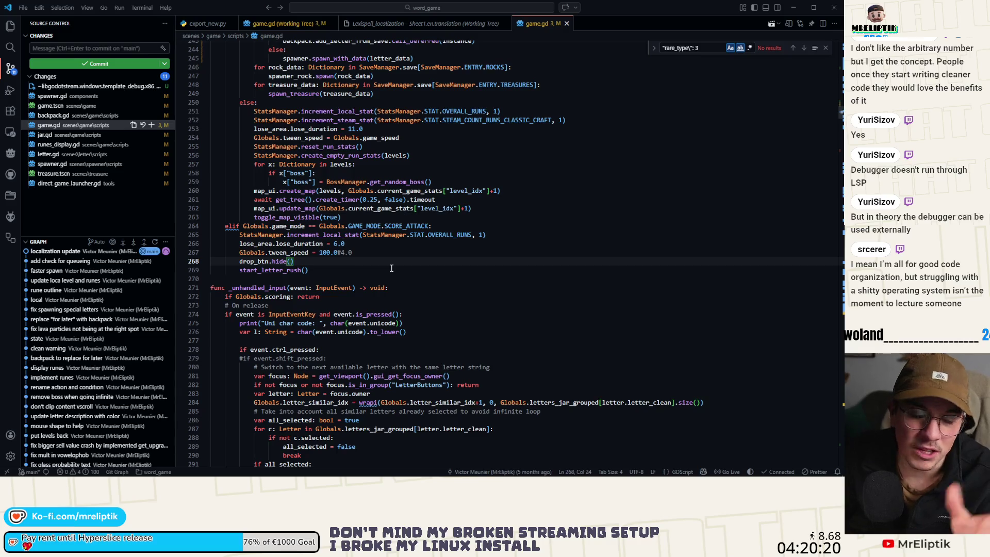
key(Down)
key(Down)
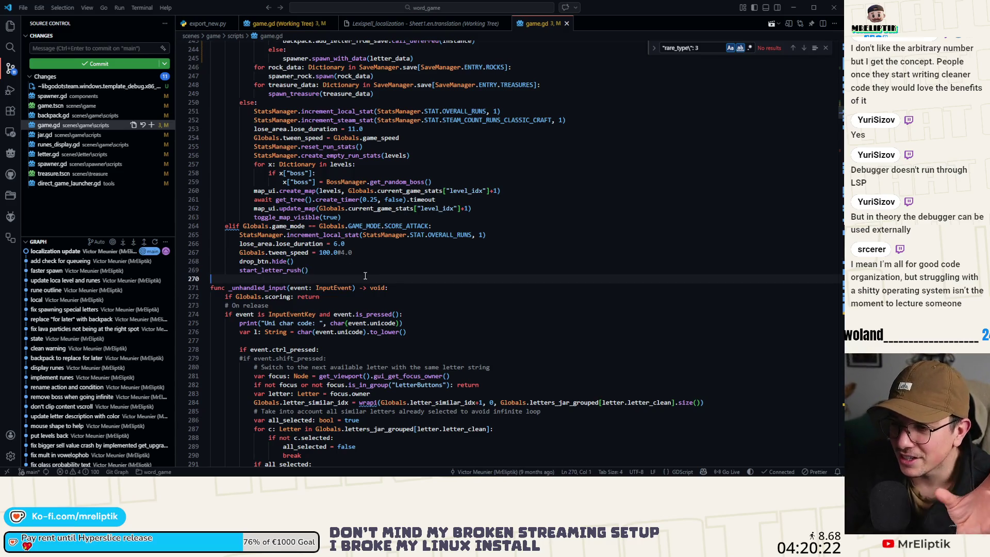
click(367, 270)
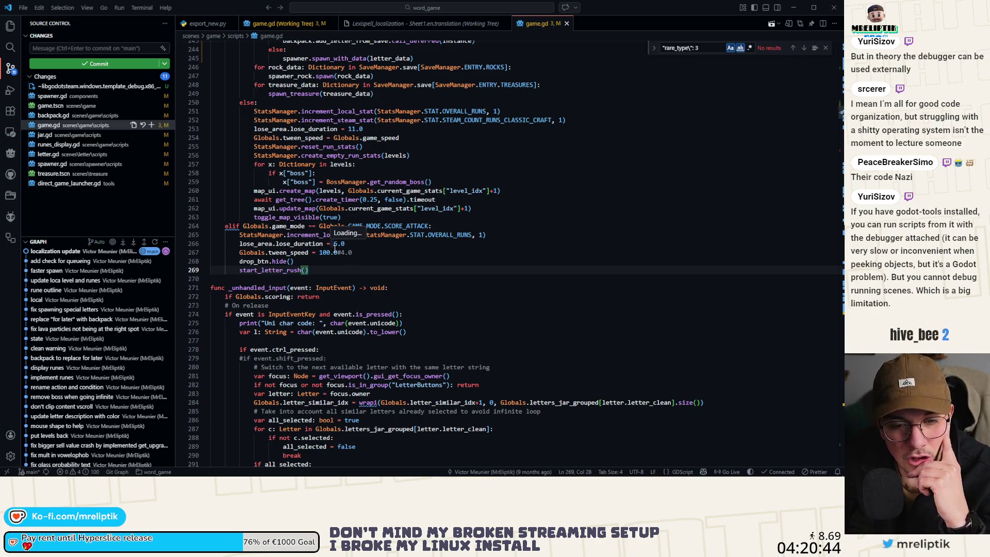
click(334, 251)
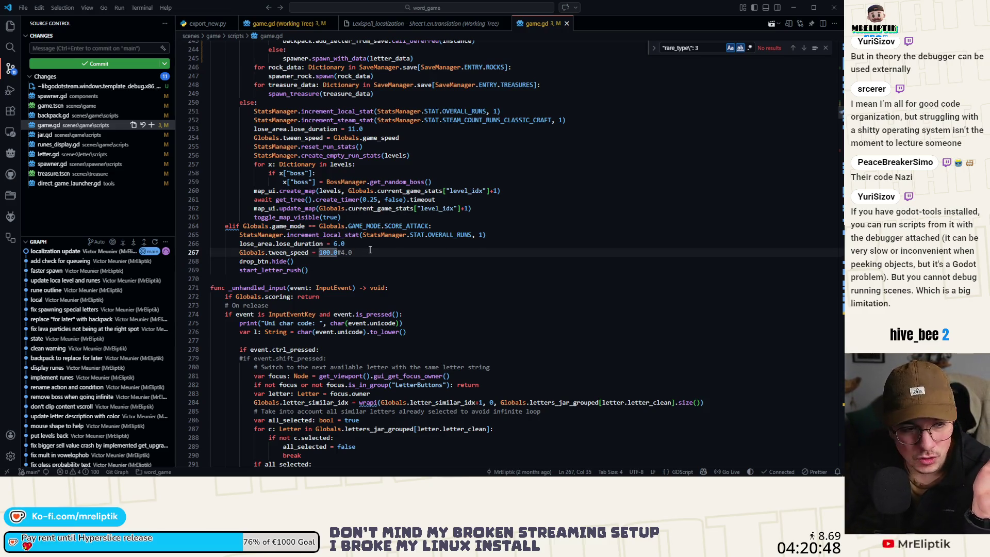
scroll(370, 250, down, 5)
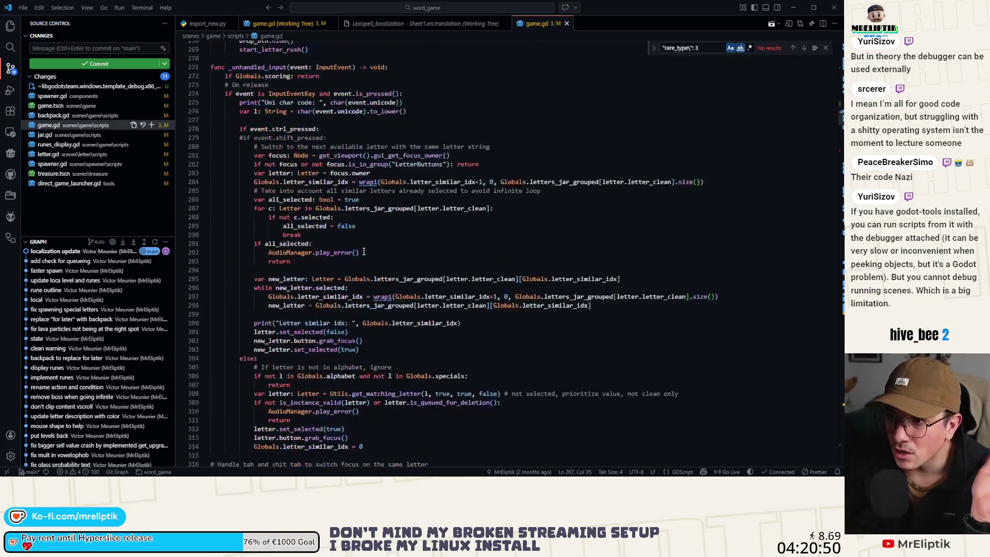
scroll(361, 251, up, 4)
mouse_move(359, 251)
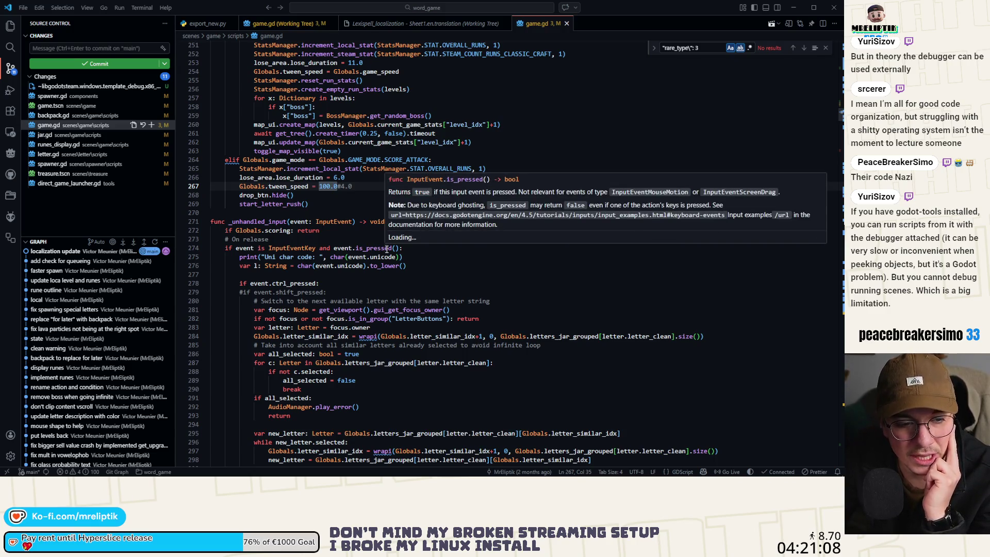
scroll(329, 249, up, 14)
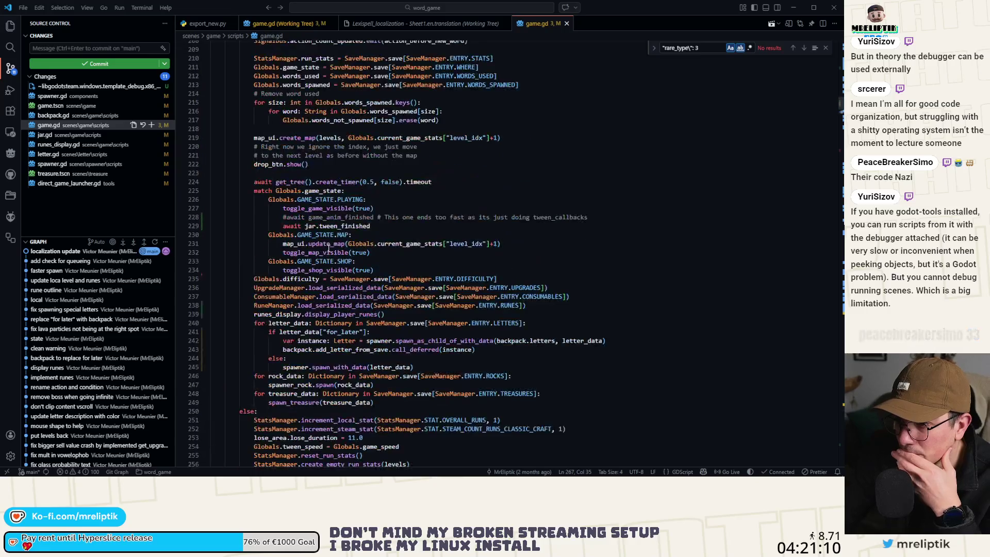
scroll(329, 249, up, 16)
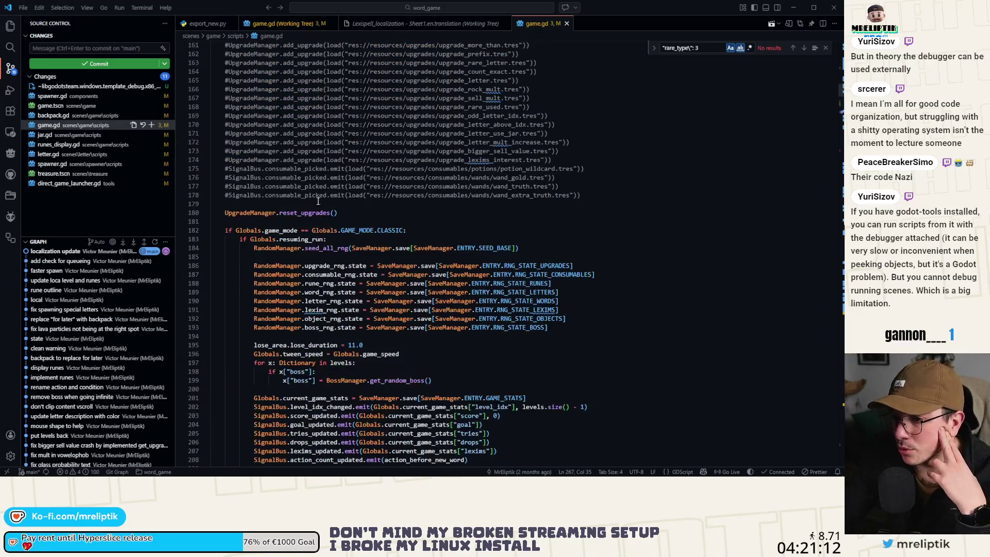
scroll(252, 191, up, 8)
scroll(258, 198, down, 8)
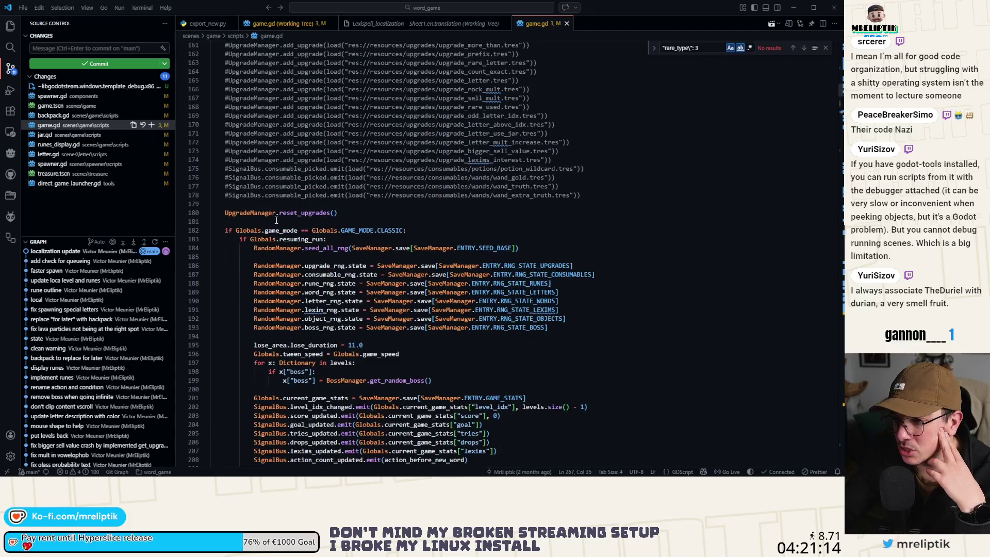
- Type Globals.reset_words_used() above UpgradeManager.reset_upgrades(), undo it, and close game.gd unchanged
click(267, 205)
key(Return)
key(Return)
key(Up)
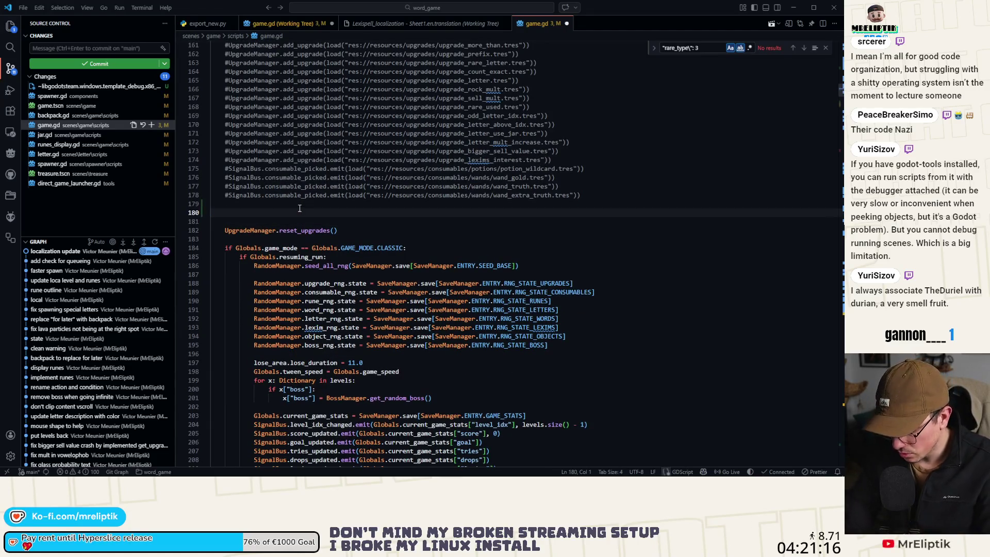
text(Globals.do)
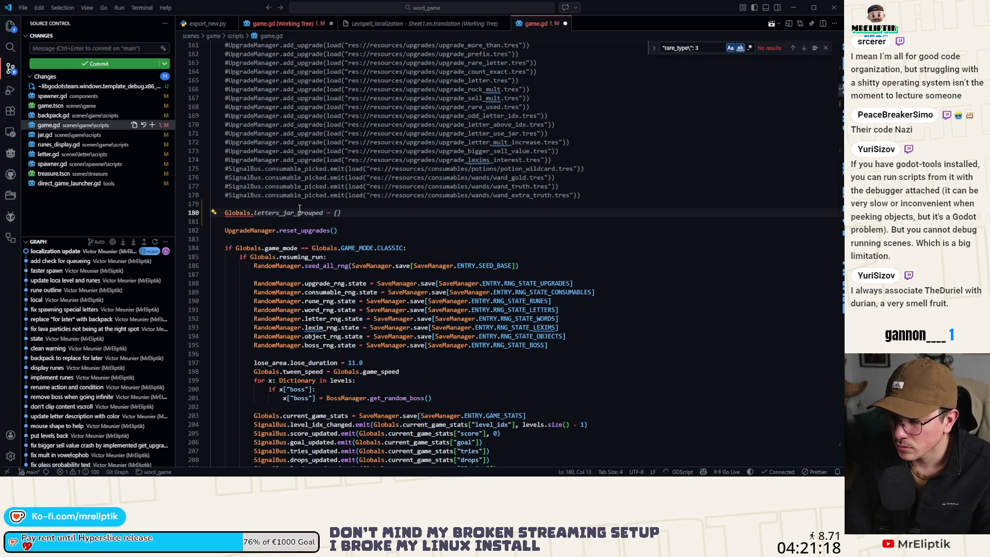
key(BackSpace)
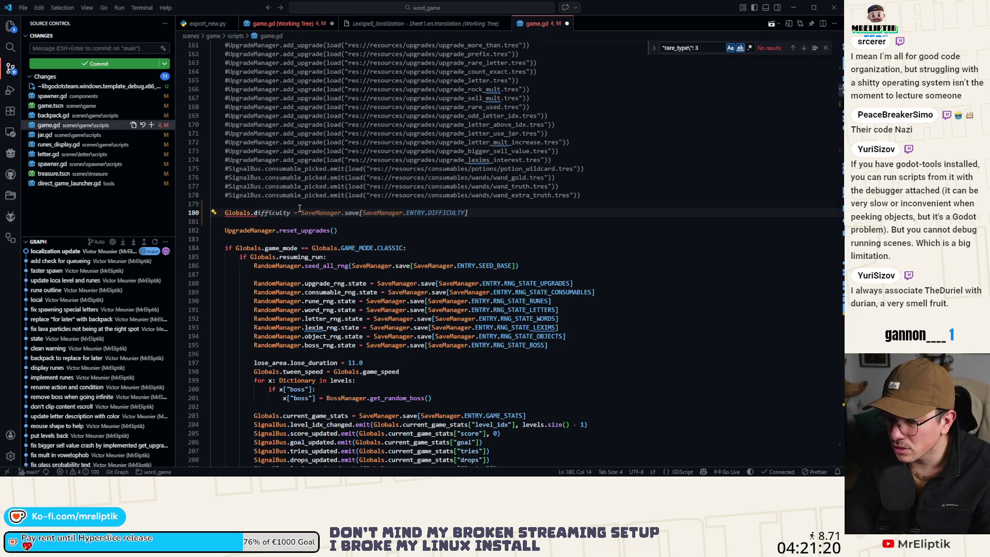
key(BackSpace)
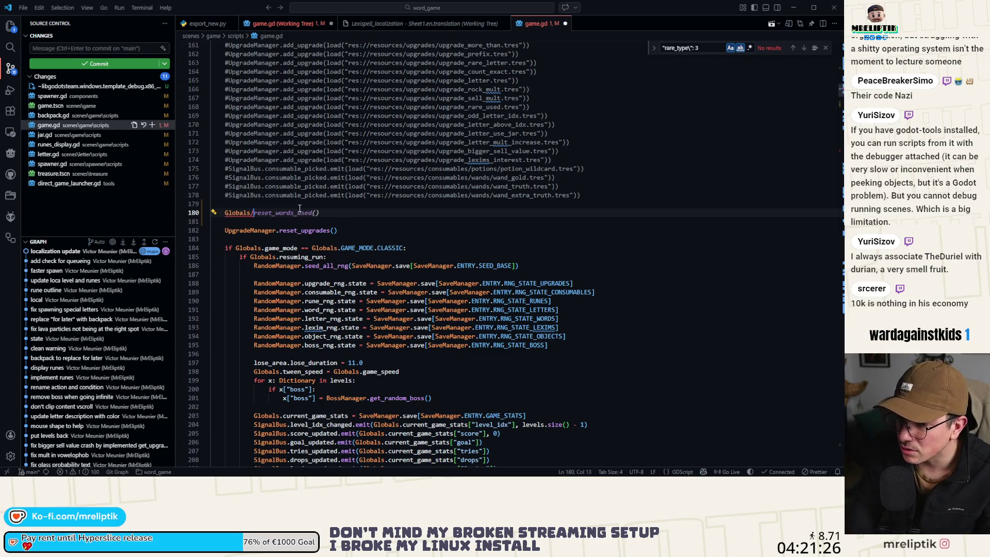
text(.)
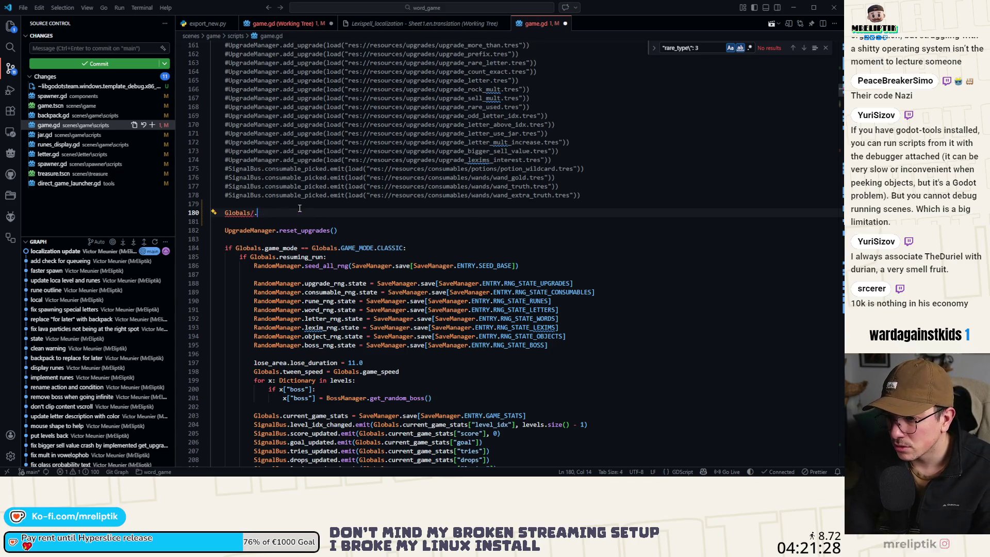
key(BackSpace)
key(BackSpace)
text(.re)
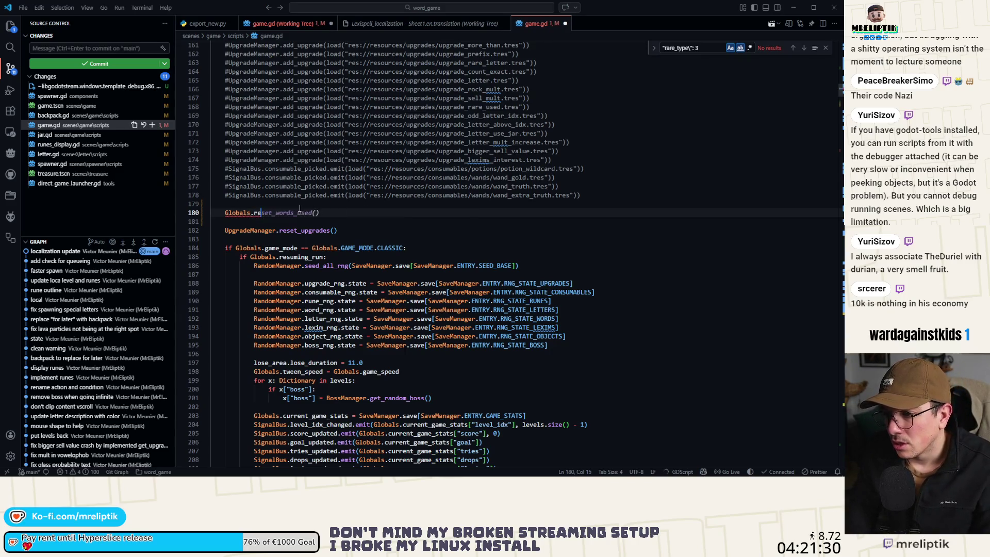
text(se)
key(Tab)
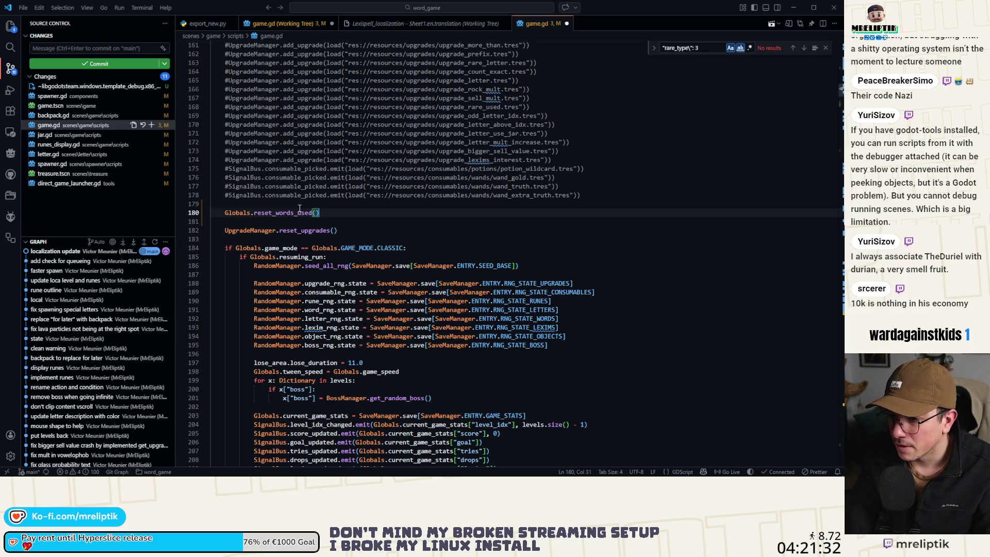
key(ctrl+z)
key(ctrl+z)
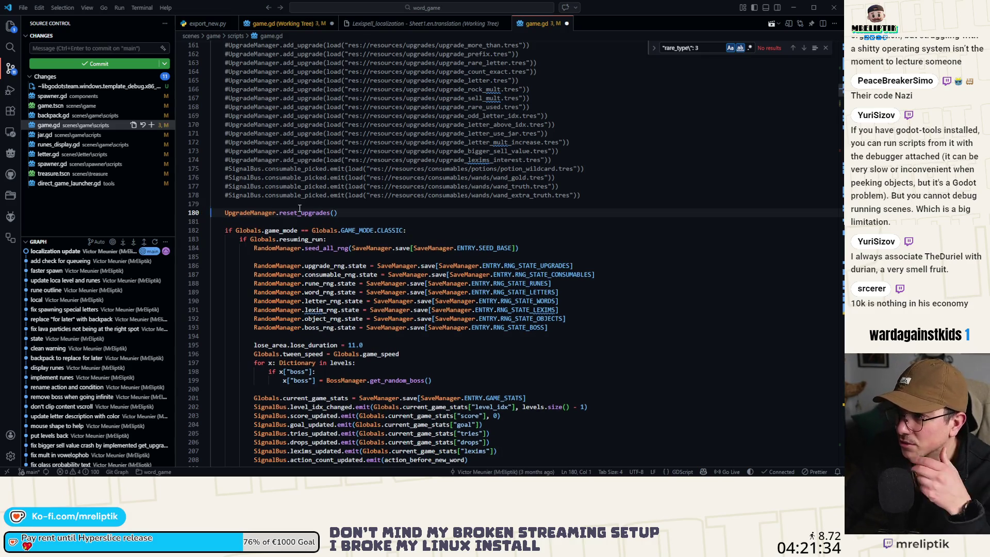
click(566, 23)
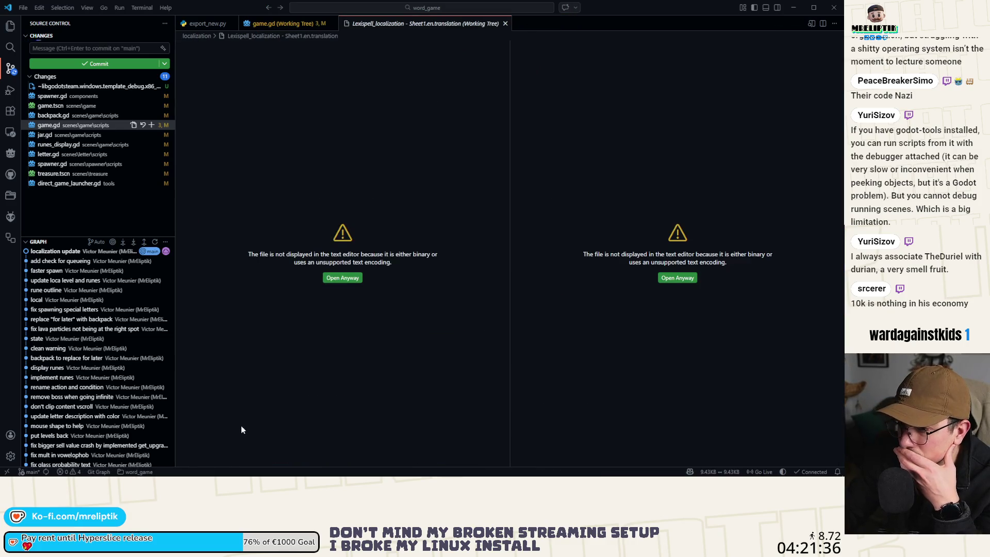
- Dismiss game.gd's source-control file options and switch back to the running Godot editor
right_click(75, 128)
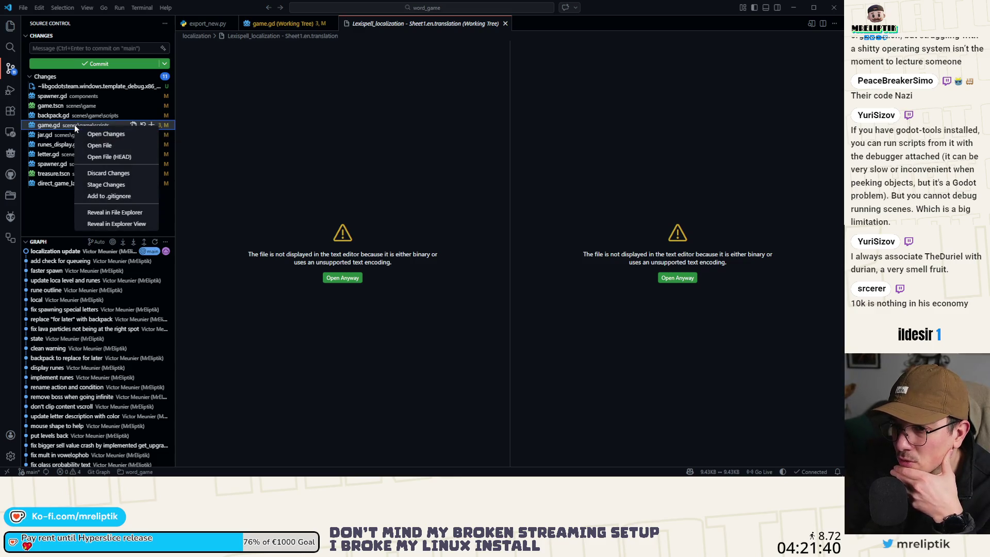
click(104, 213)
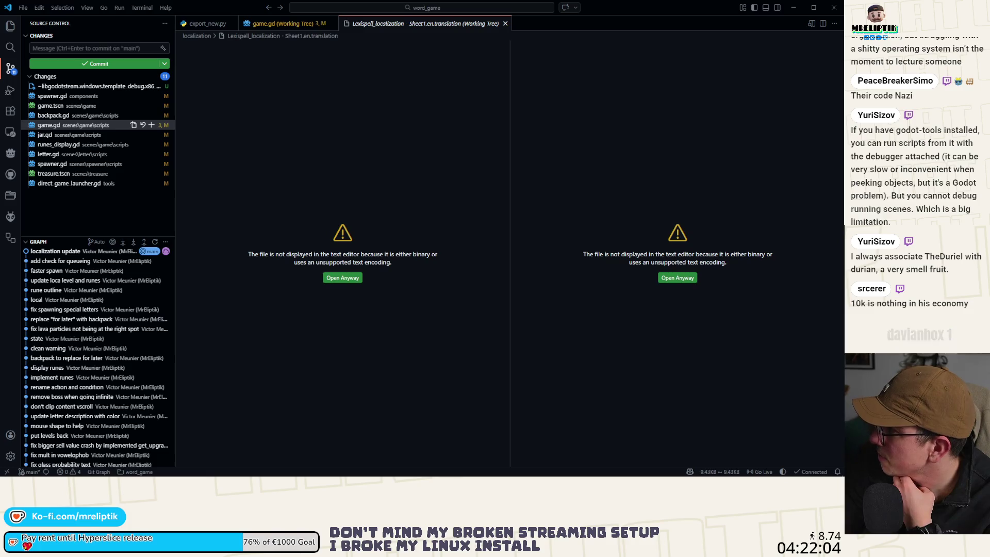
click(76, 196)
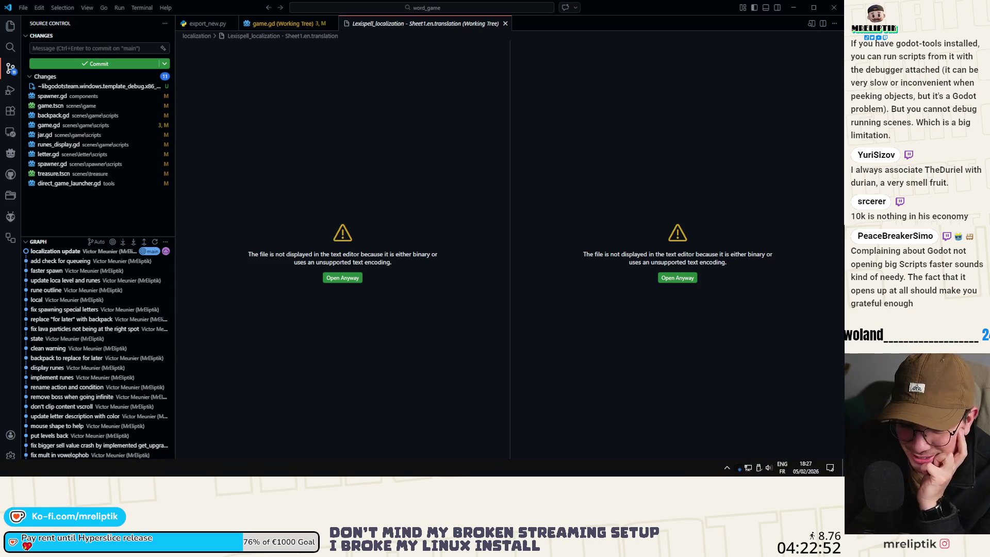
key(alt+Tab)
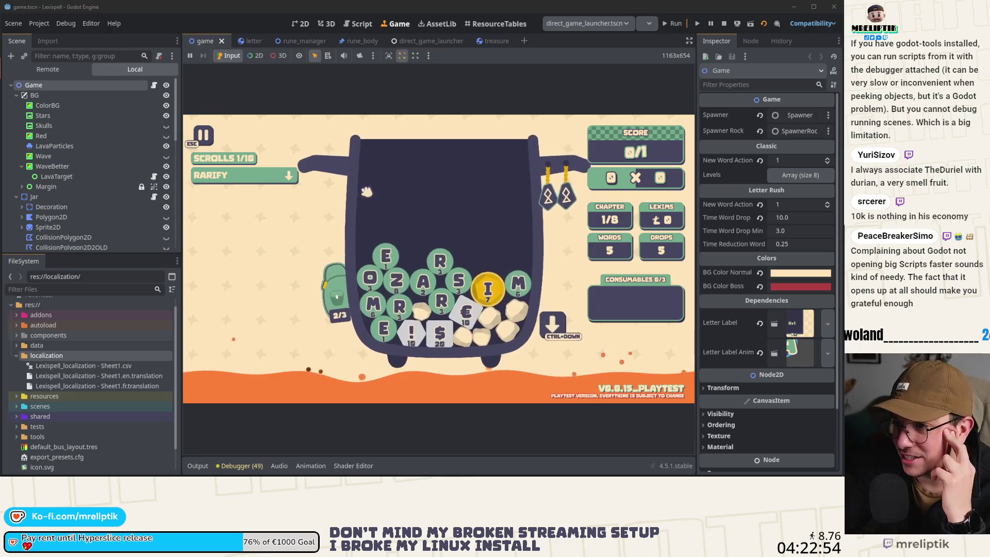
- Stop the game with F8, jump to game.gd's reset definition, and open the scene picker
mouse_move(549, 204)
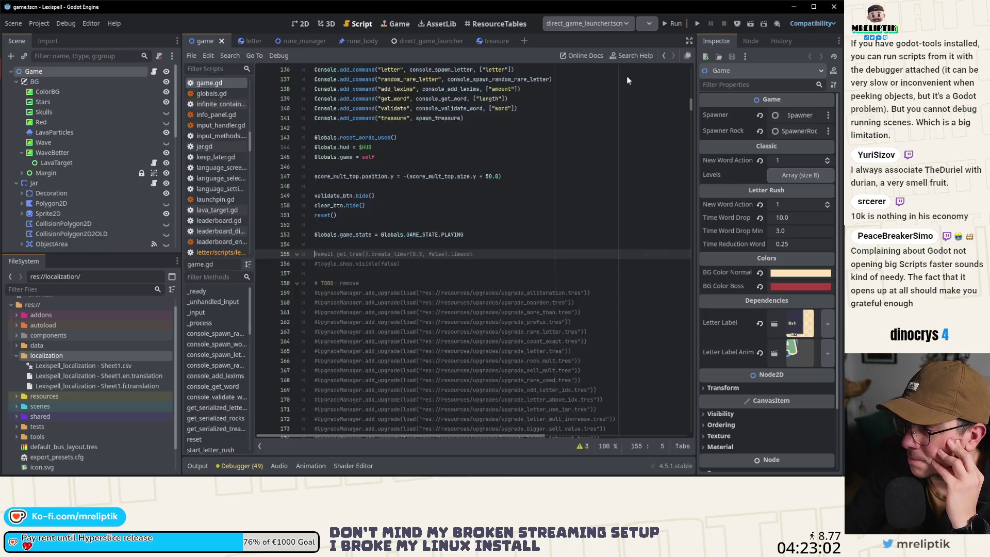
key(F8)
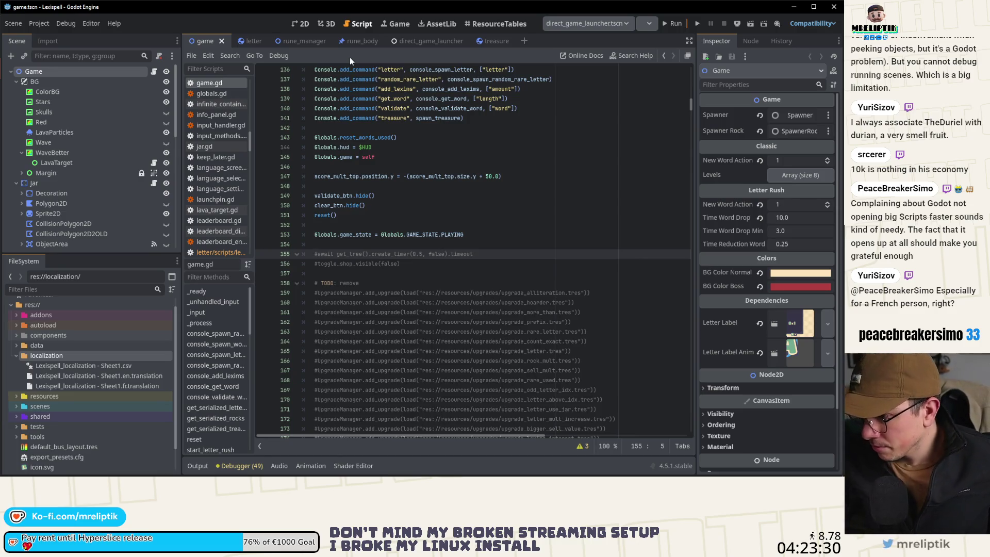
ctrl+click(333, 217)
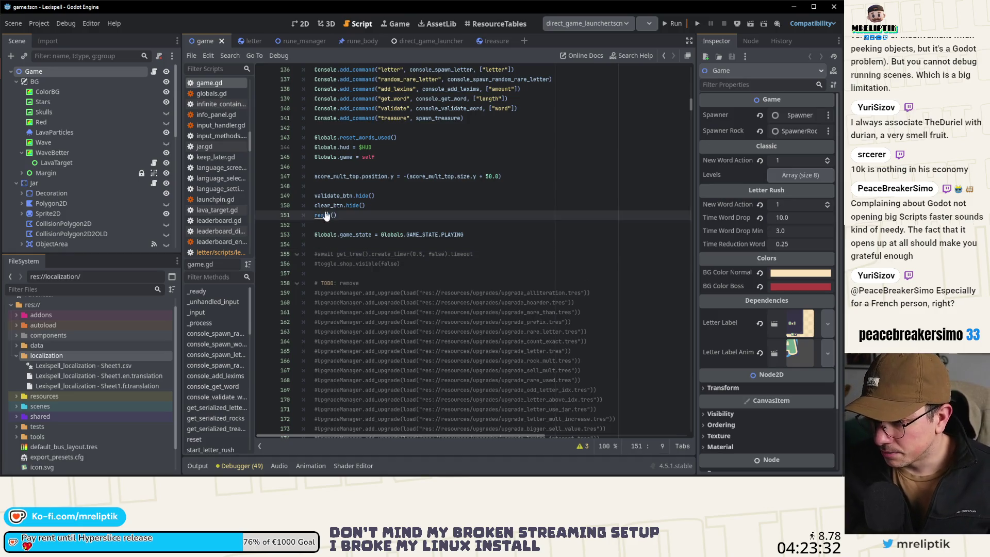
scroll(421, 284, down, 3)
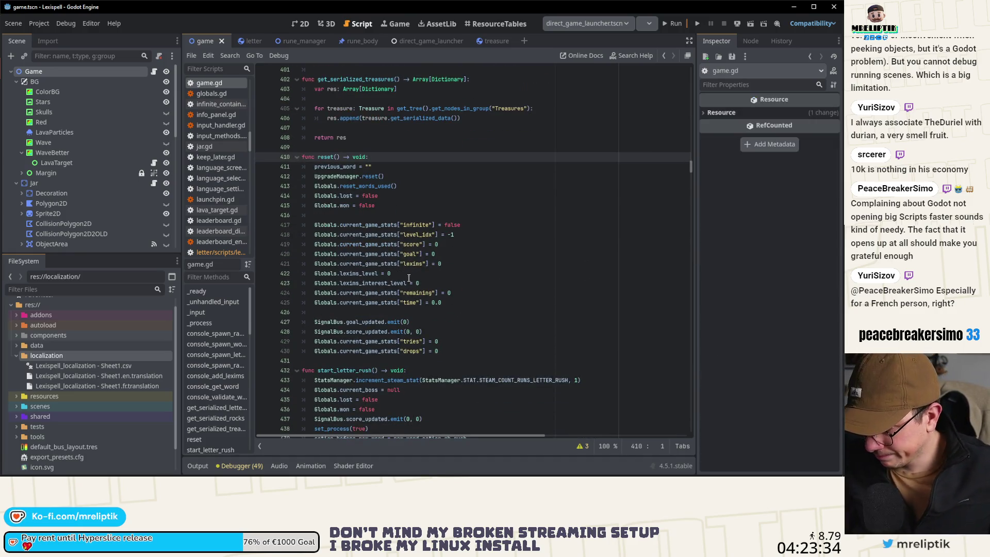
mouse_move(374, 354)
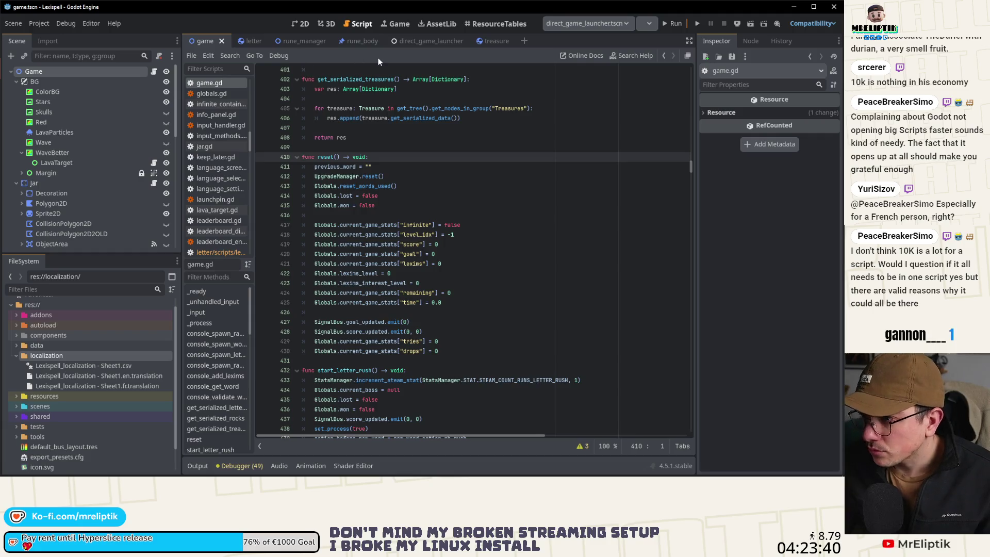
key(ctrl+shift+o)
- Open upgrade_manager.tscn from the 'upgrade' search and jump to its reset function
text(upgrade)
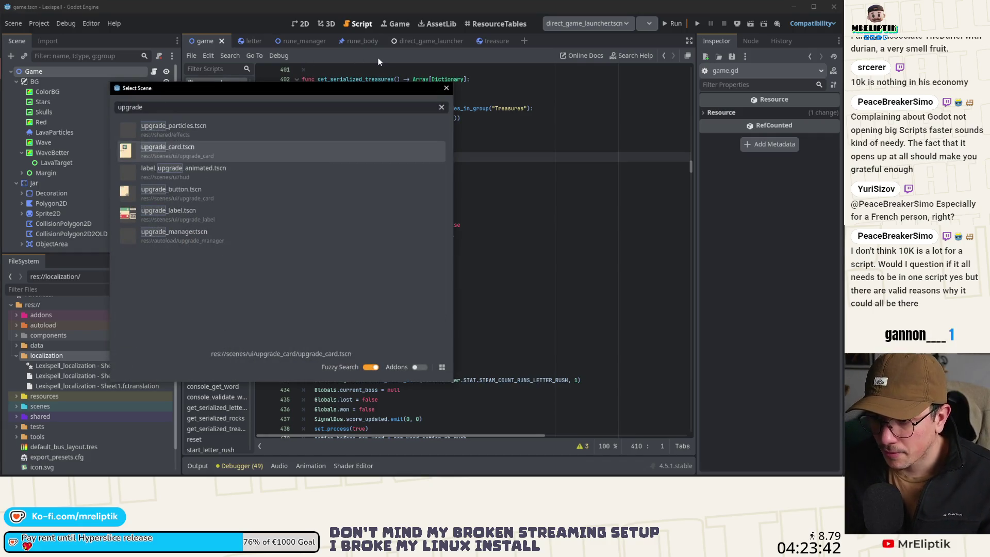
key(Down)
key(Down)
key(Down)
key(Escape)
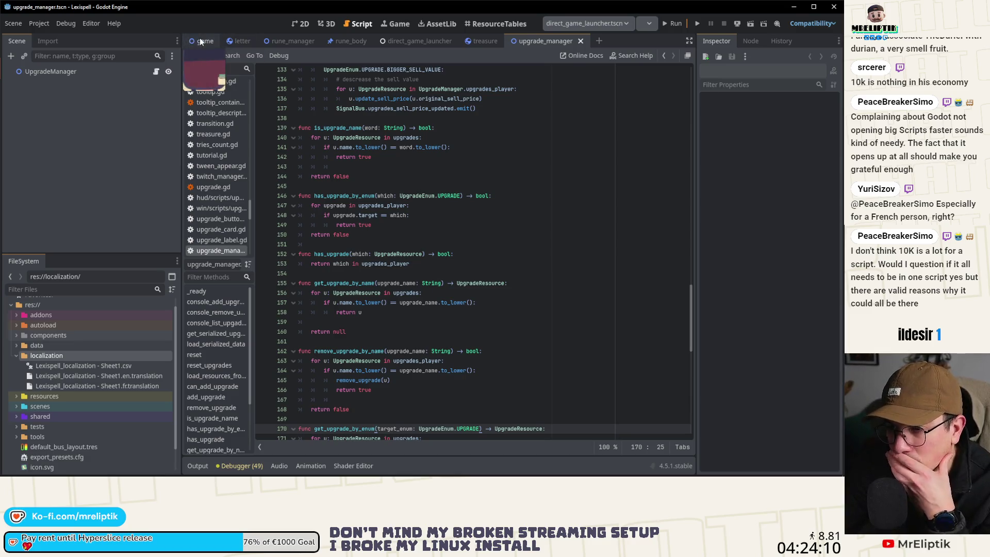
mouse_move(362, 477)
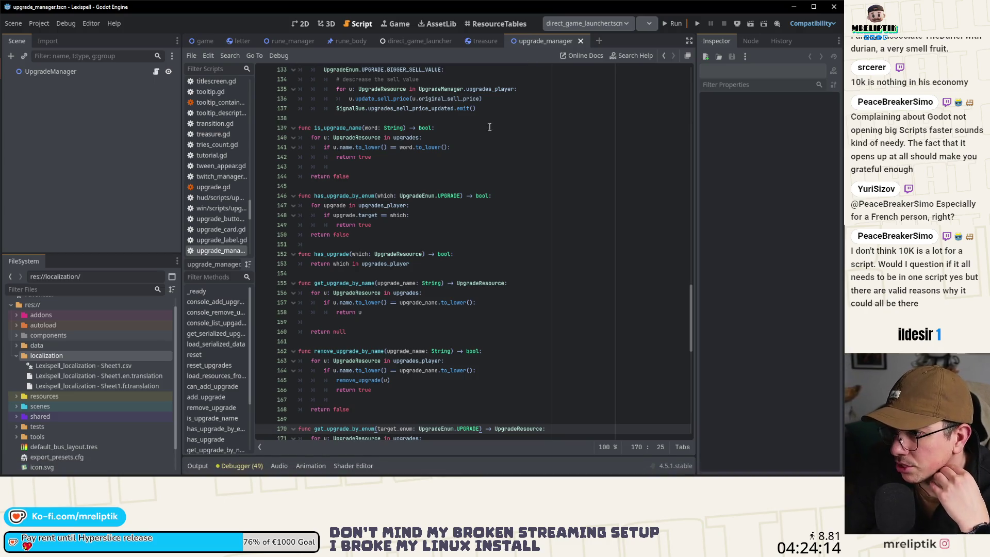
scroll(394, 307, down, 5)
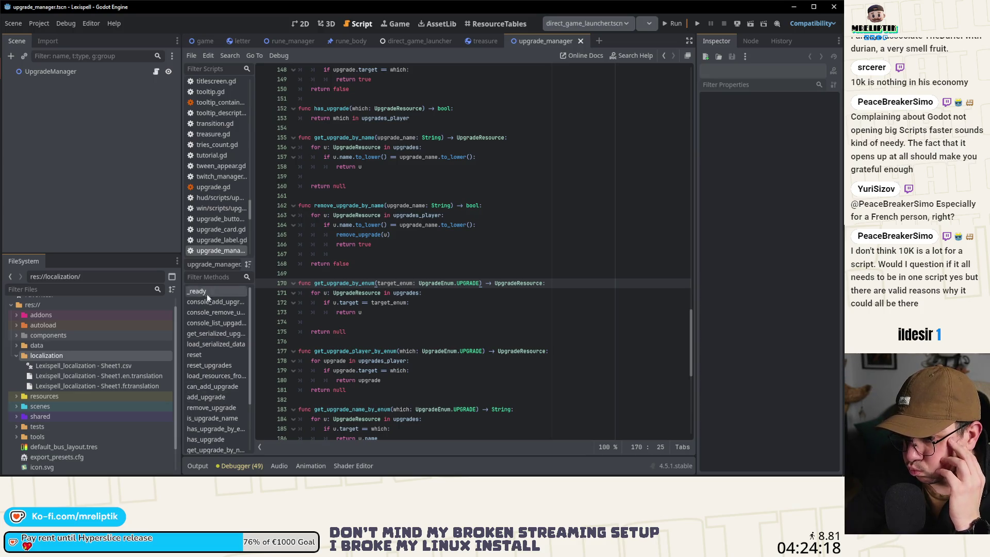
click(205, 355)
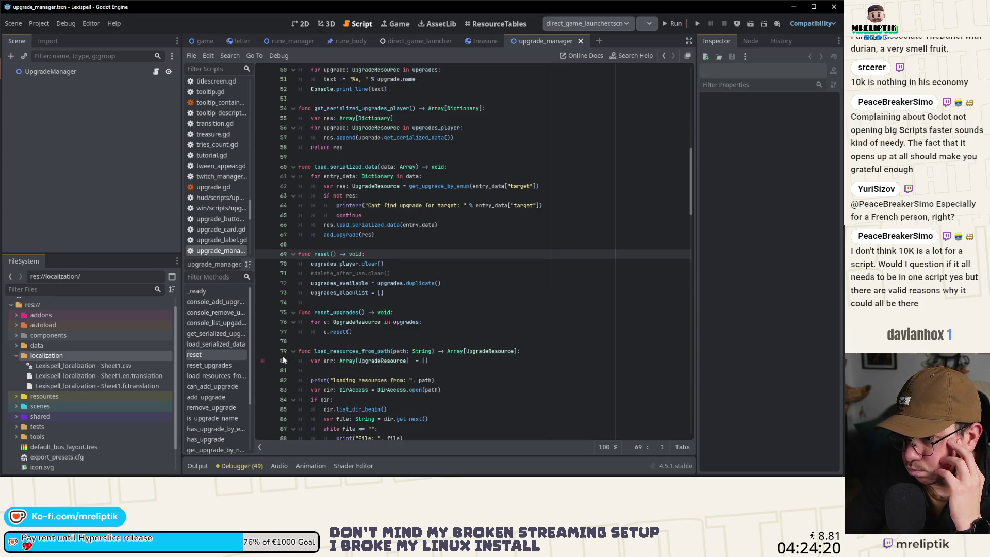
- Select 'reset' on line 69 and open Find in Files with it prefilled
click(321, 255)
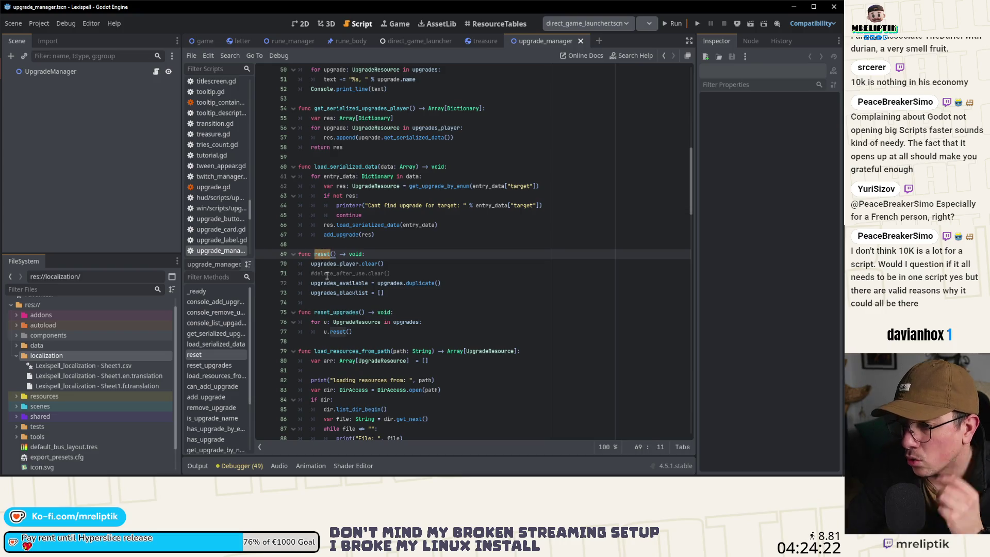
double_click(321, 254)
key(ctrl+shift+f)
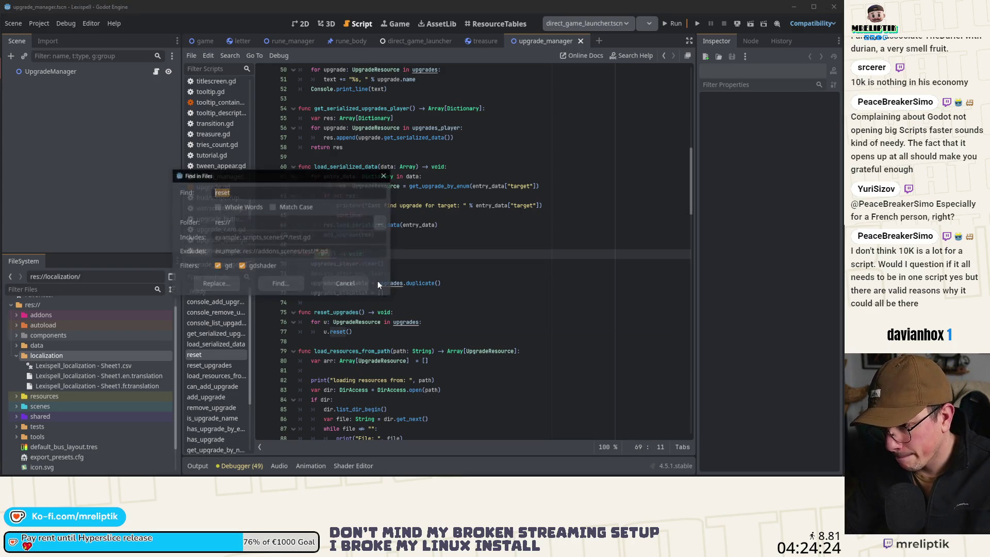
- Search the project for UpgradeManager.reset(), finding one match on line 412 of game.gd
text(Up)
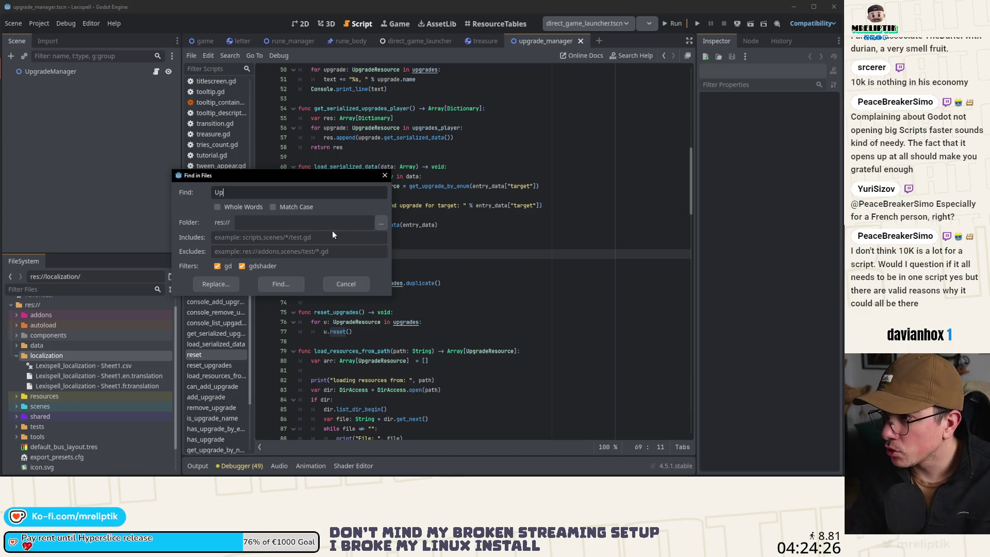
text(gradeManager.reset)
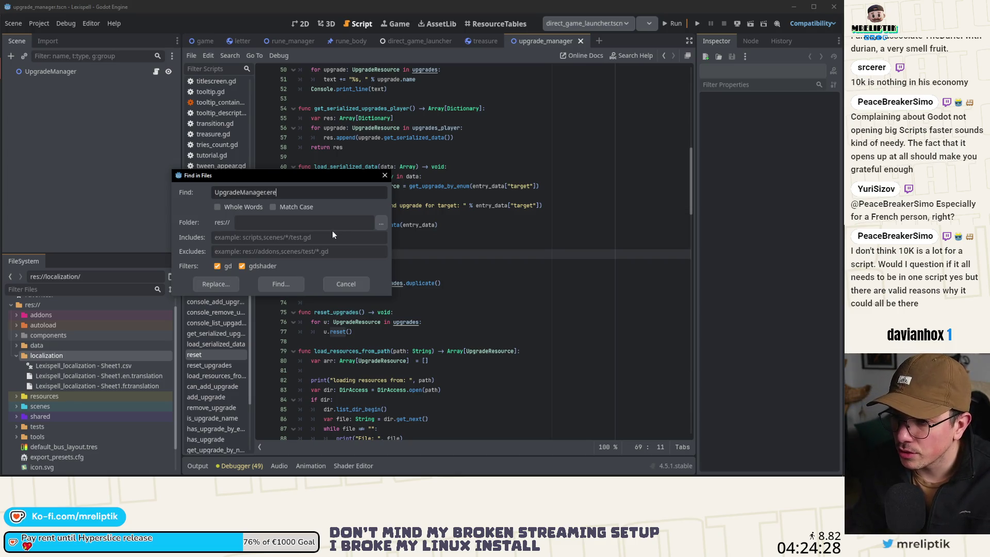
text(())
key(Return)
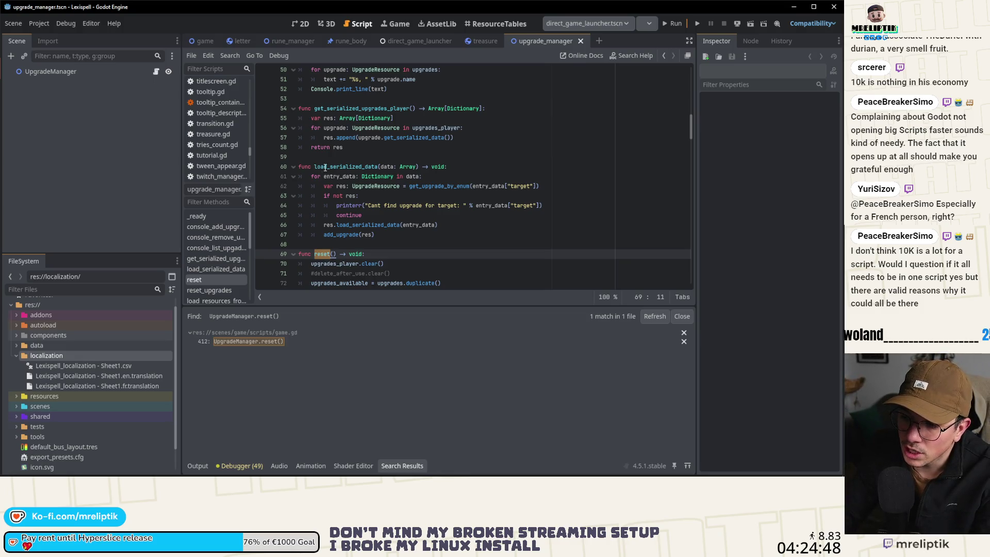
scroll(338, 225, down, 1)
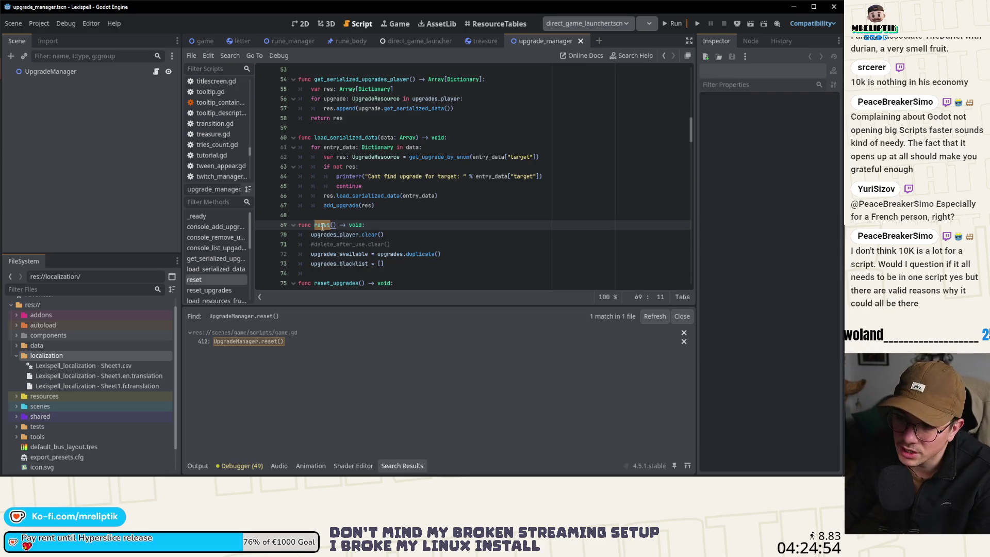
- Open the UpgradeManager.reset() match in game.gd from the search results
click(258, 343)
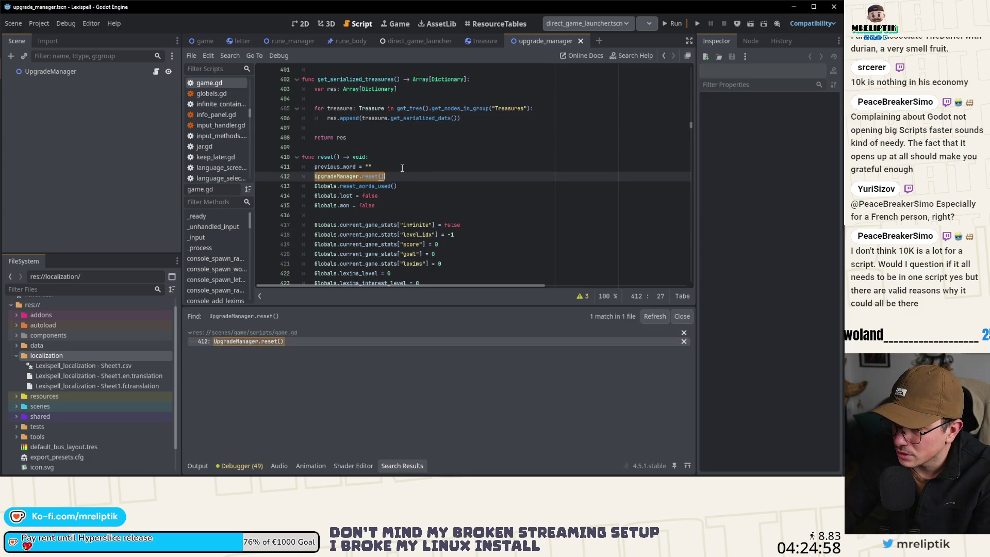
scroll(476, 185, down, 2)
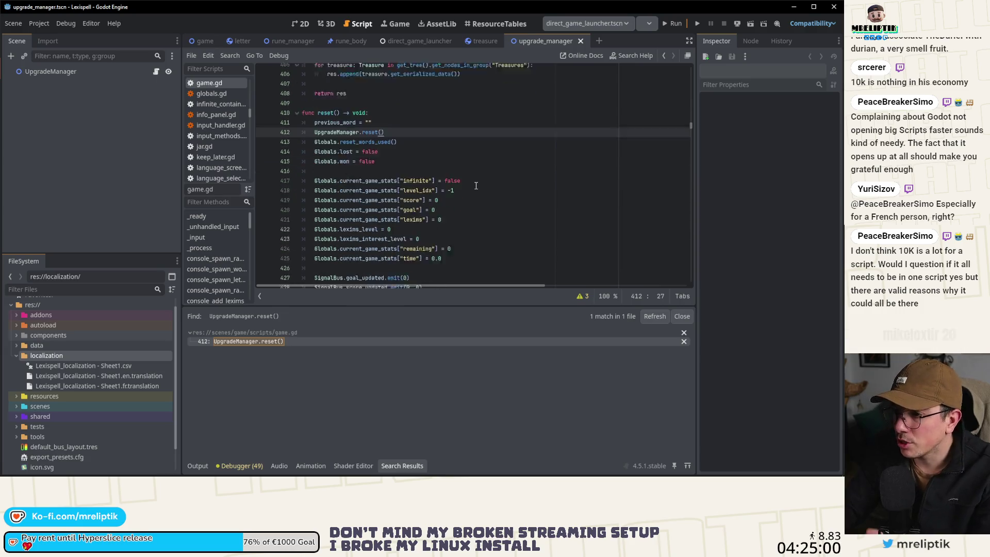
scroll(475, 187, down, 2)
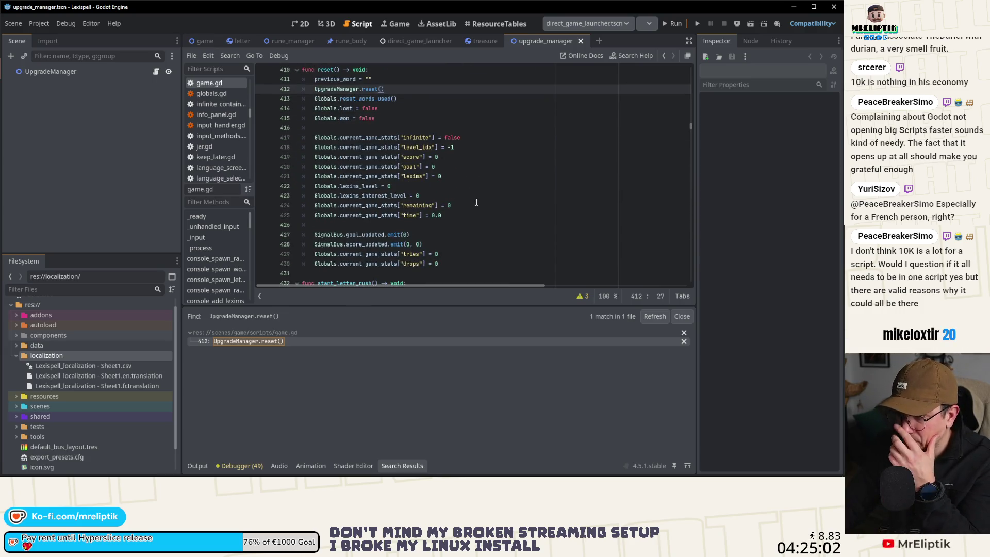
scroll(484, 177, up, 1)
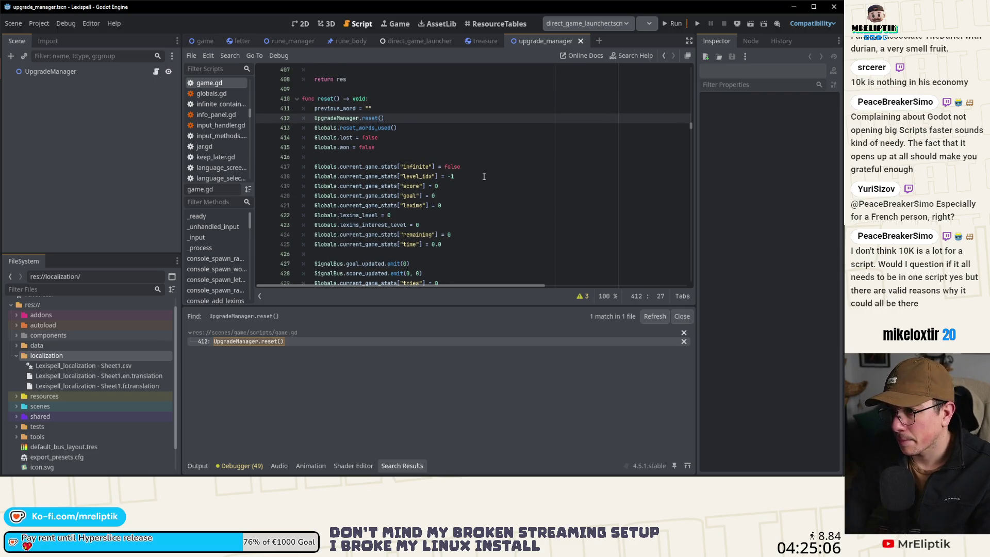
- Add ConsumableManager.reset() and RuneManager.reset() calls below UpgradeManager.reset() and save game.gd
key(Return)
text(Consuma)
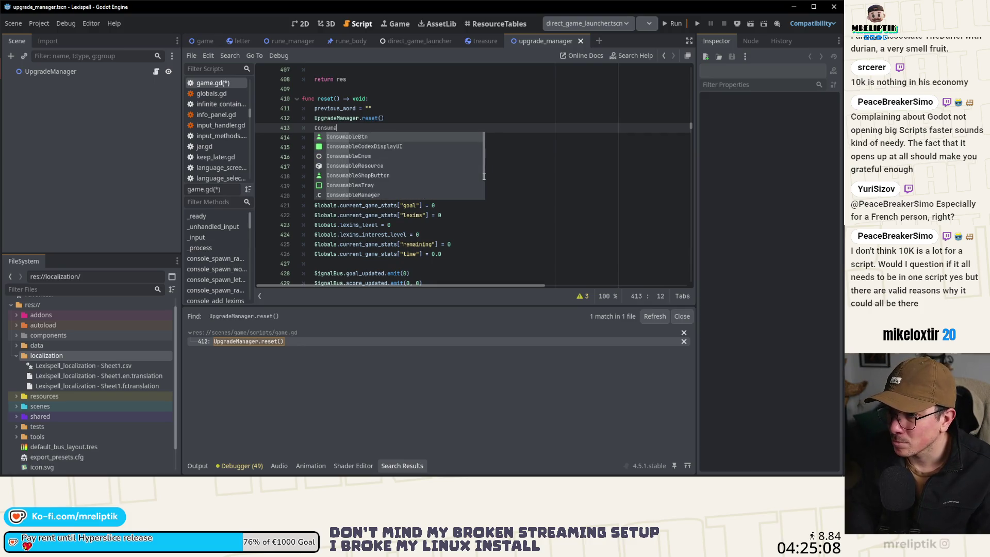
key(Down)
key(Down)
key(Return)
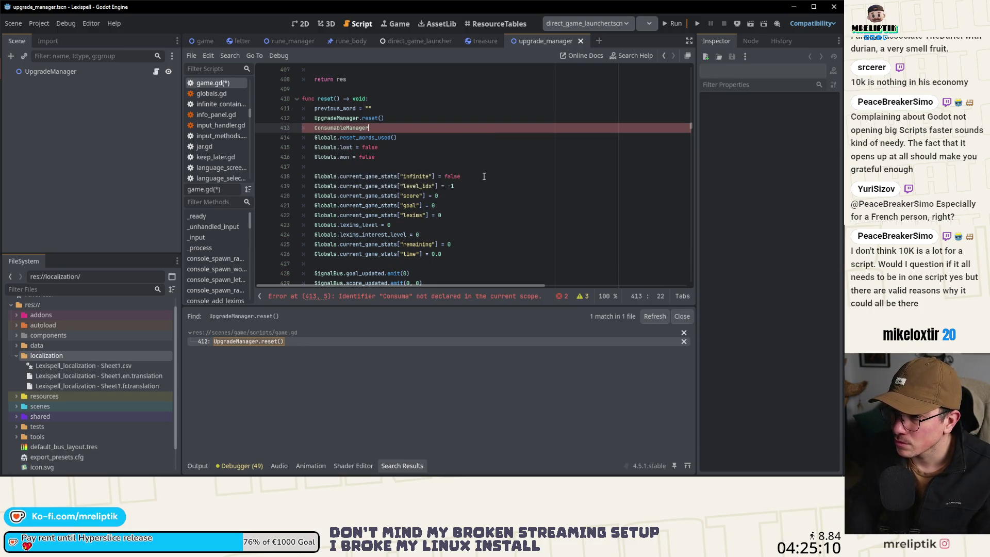
text(.res)
key(Return)
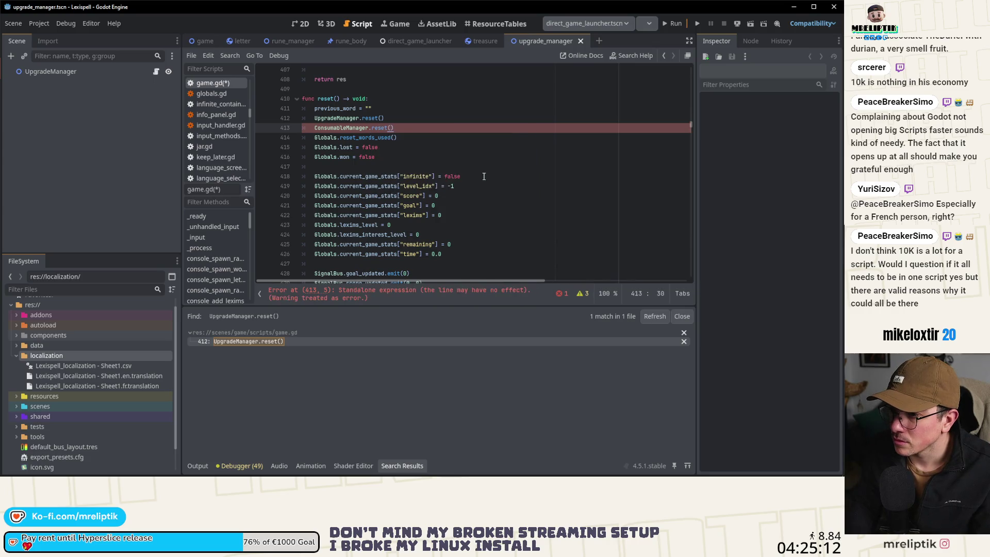
key(Return)
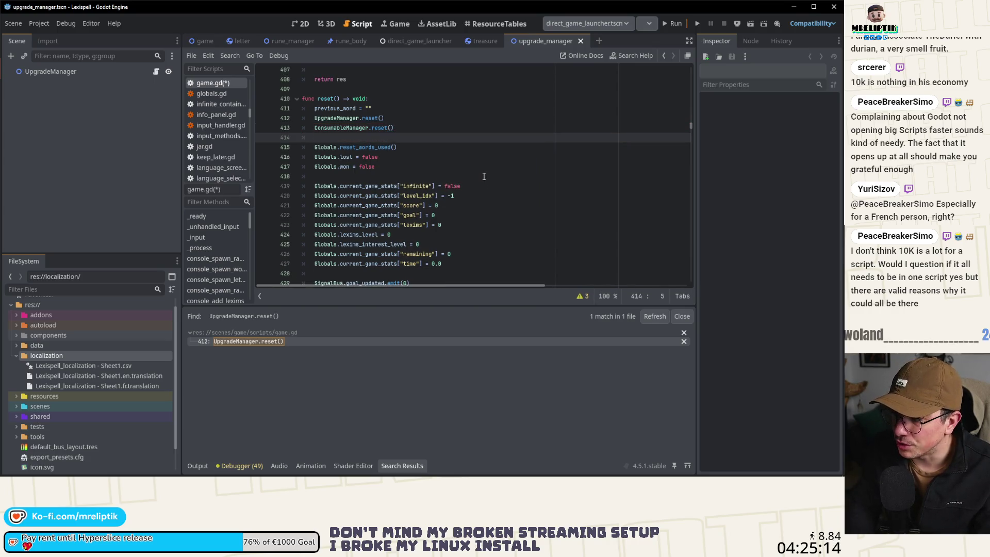
text(Rune)
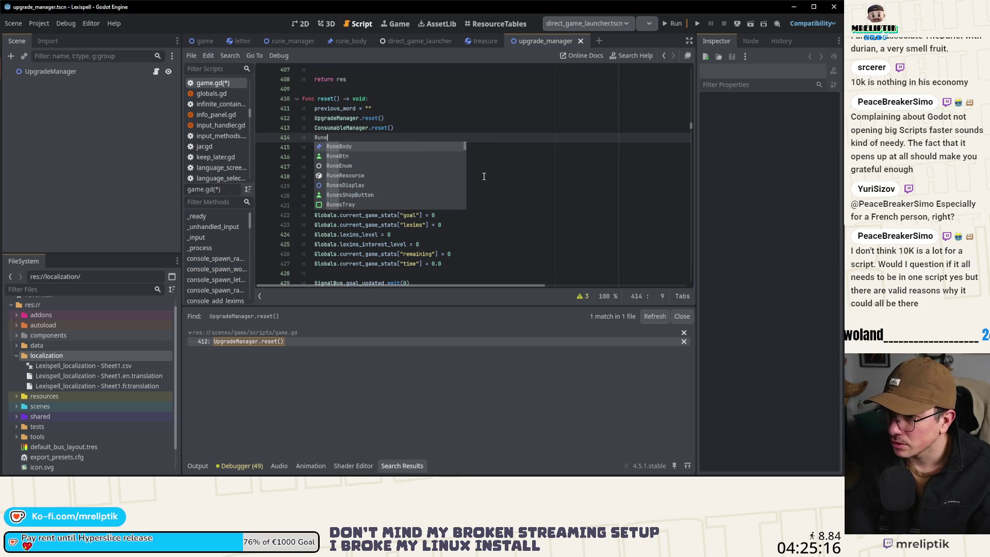
text(Manager.rese)
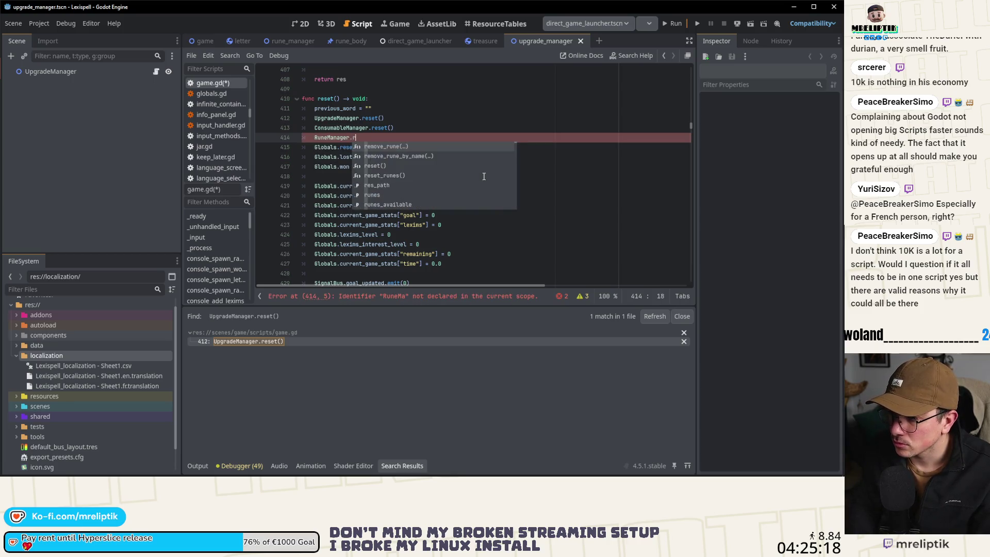
key(Return)
key(ctrl+s)
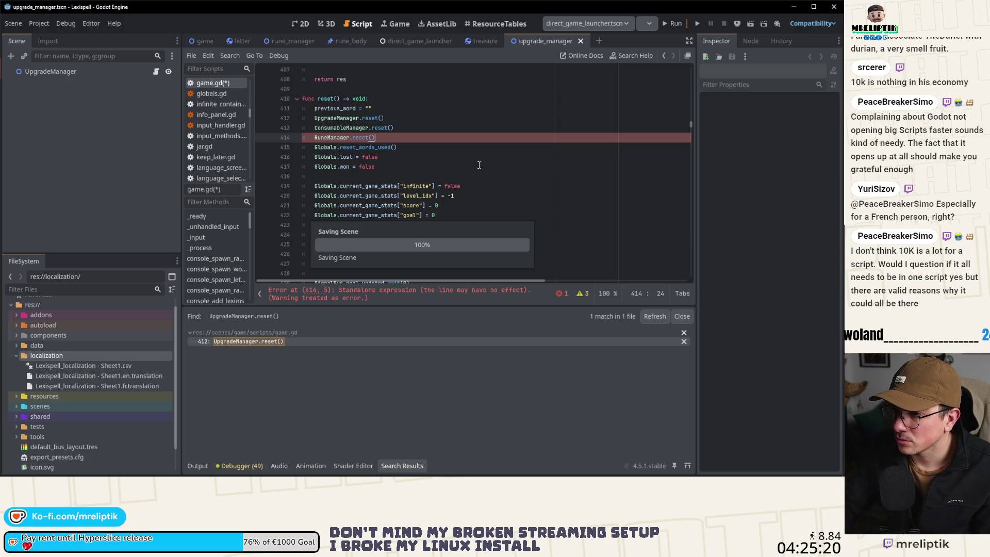
- Jump to RuneManager's reset() definition and launch the game
ctrl+click(361, 139)
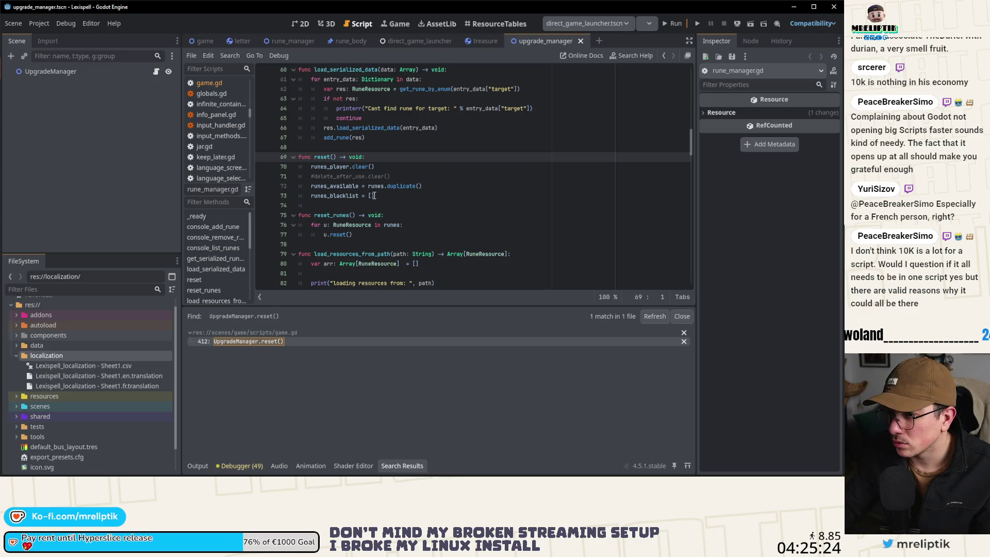
click(682, 316)
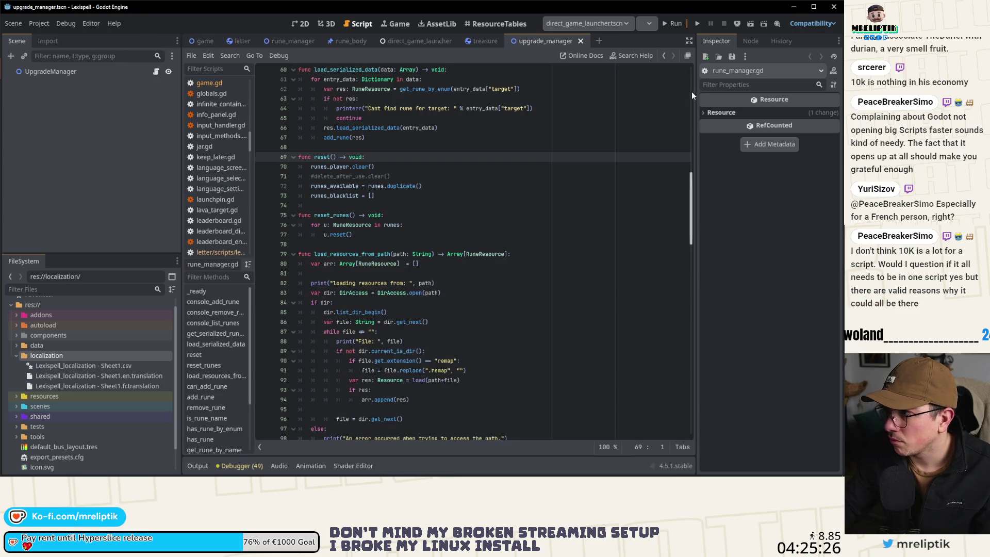
click(697, 23)
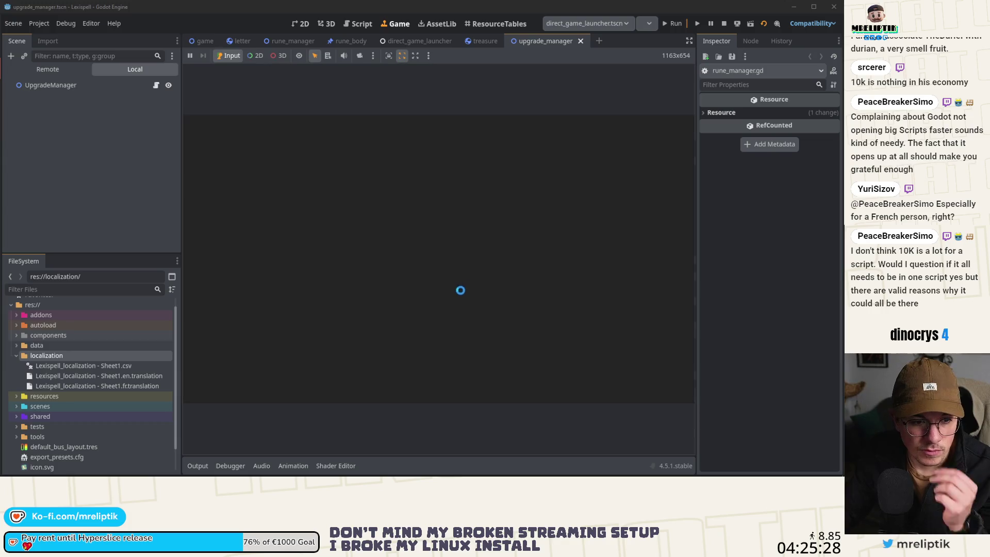
- Let the game load to chapter 1/8 with runes in the jar, then switch to VS Code
mouse_move(639, 458)
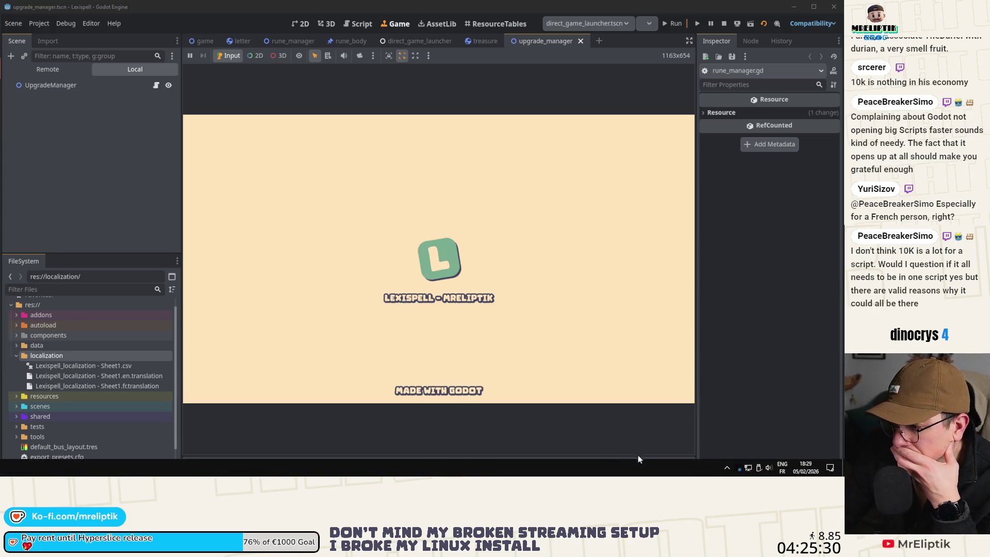
click(728, 470)
click(728, 469)
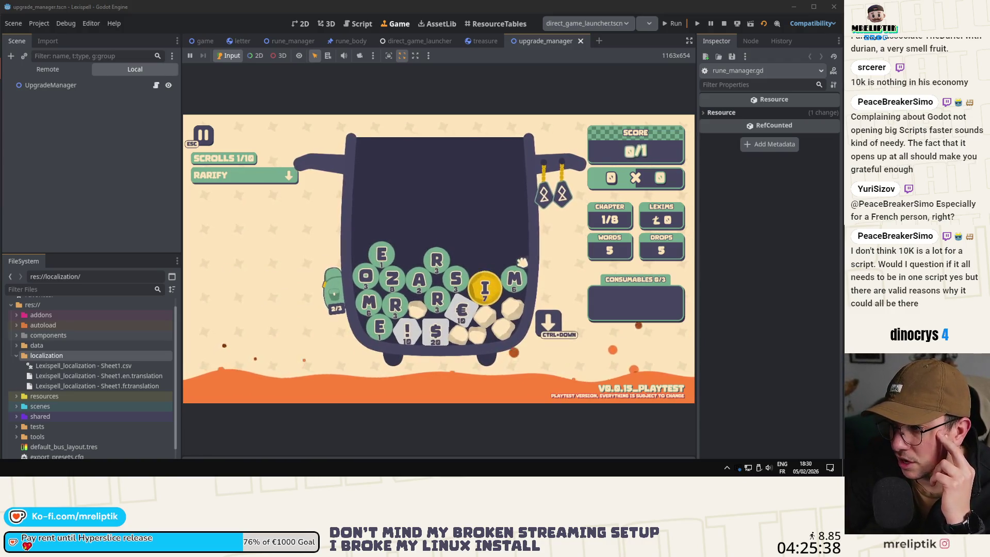
mouse_move(558, 207)
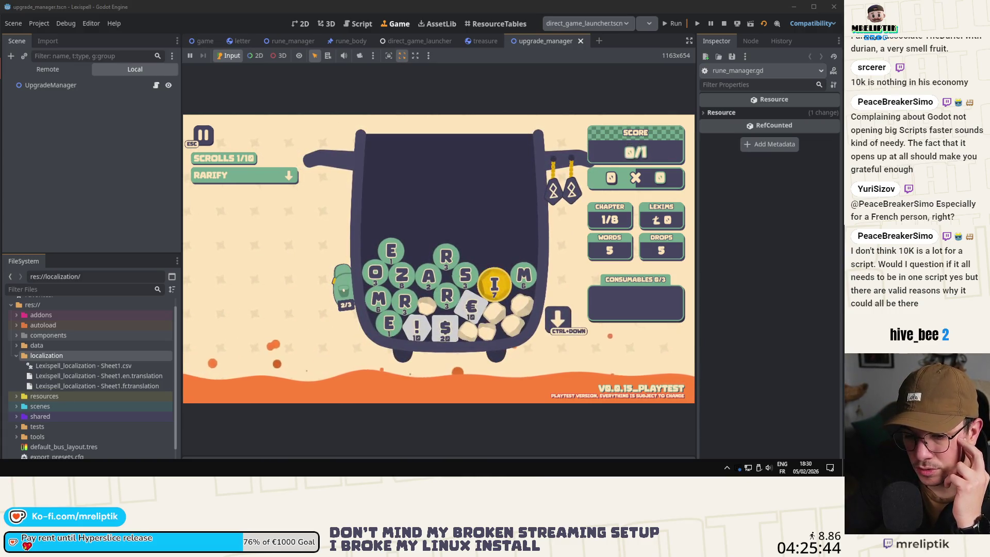
key(alt+Tab)
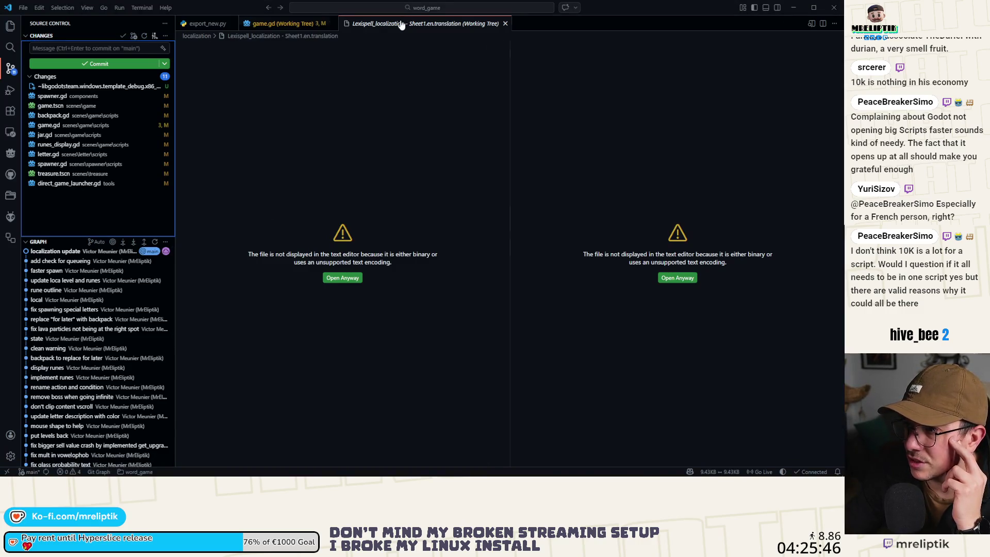
- Close the localization preview, open save.json and apply Format Document to it
middle_click(401, 24)
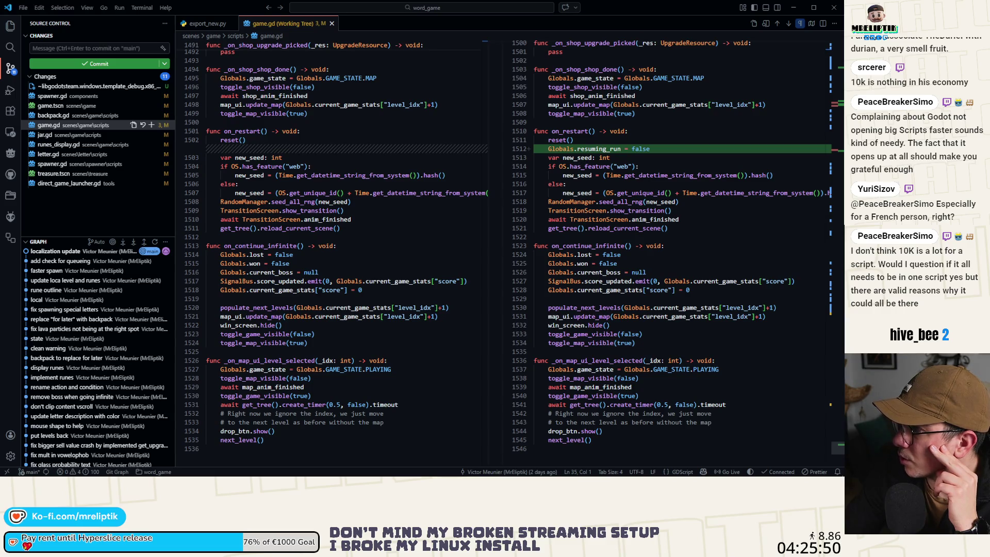
drag(469, 7, 354, 29)
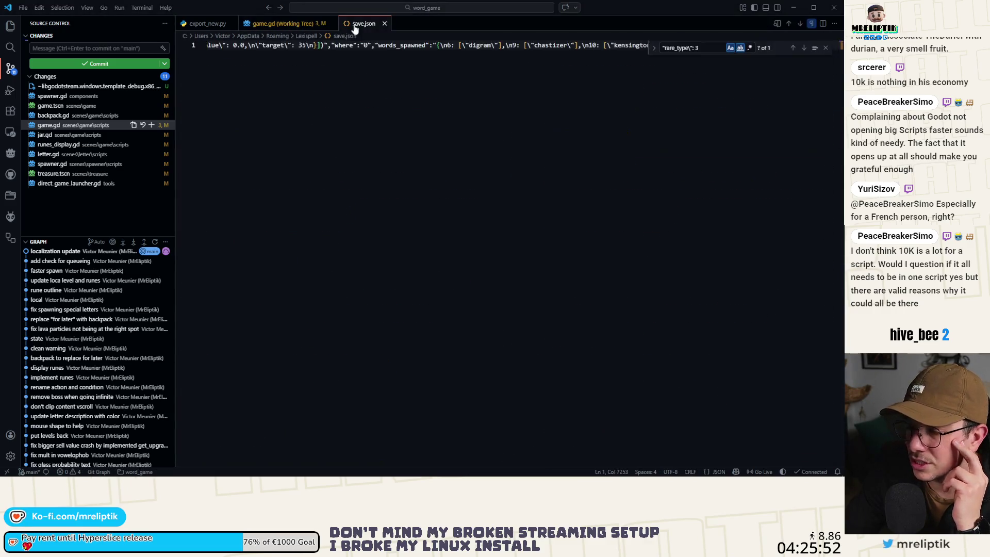
right_click(272, 62)
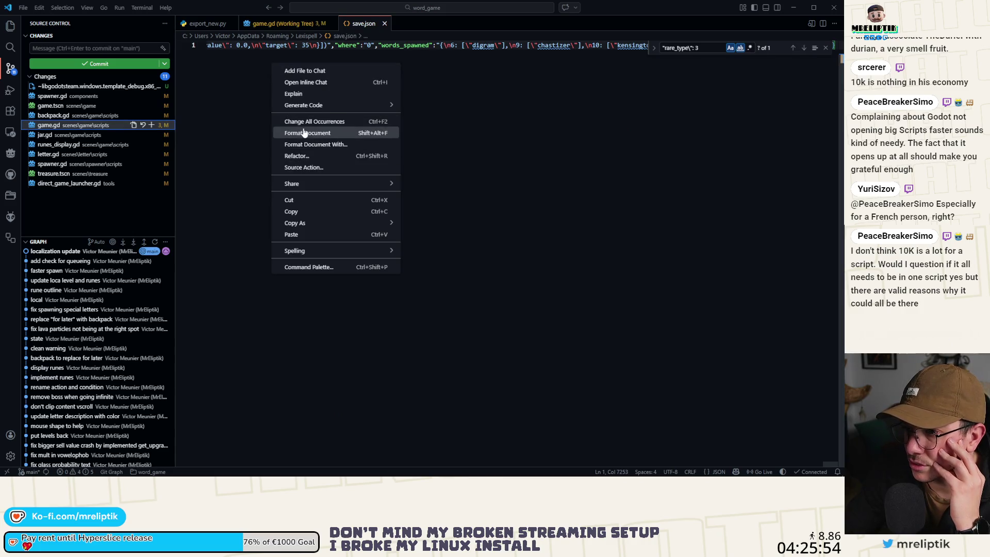
click(304, 133)
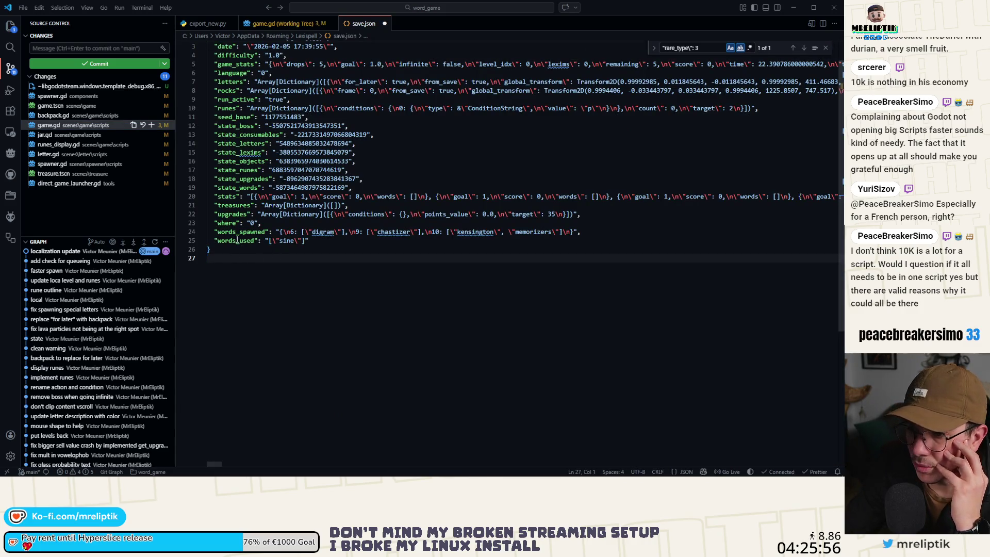
scroll(260, 218, up, 1)
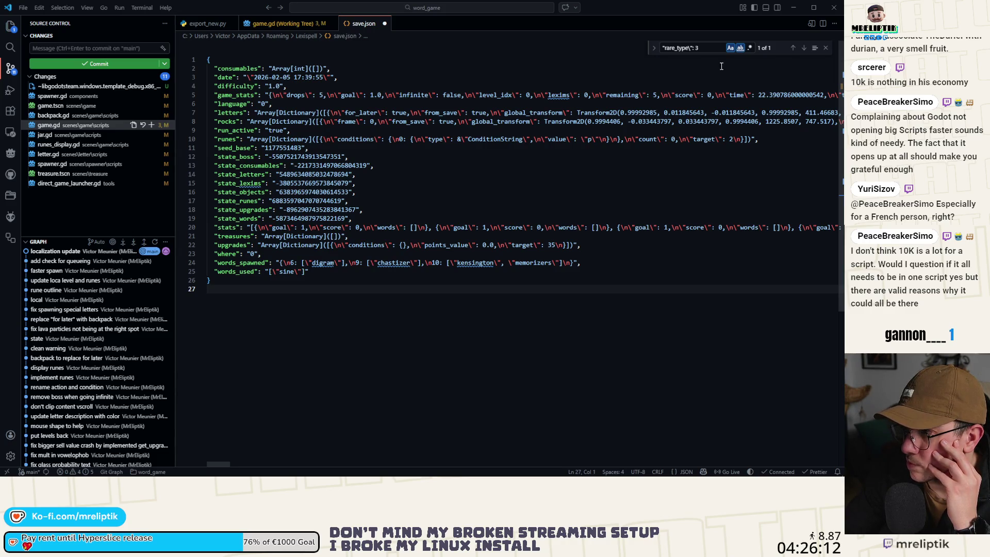
click(795, 8)
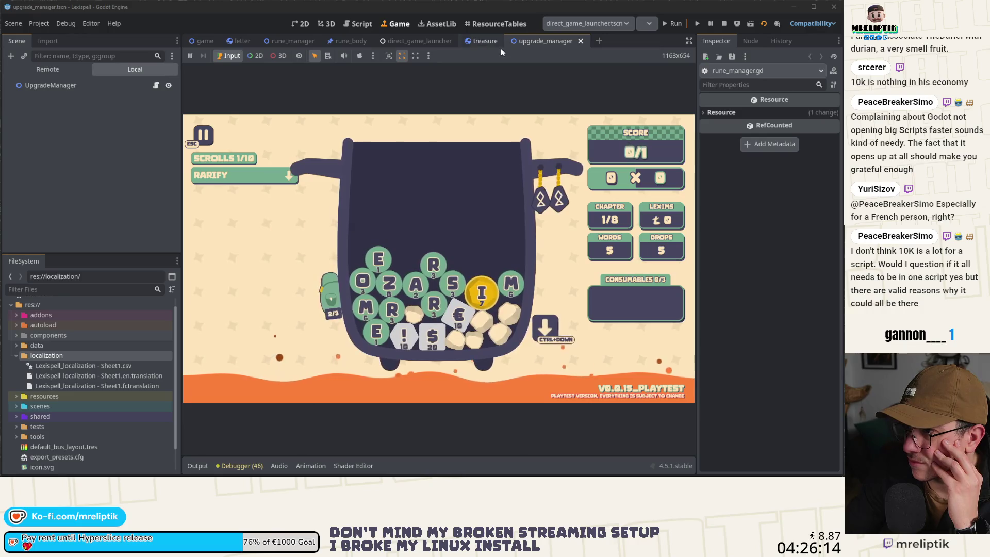
- Switch to the game scene and open the RunesDisplay node's script runes_display.gd
click(273, 41)
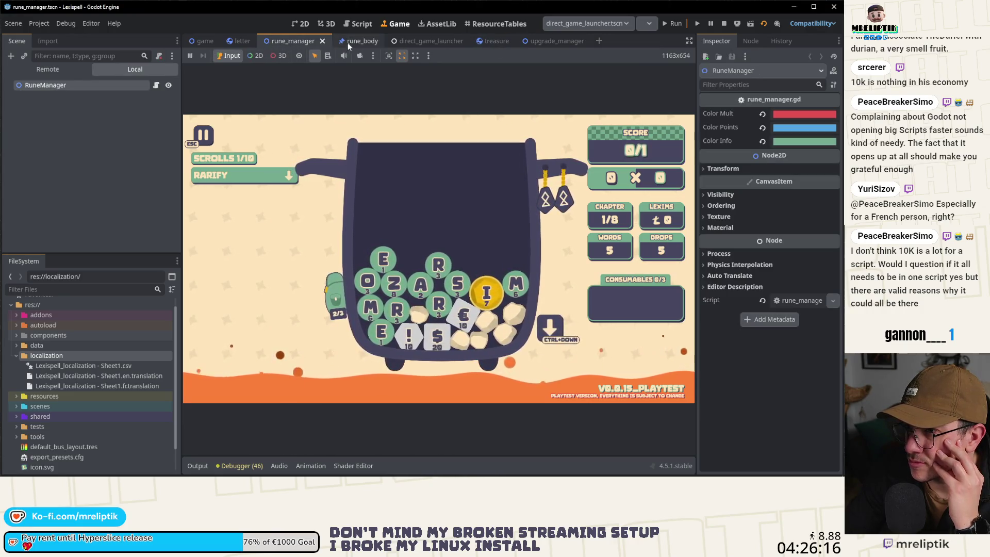
click(198, 40)
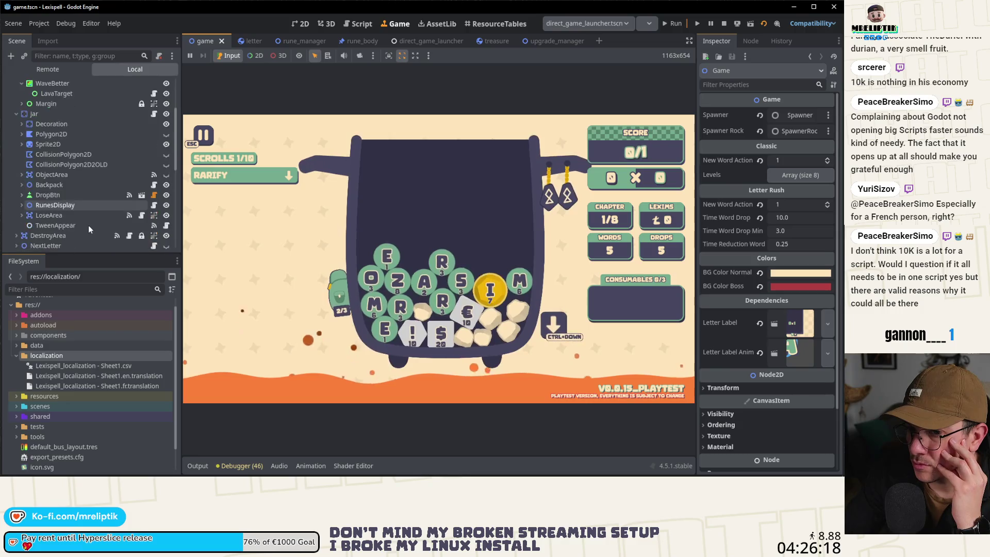
scroll(88, 225, down, 3)
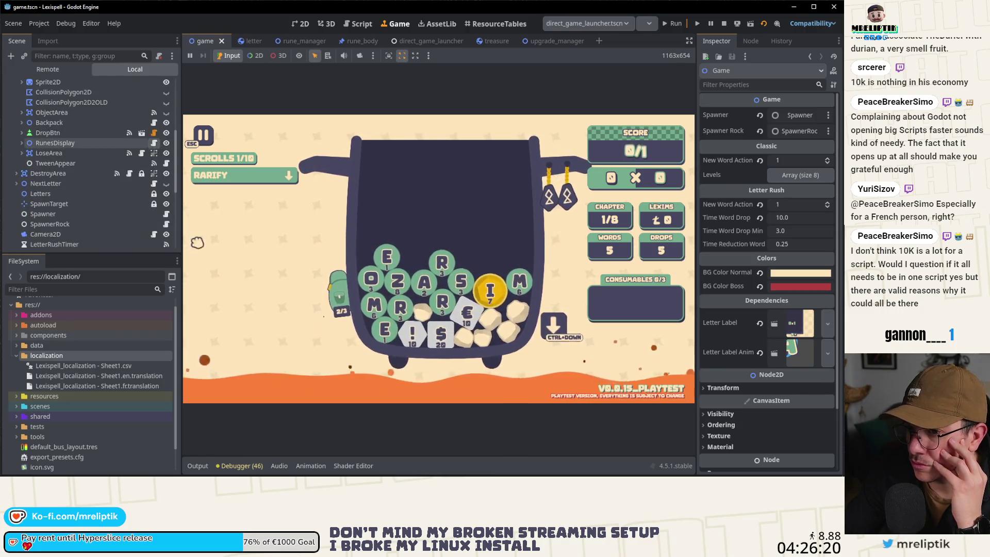
click(154, 143)
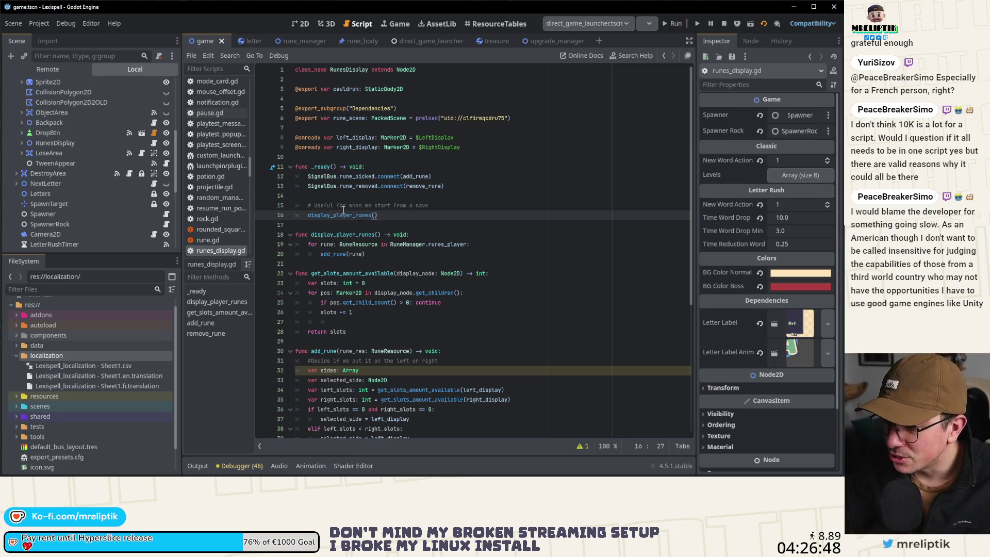
- Delete the comment and display_player_runes call from _ready and save runes_display.gd
double_click(357, 217)
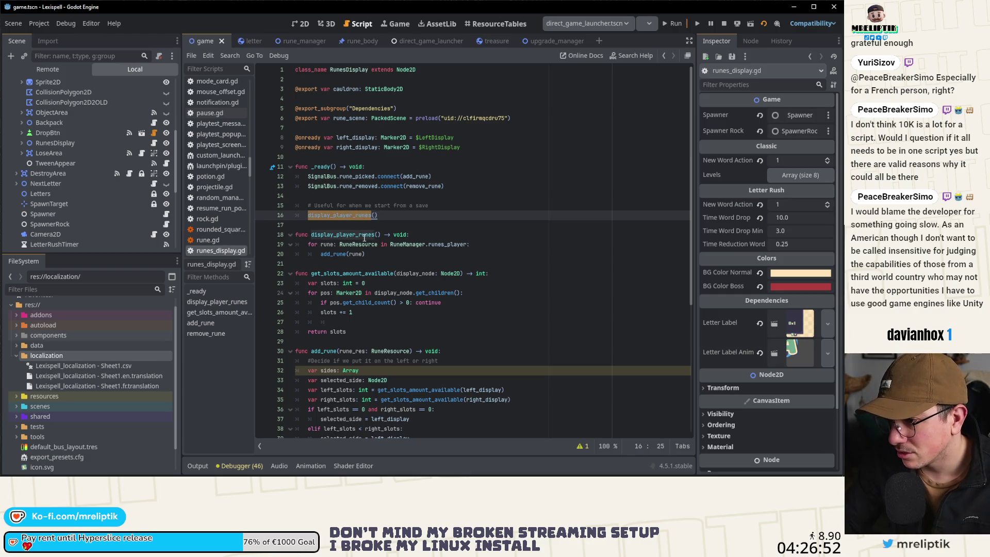
drag(297, 225, 297, 196)
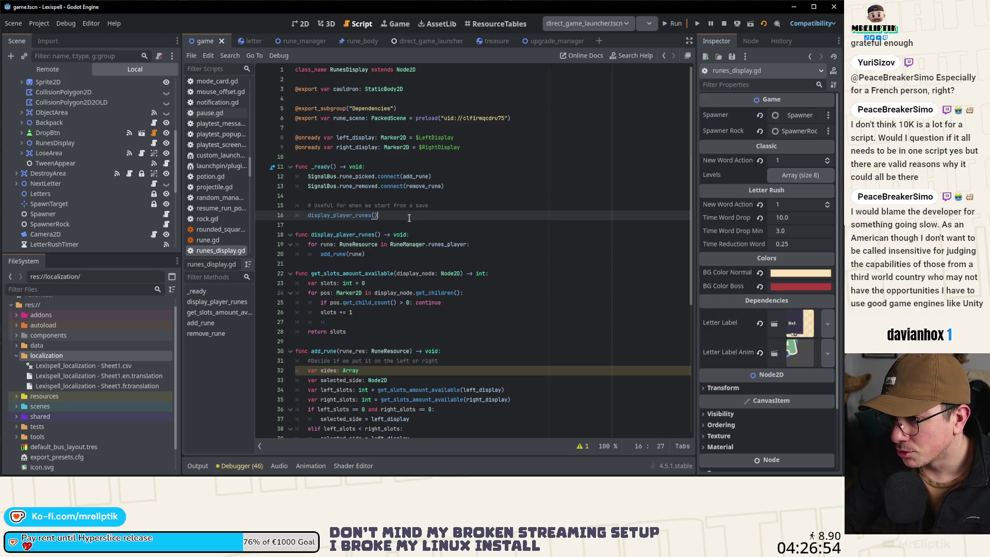
key(BackSpace)
key(ctrl+s)
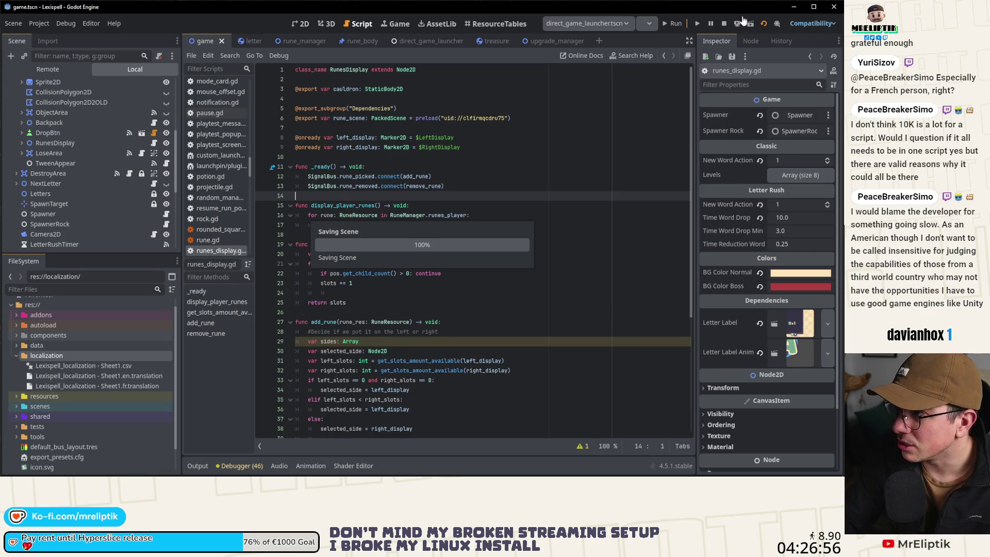
- Rerun the game, then open the game scene's script game.gd
click(672, 23)
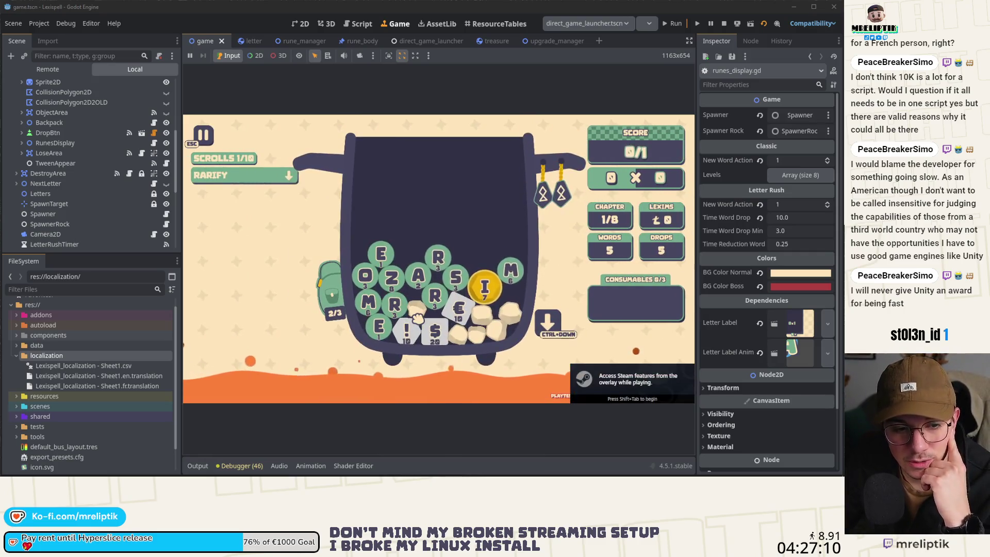
mouse_move(547, 200)
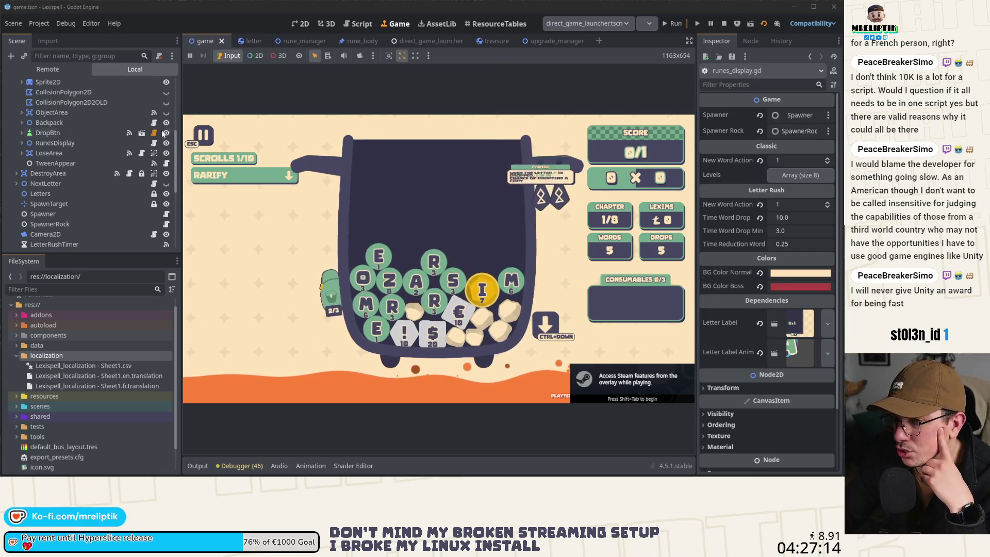
scroll(154, 93, up, 5)
click(153, 85)
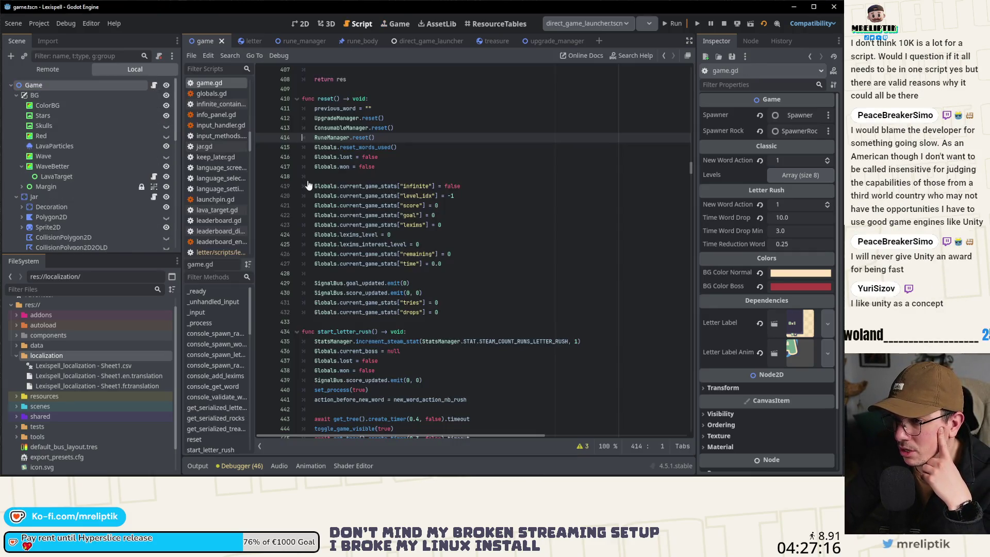
- In game.gd's _ready, add breakpoints on lines 238 (RuneManager rune loading) and 239 (display_player_runes call)
scroll(329, 216, down, 12)
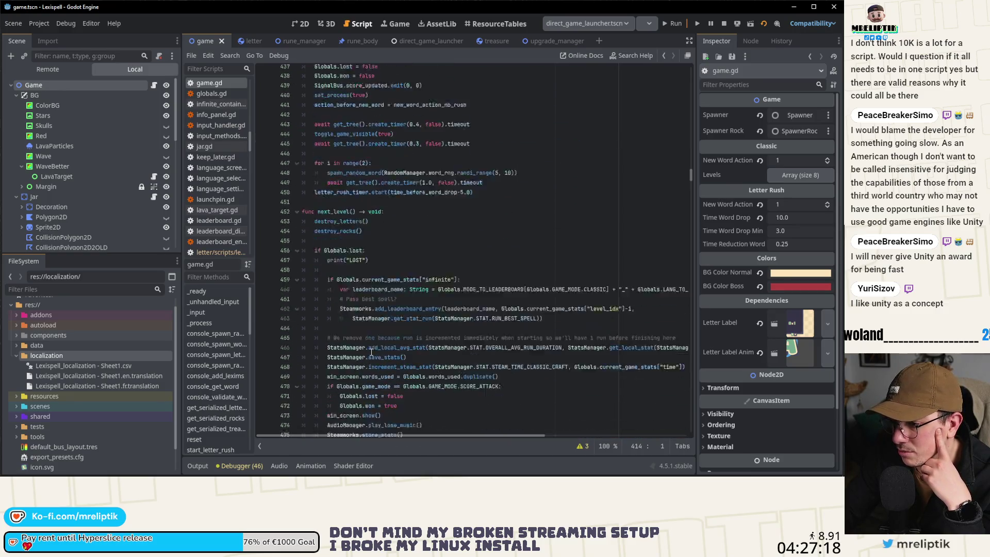
scroll(371, 351, down, 12)
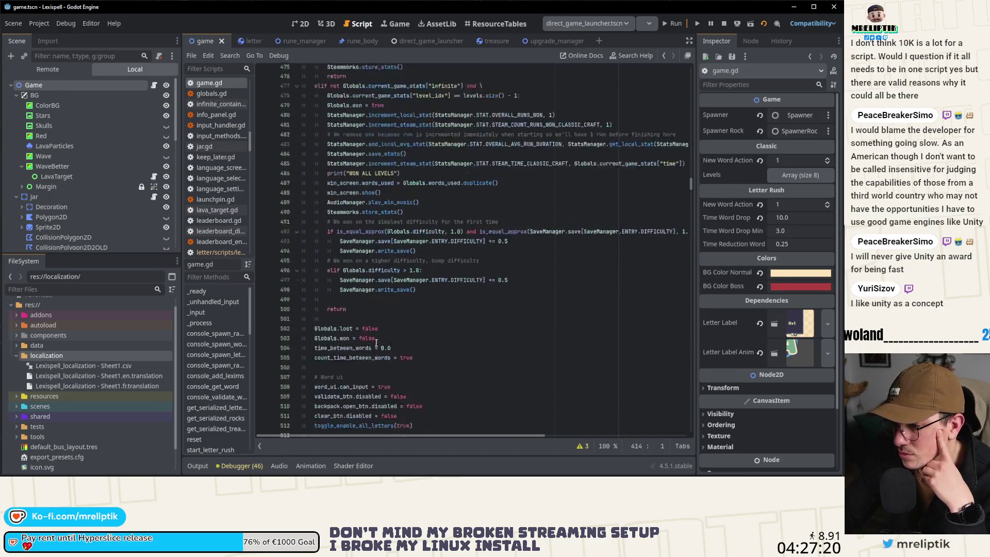
scroll(407, 209, up, 3)
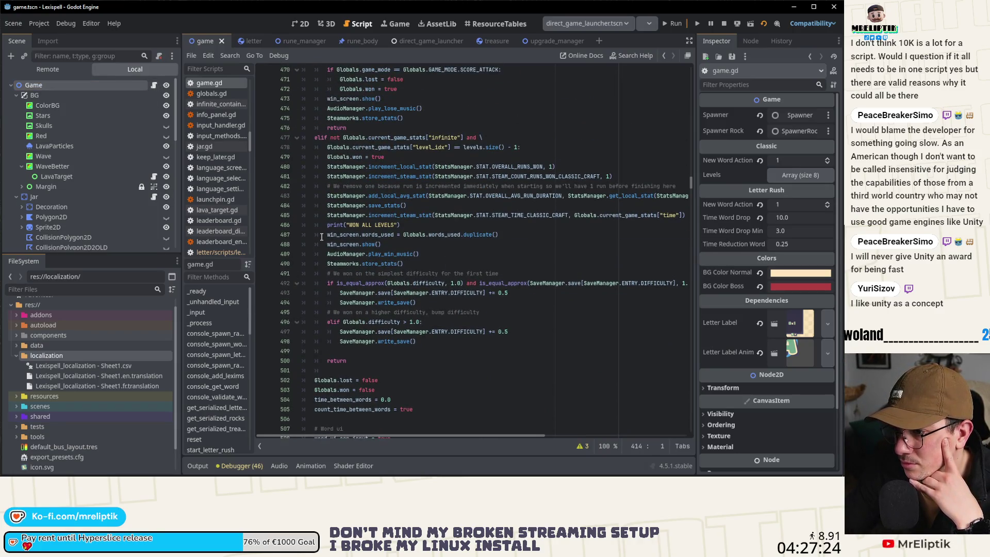
click(199, 291)
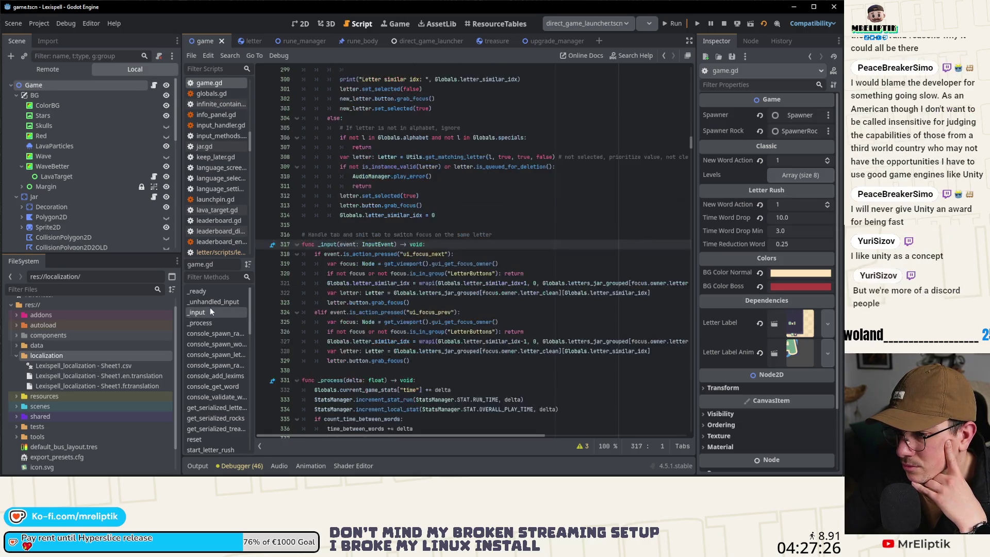
scroll(368, 320, down, 20)
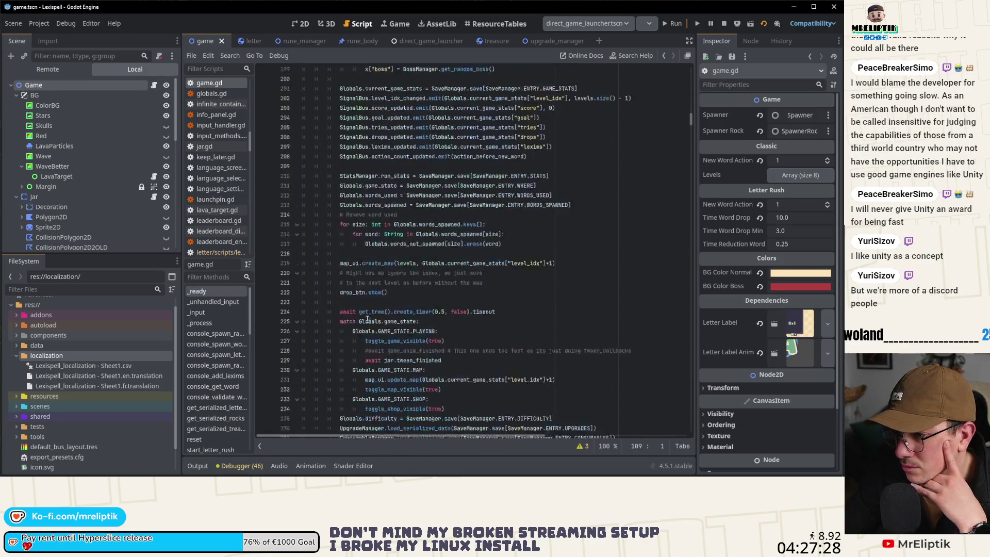
scroll(510, 277, down, 8)
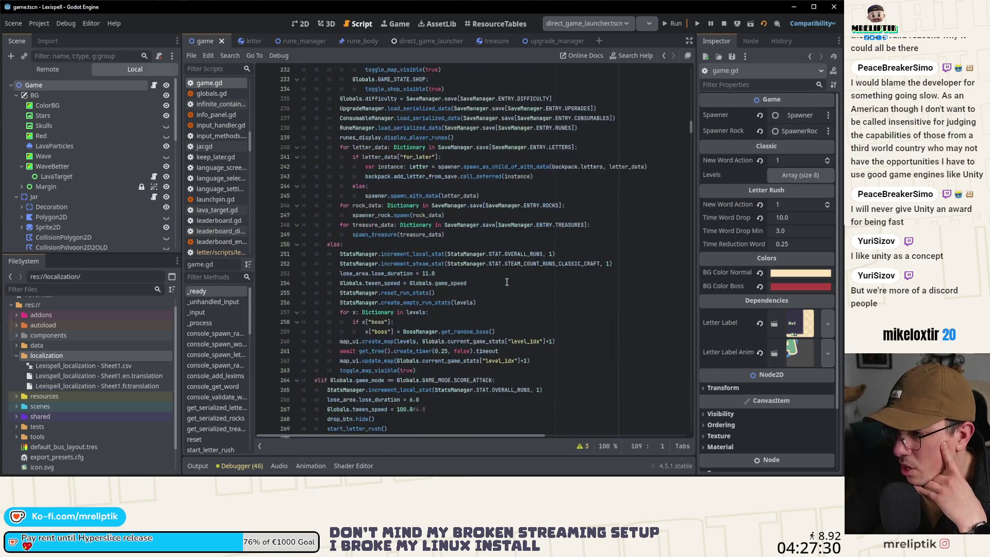
scroll(415, 188, up, 2)
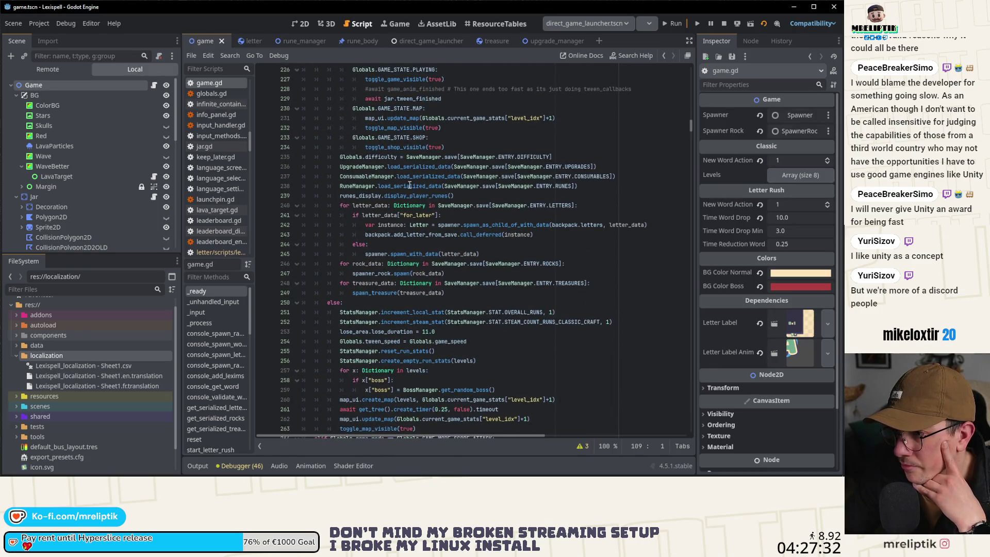
click(262, 196)
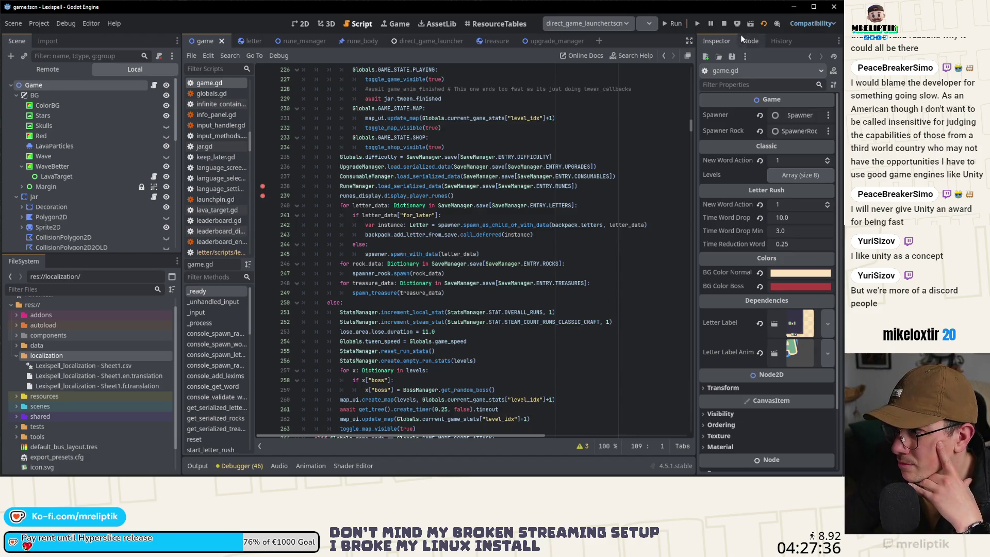
click(724, 23)
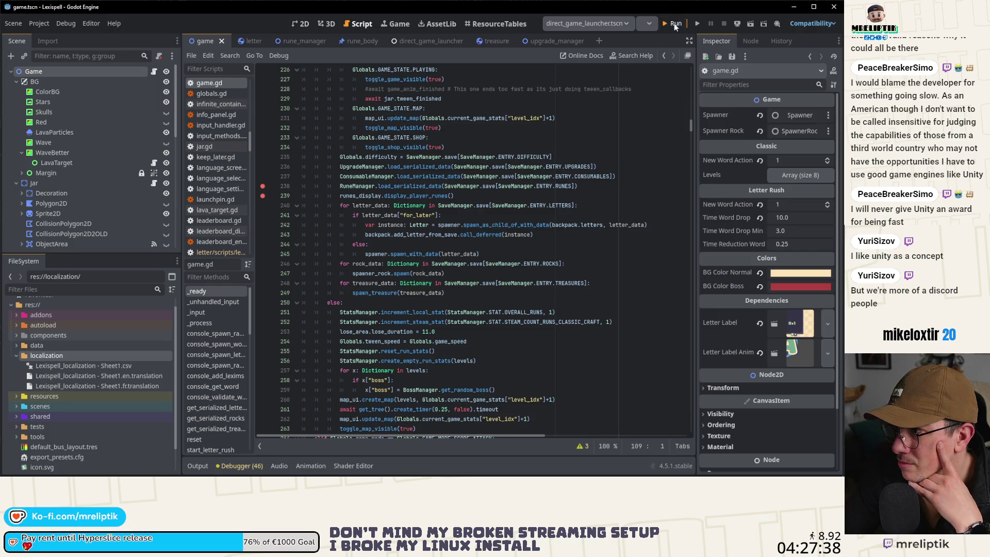
- Run the game and step from the game.gd:238 breakpoint into RuneManager's saved-rune loading loop
click(673, 23)
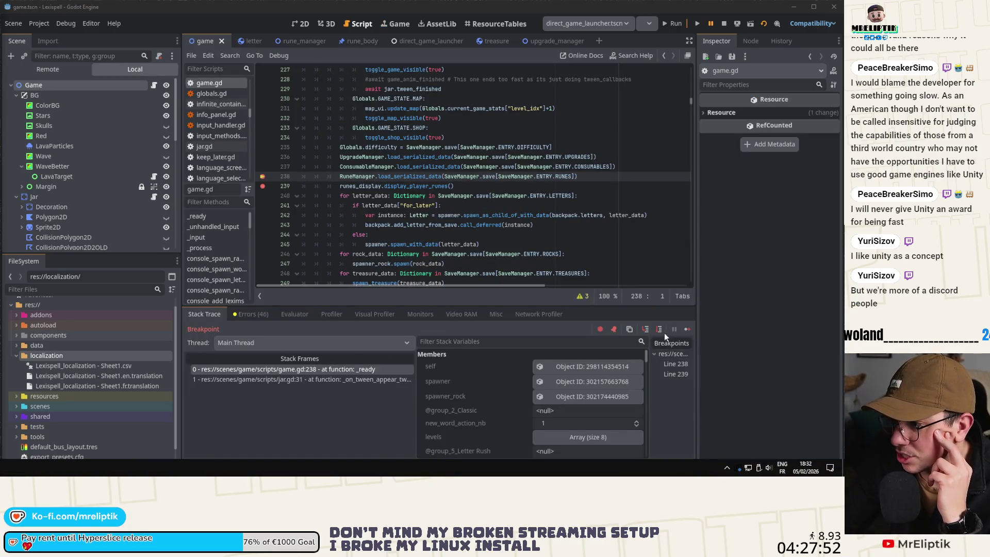
click(646, 330)
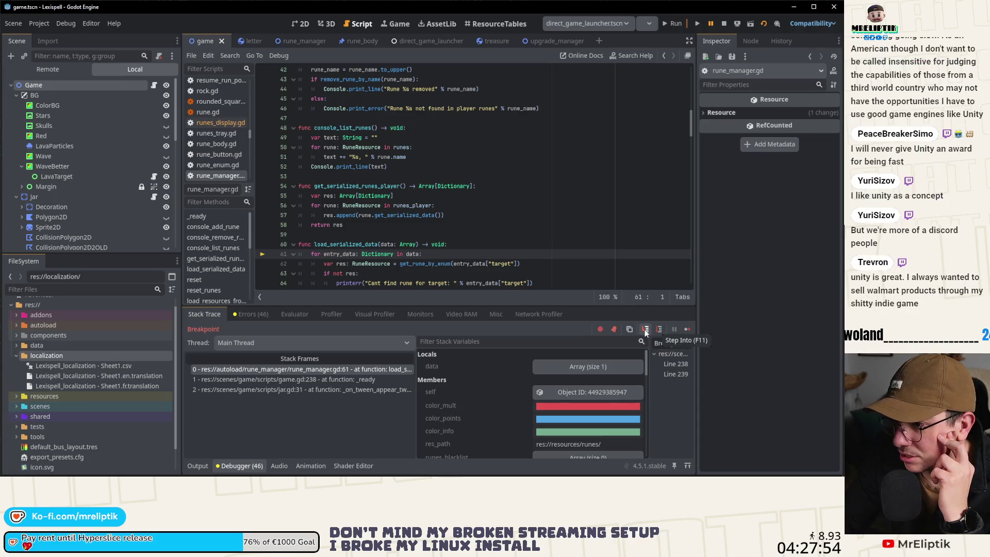
mouse_move(413, 255)
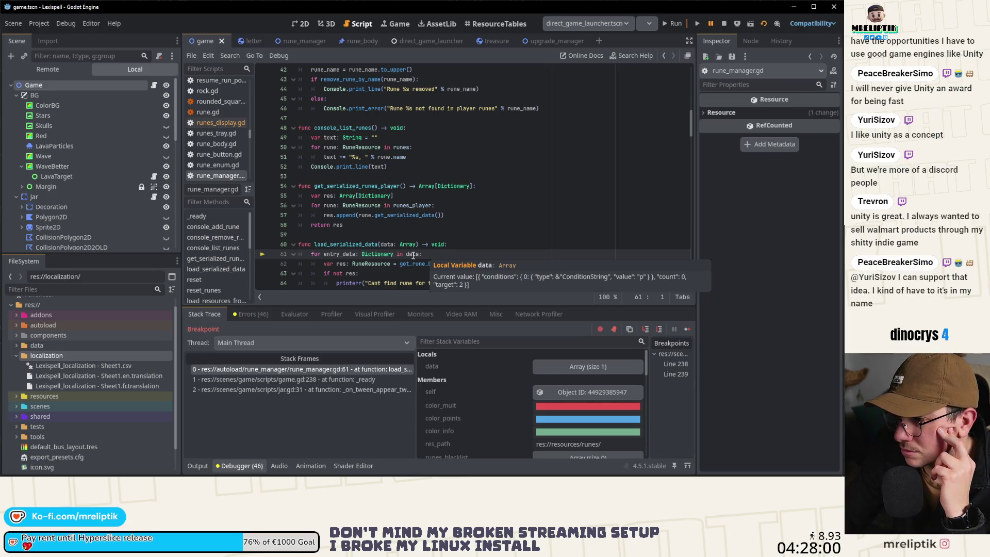
scroll(346, 201, down, 2)
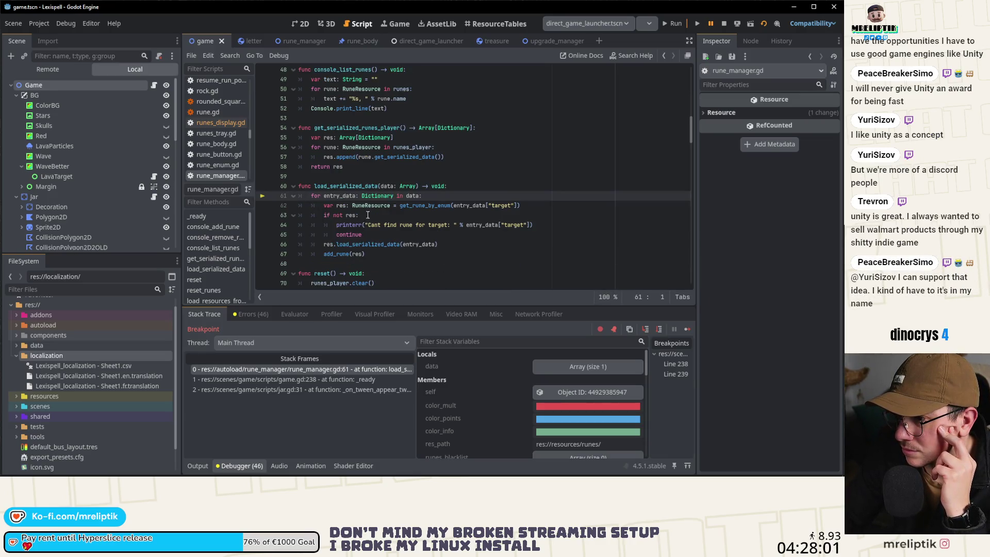
click(648, 332)
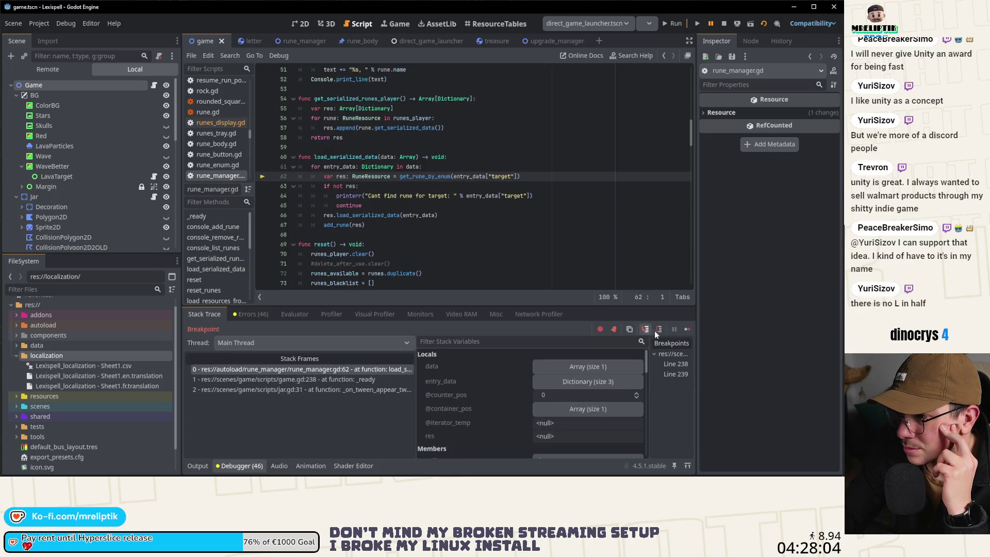
click(659, 333)
click(659, 333)
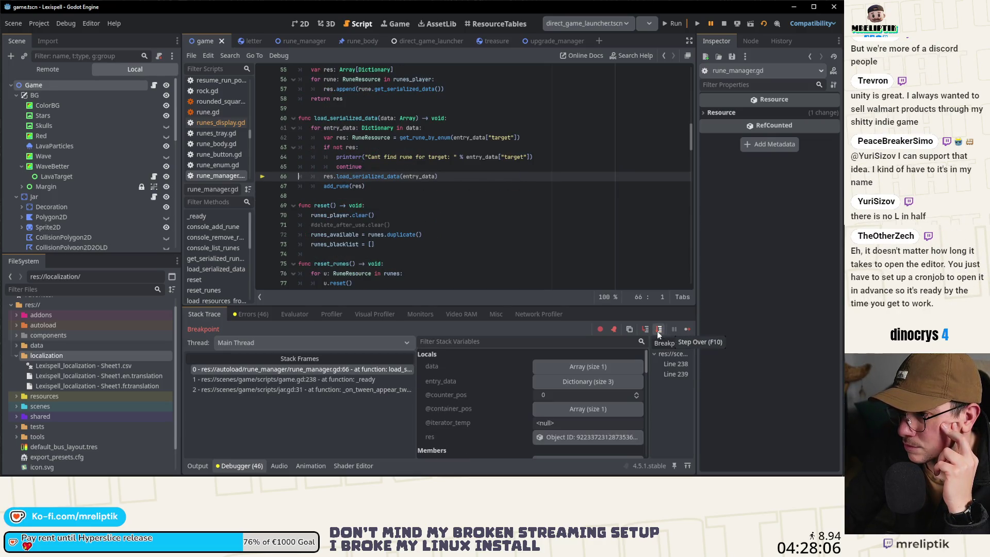
- Step over load_serialized_data back to game.gd:240, then continue the paused game
click(658, 332)
click(659, 333)
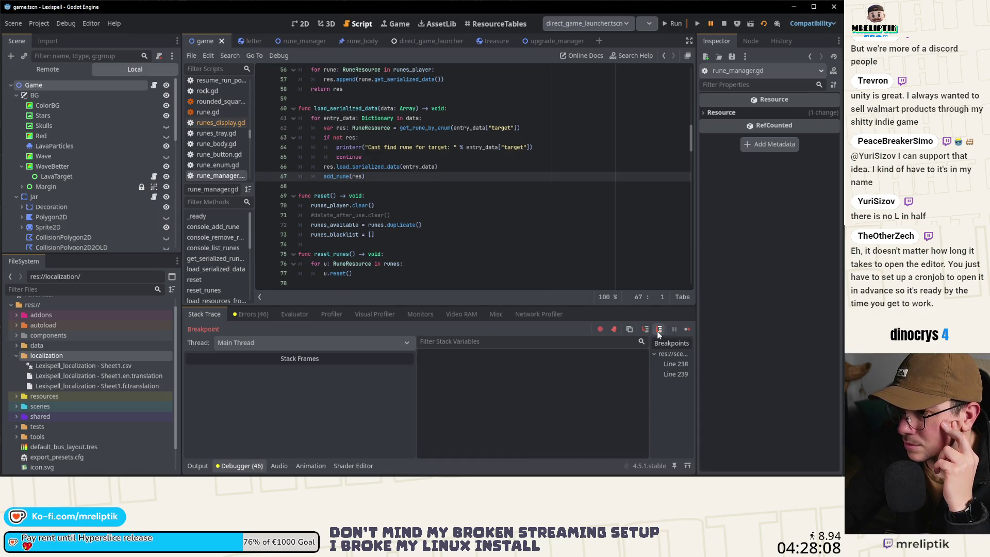
click(659, 333)
click(659, 333)
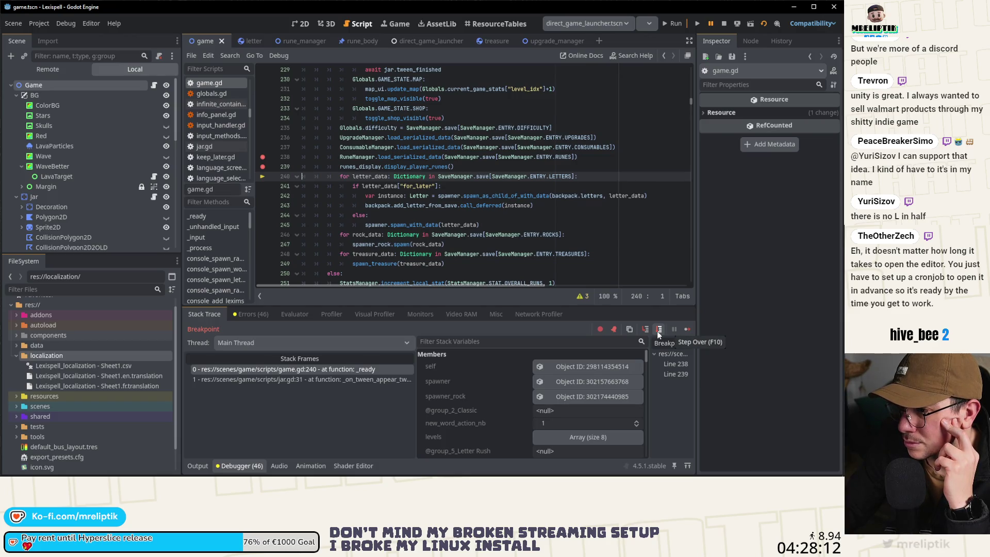
click(686, 330)
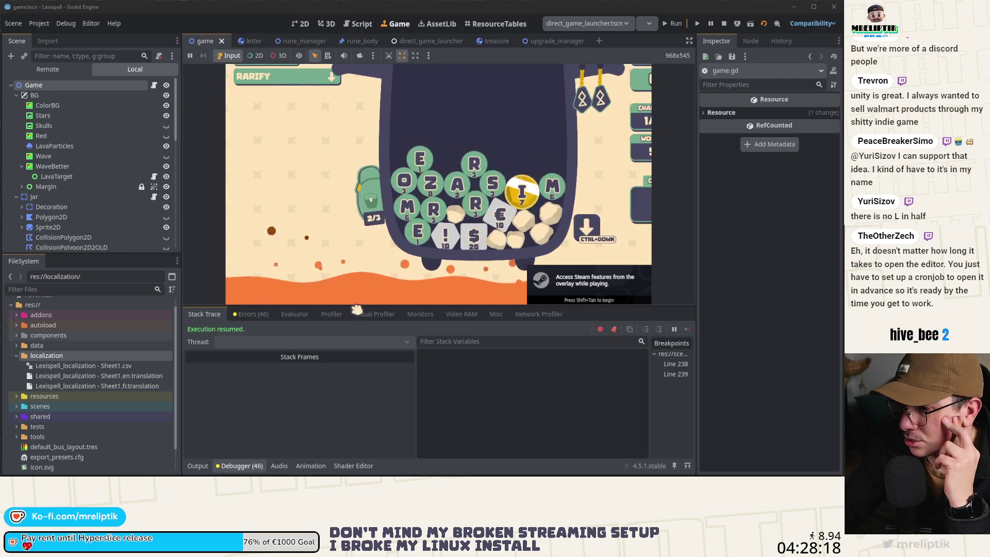
- Collapse the debugger panel and open runes_display.gd from the RunesDisplay node in the Scene tree
click(239, 466)
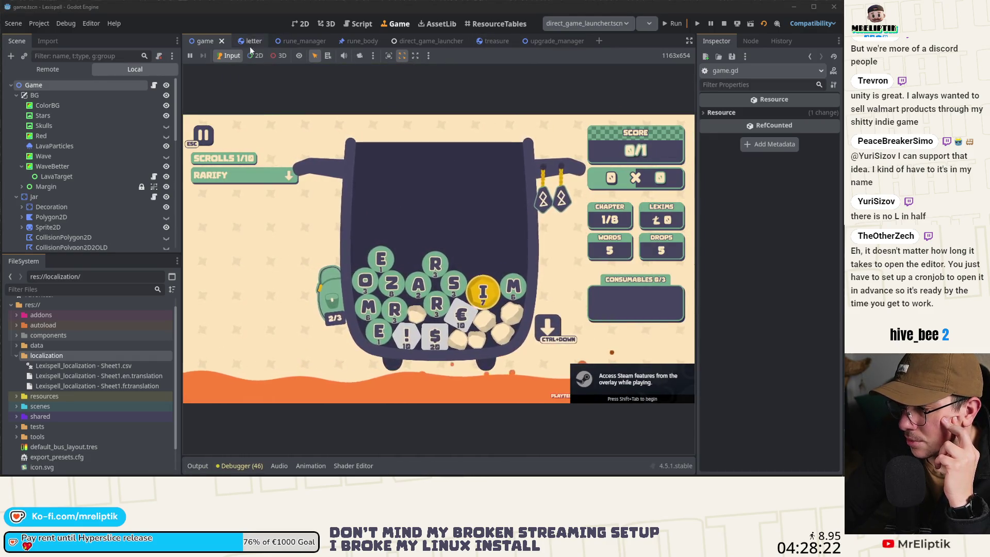
scroll(124, 206, down, 3)
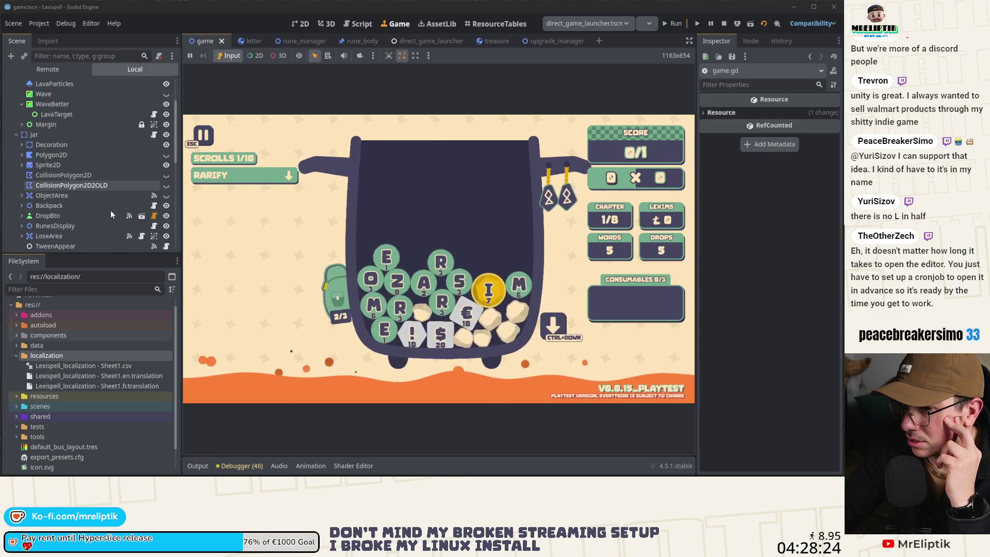
scroll(111, 210, down, 1)
click(155, 205)
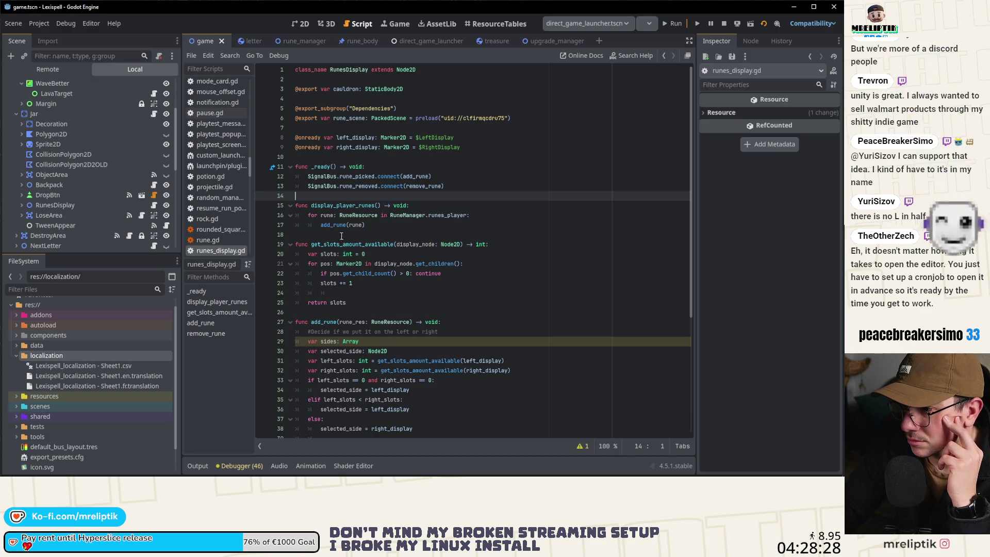
- Add a breakpoint on line 16 inside display_player_runes in runes_display.gd
double_click(343, 205)
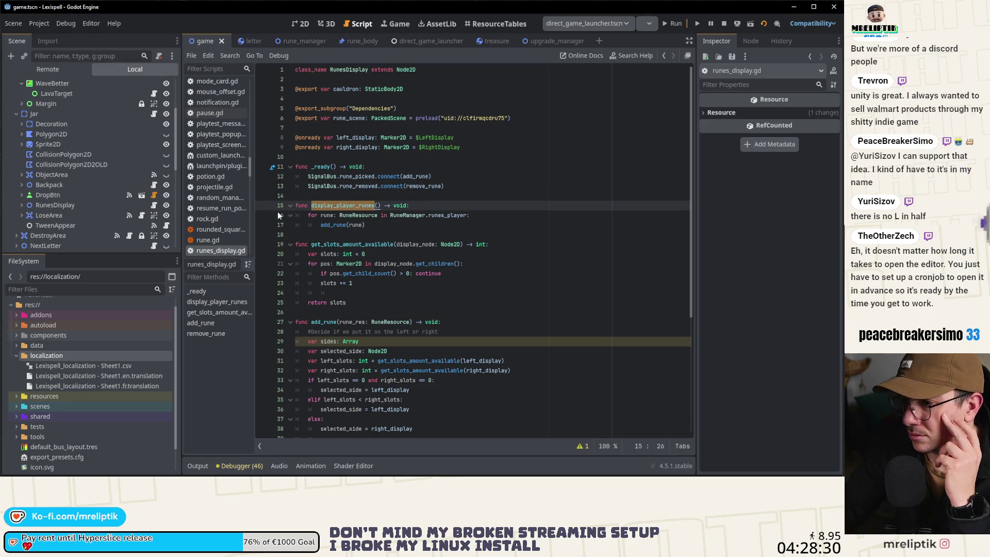
click(263, 217)
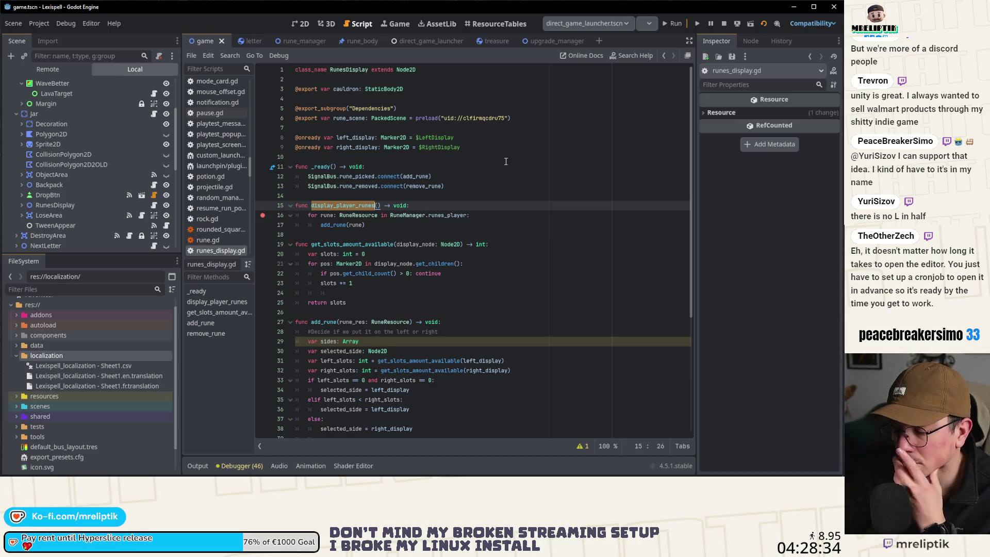
key(Up)
key(Up)
key(Up)
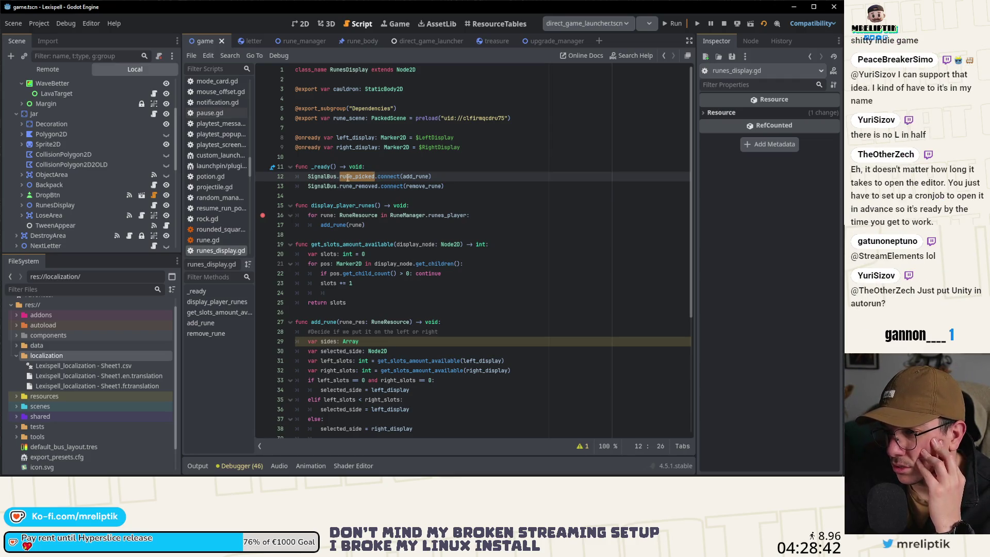
key(Down)
key(Down)
key(Down)
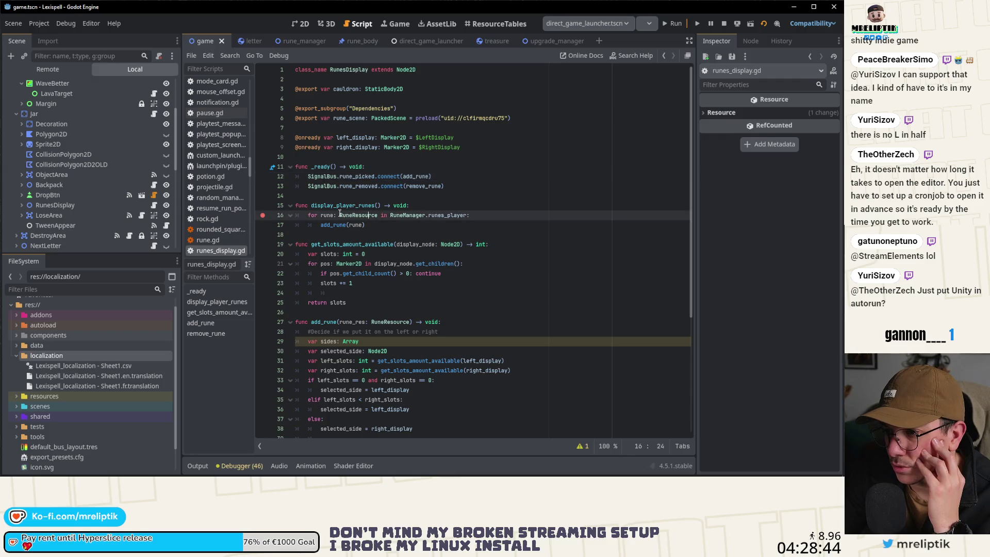
key(Up)
- Insert 'return' as the first line of display_player_runes(), then stop and rerun the game
click(387, 225)
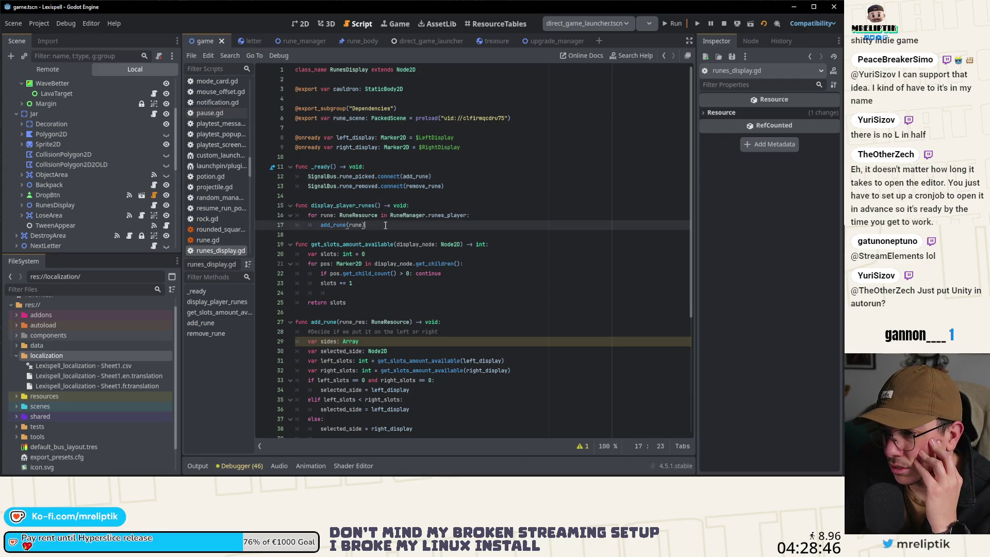
click(431, 207)
key(Return)
text(return)
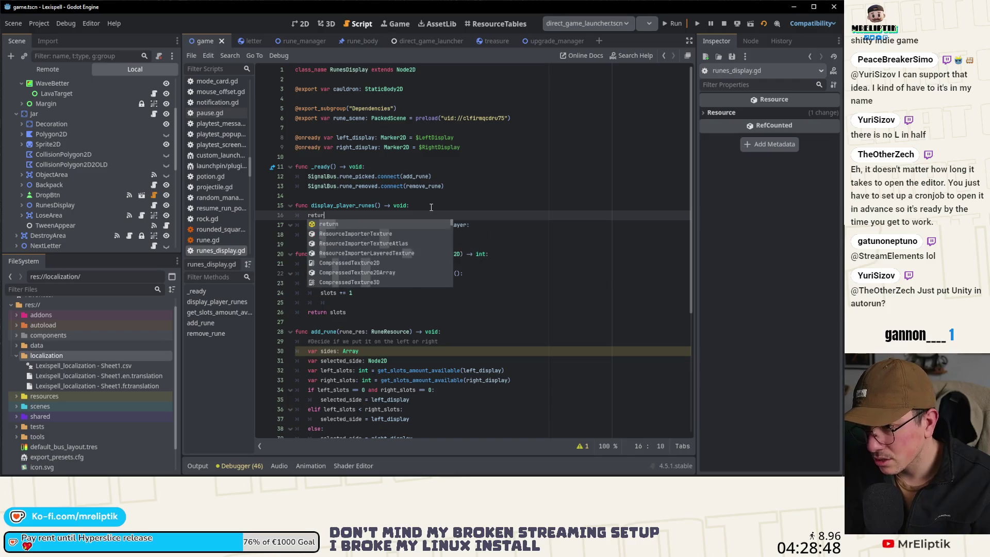
click(424, 196)
click(725, 23)
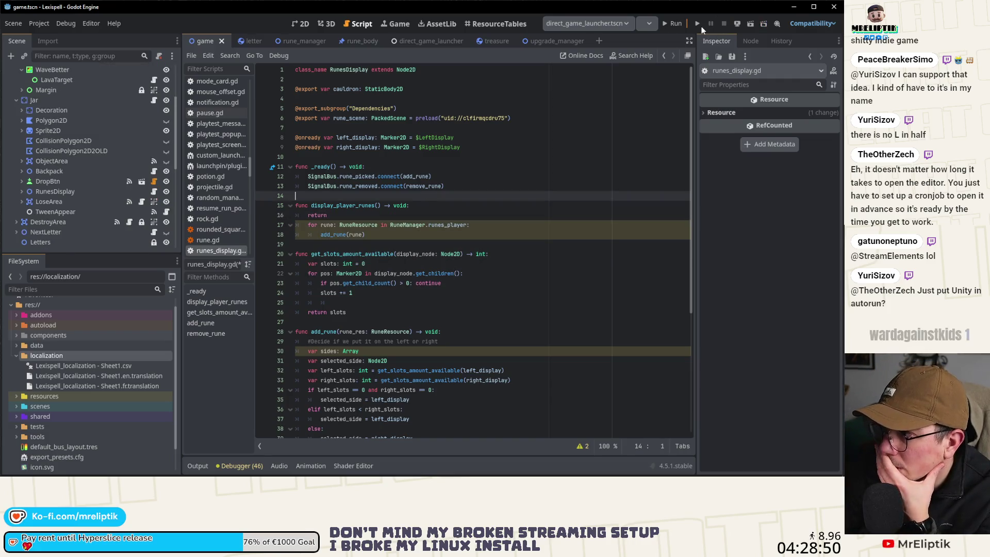
click(677, 23)
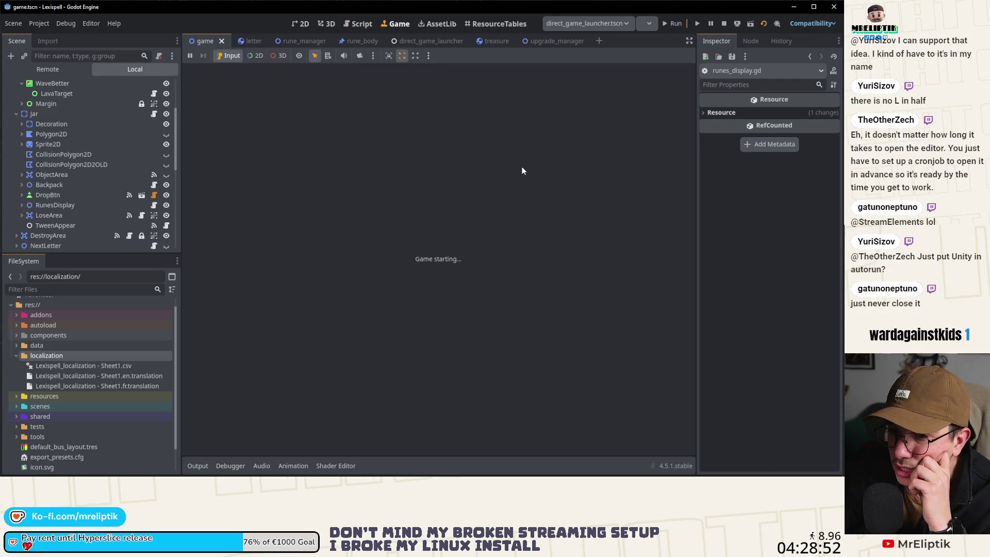
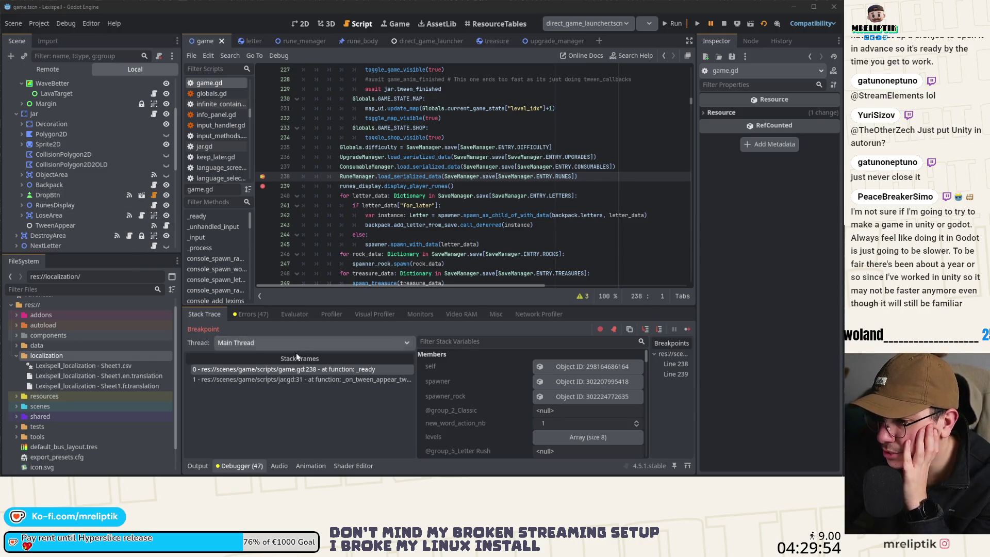
- Continue past both game.gd breakpoints until the running game shows the jar of letter runes
click(688, 329)
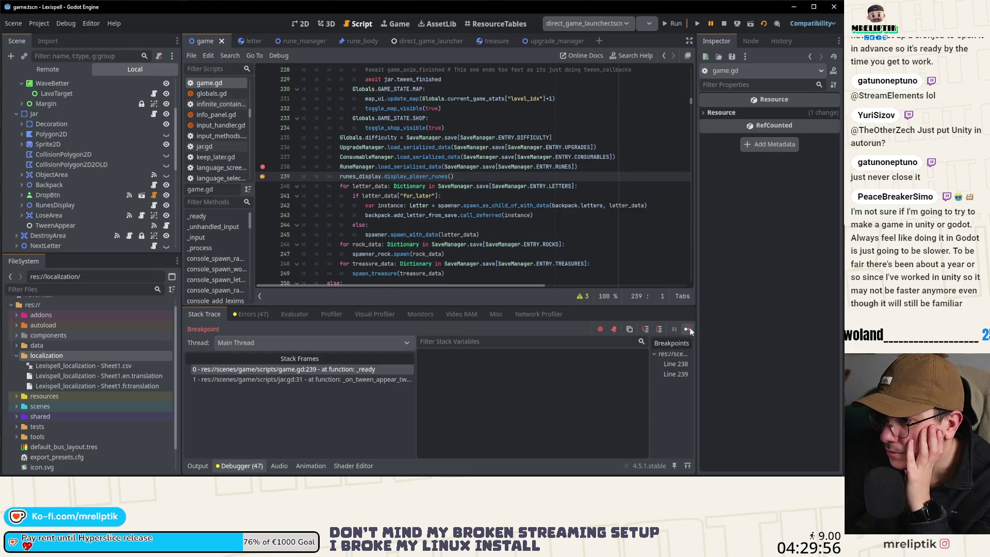
click(688, 329)
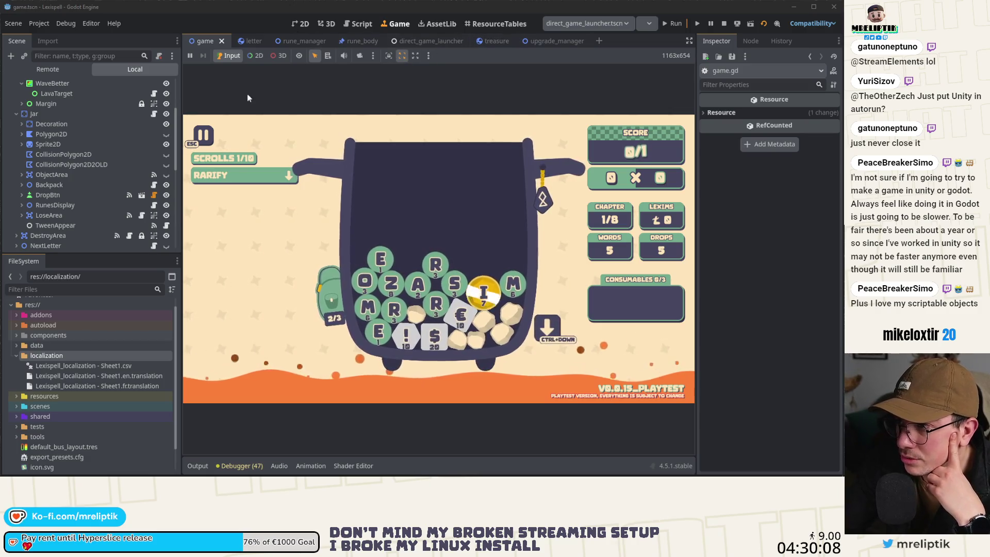
- Open game.gd and delete the runes_display.display_player_runes() call on line 239
scroll(129, 131, up, 5)
click(154, 86)
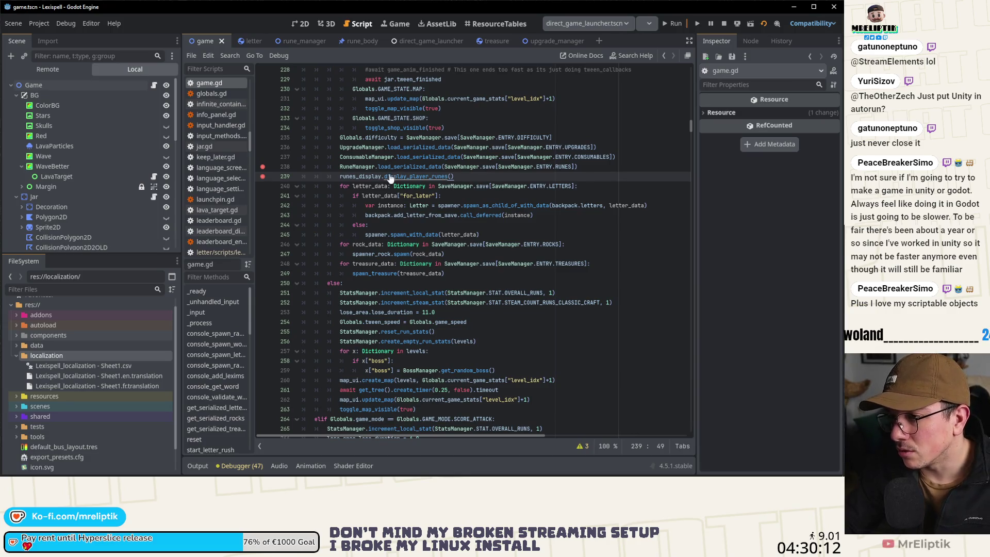
key(ctrl+shift+k)
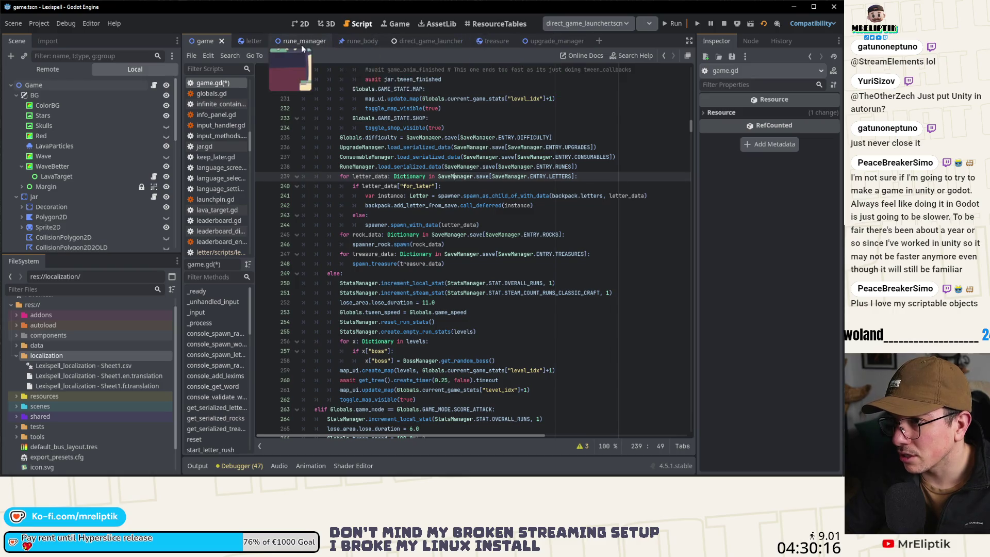
- Review the rest of game.gd, then open runes_display.gd from the RunesDisplay node
scroll(129, 176, down, 5)
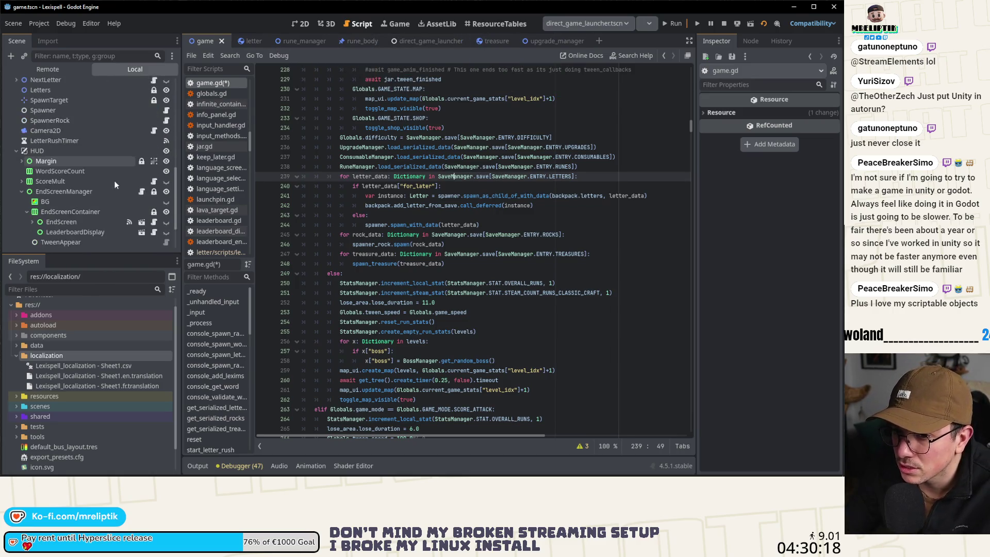
scroll(115, 180, down, 2)
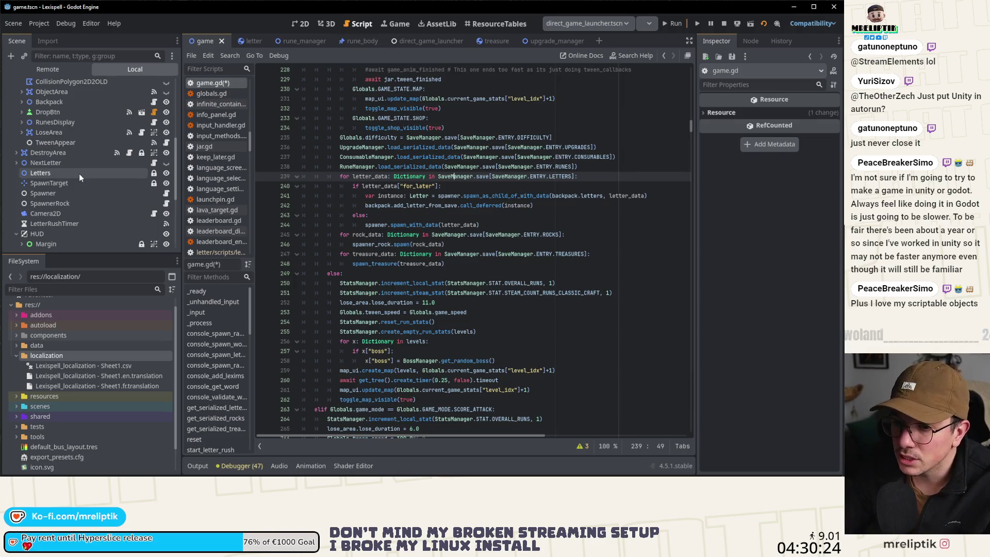
scroll(87, 191, down, 2)
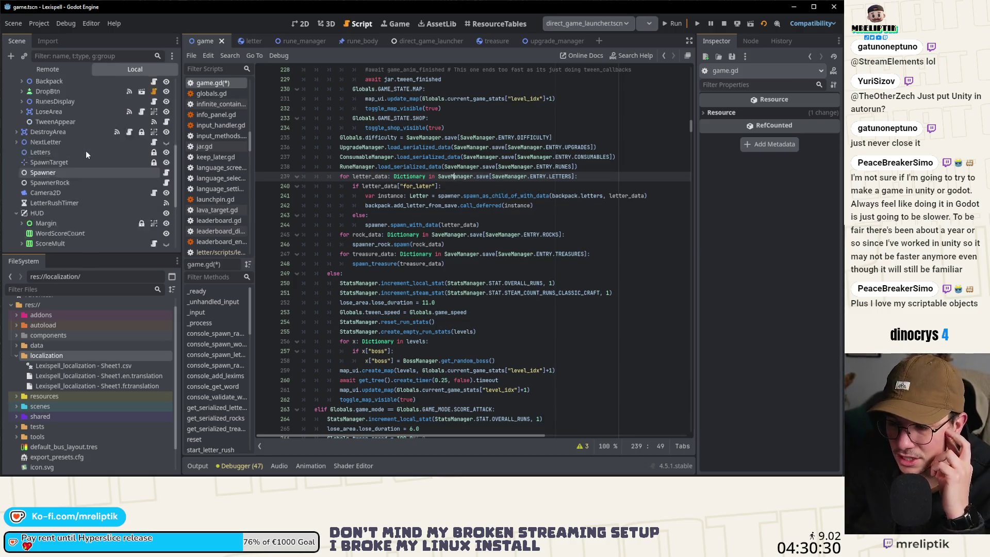
scroll(86, 150, up, 2)
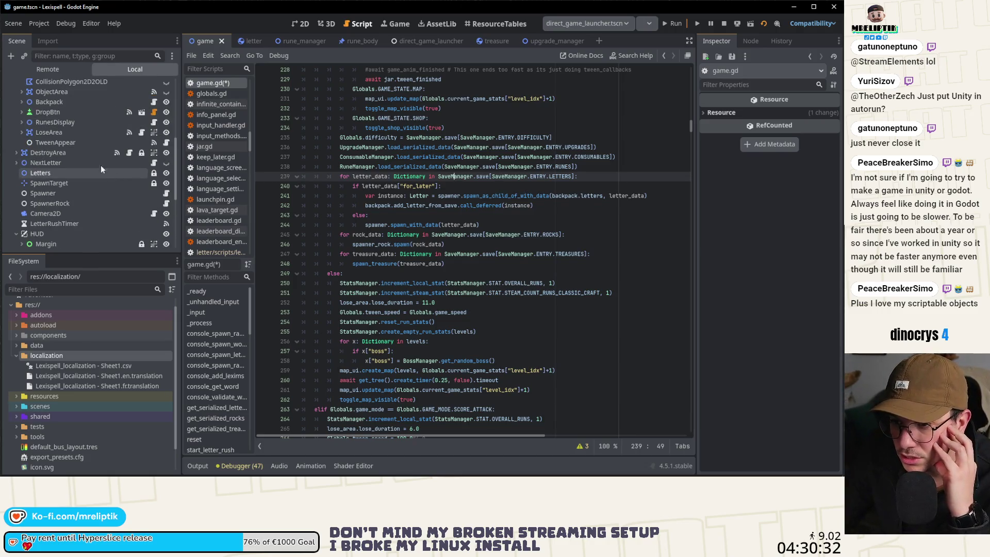
scroll(103, 154, down, 2)
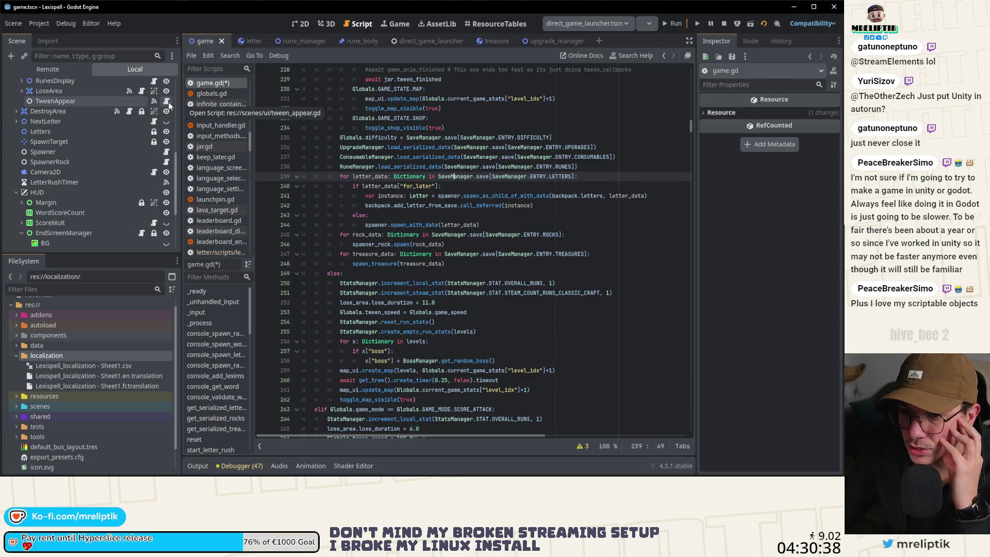
scroll(170, 96, up, 5)
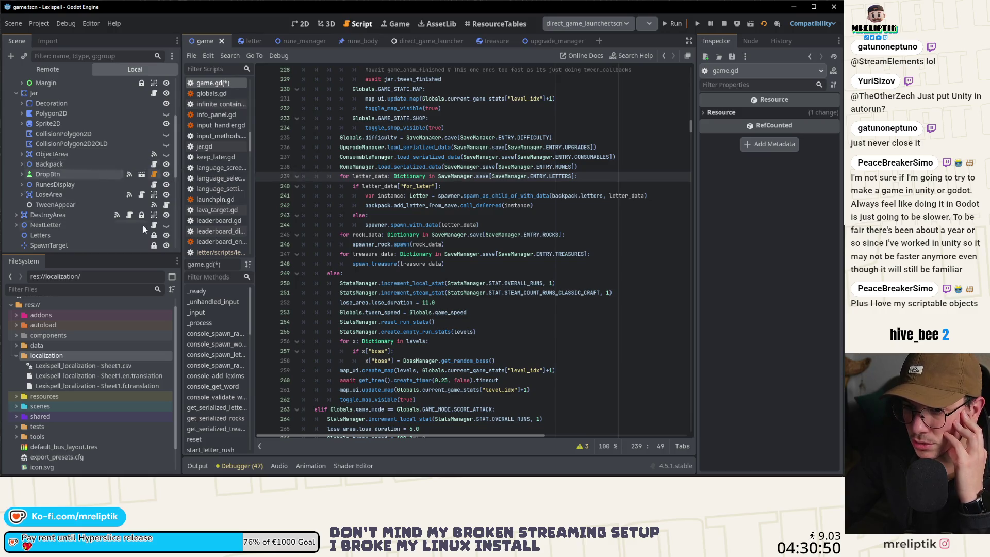
scroll(90, 211, down, 2)
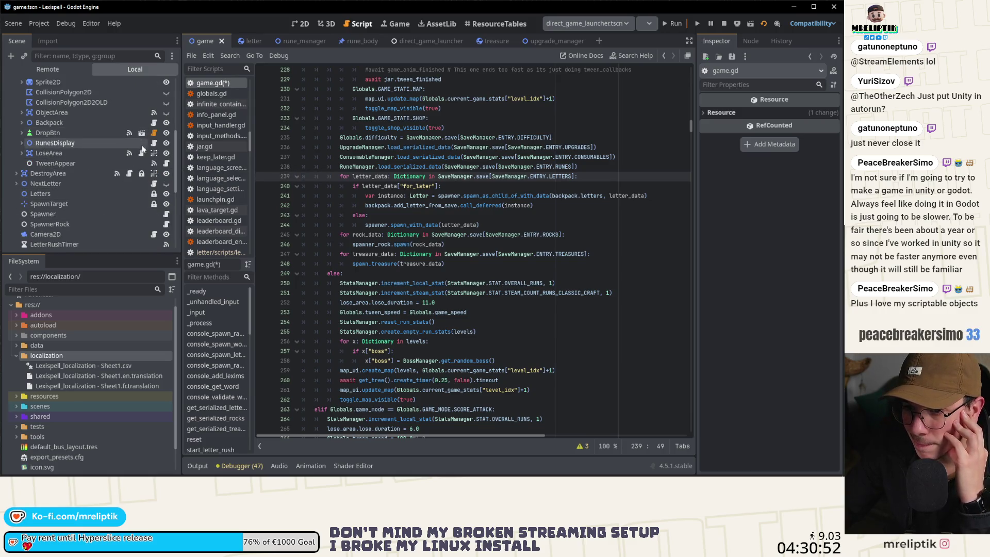
click(154, 143)
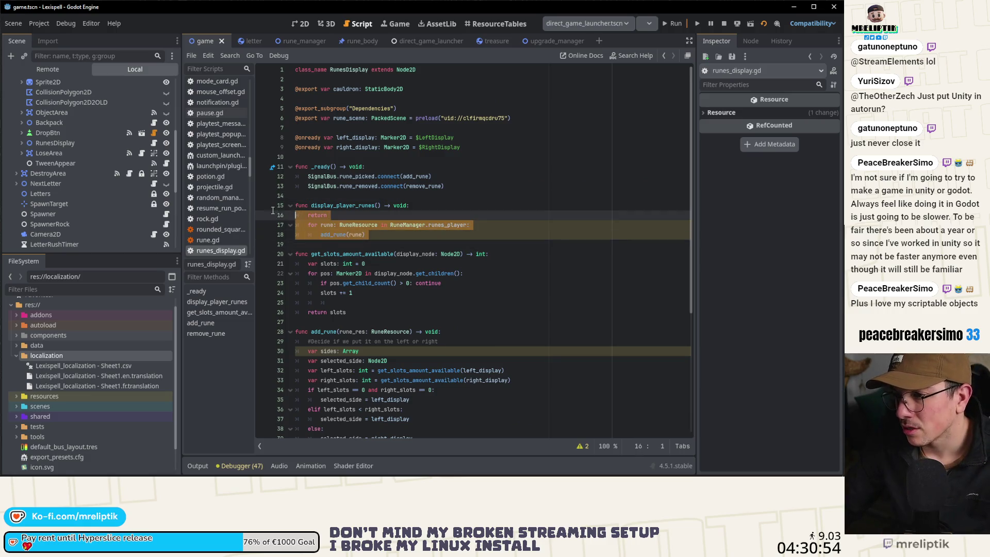
- Delete the early return on line 16 of display_player_runes and save runes_display.gd
click(356, 215)
key(ctrl+shift+k)
key(ctrl+s)
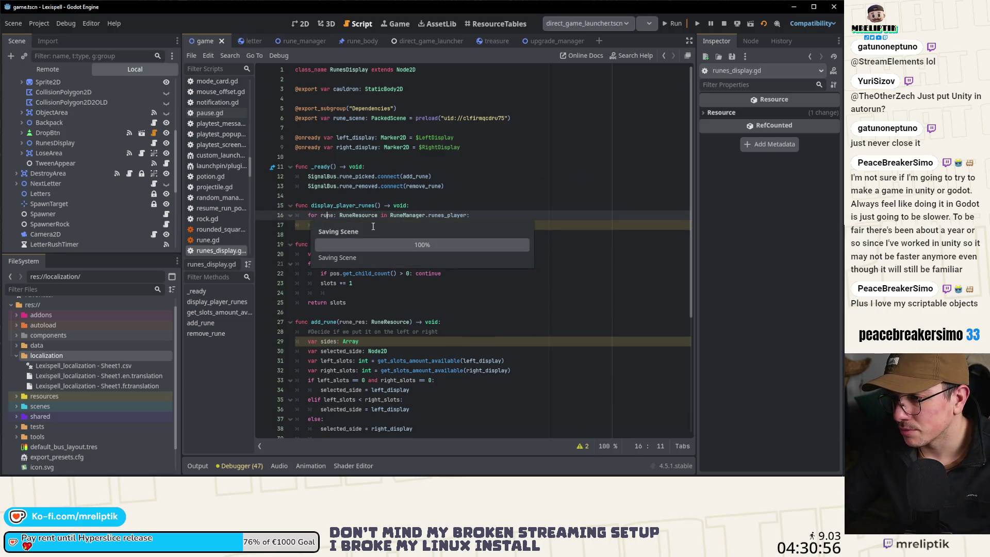
click(376, 225)
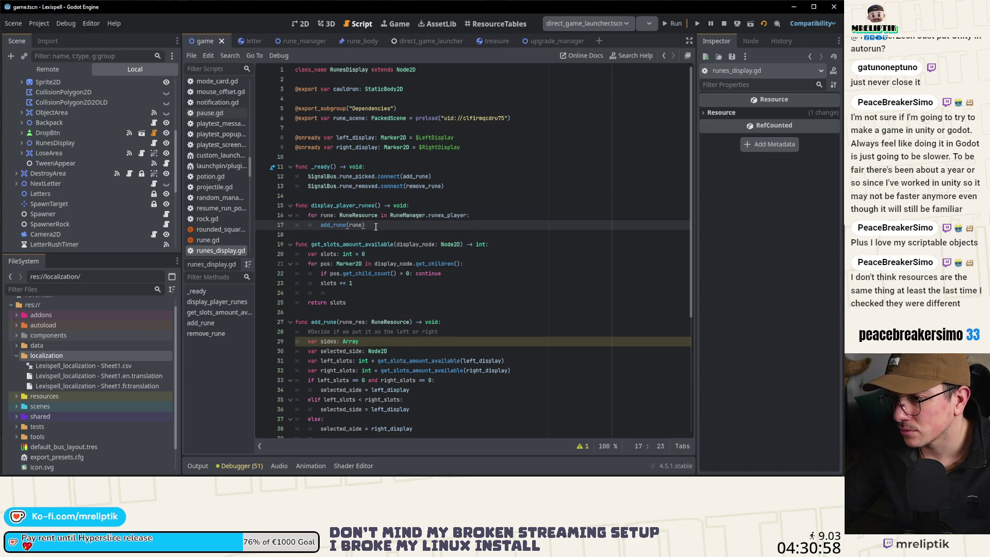
key(ctrl+s)
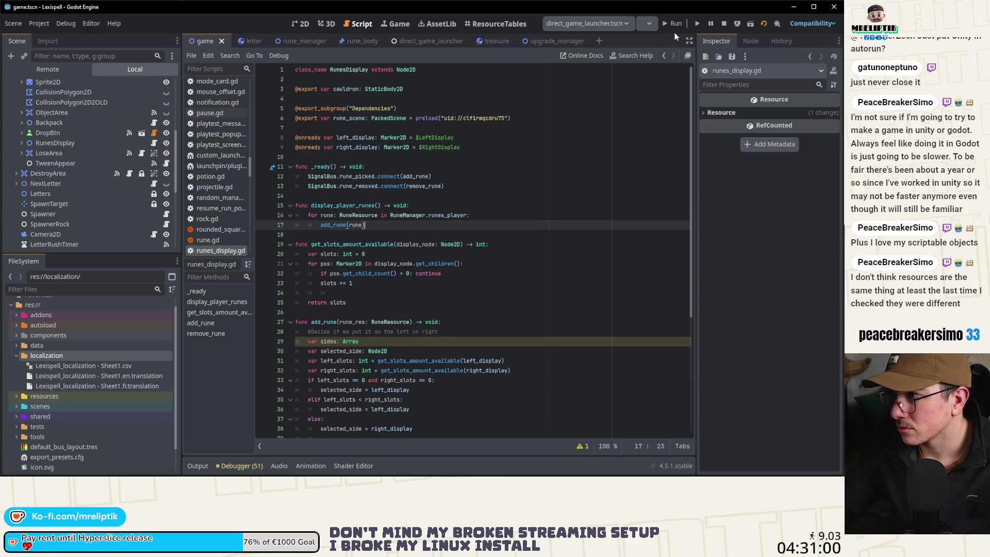
- Relaunch the game, then open the ScriptableObject documentation page in the browser
click(675, 24)
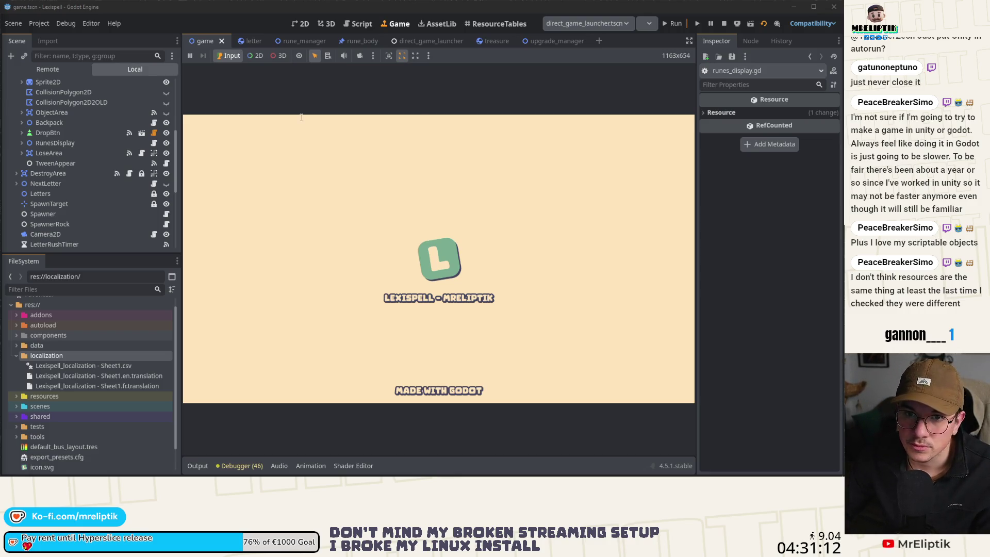
key(alt+Tab)
click(135, 166)
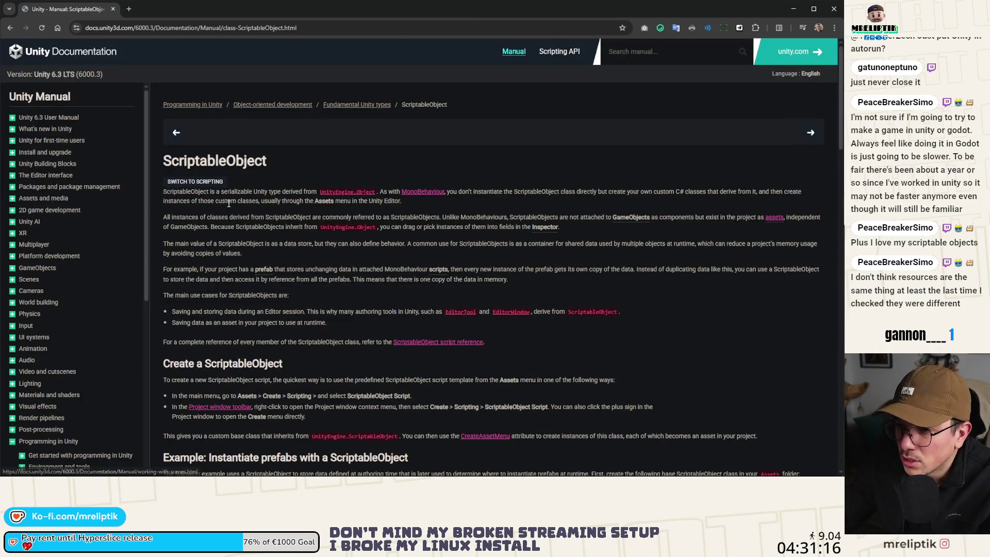
- Read the ScriptableObject manual page's creation steps and prefab-spawning example script
scroll(203, 230, down, 5)
scroll(241, 253, up, 5)
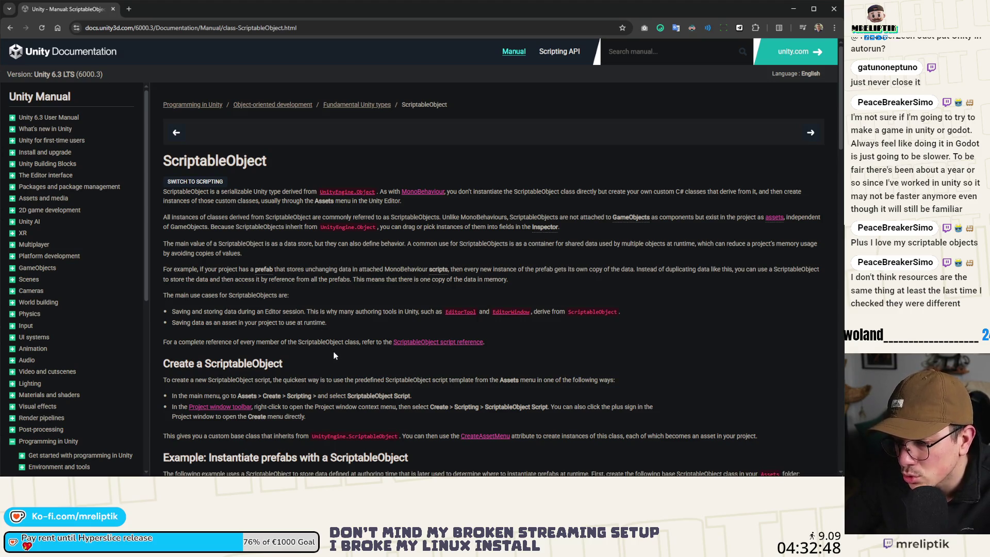
scroll(338, 356, down, 3)
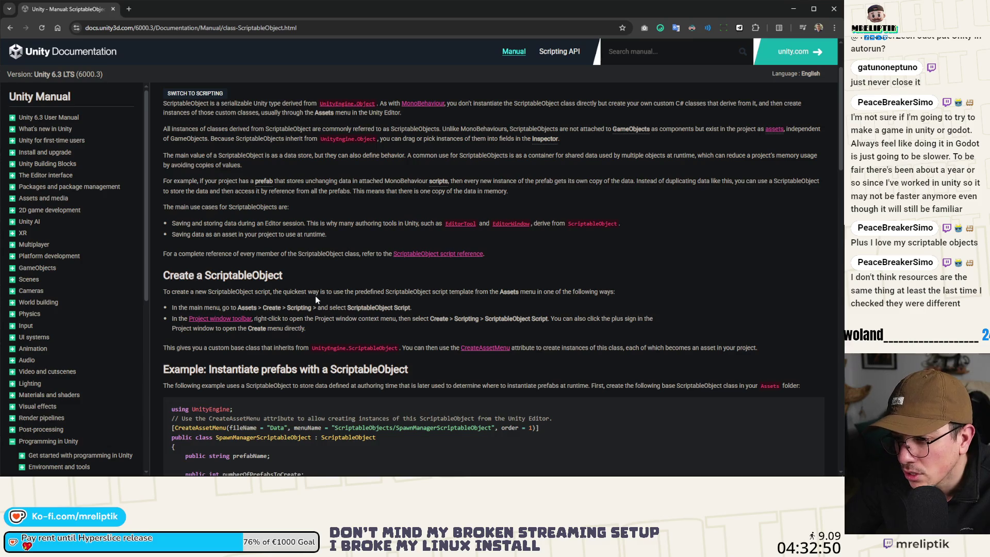
- Read down to the EditorUtility.SetDirty and additional resources sections, then return to Godot
scroll(315, 295, down, 4)
scroll(315, 296, down, 1)
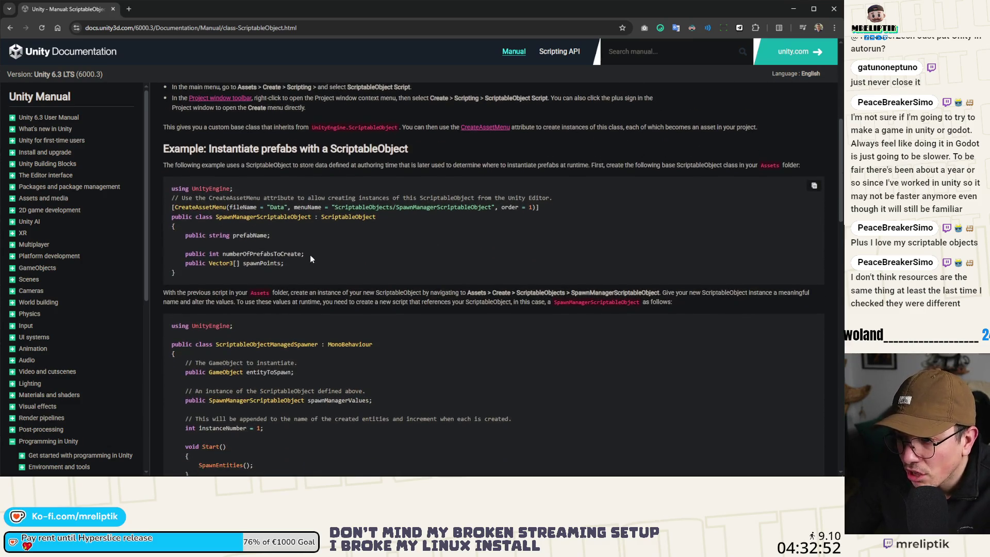
scroll(309, 255, down, 3)
scroll(323, 296, down, 6)
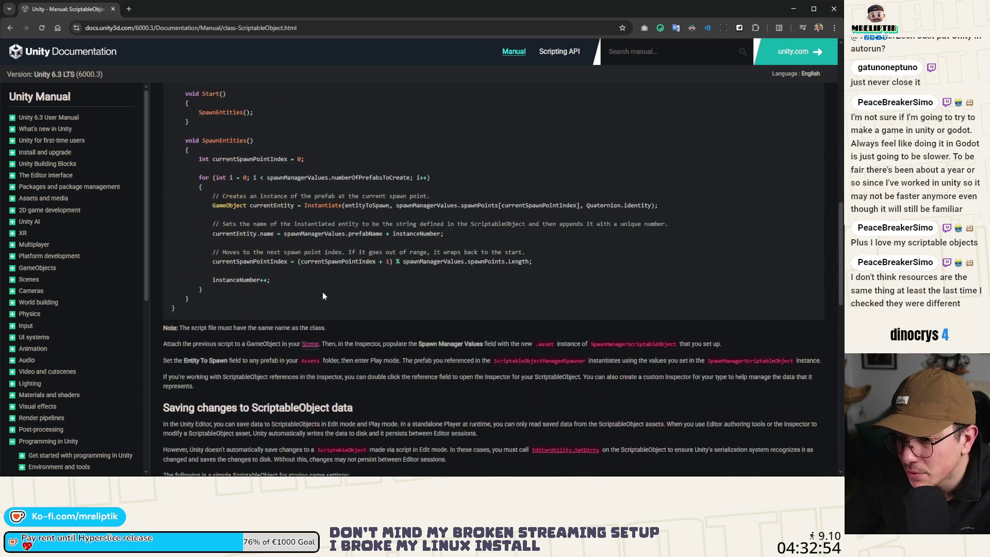
scroll(323, 294, down, 6)
scroll(325, 292, down, 9)
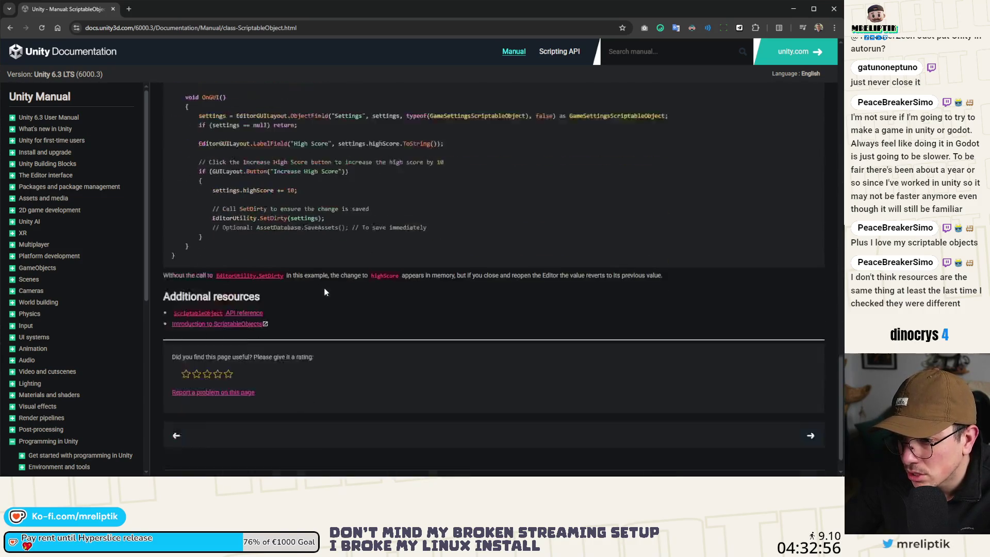
scroll(308, 264, up, 5)
scroll(245, 345, down, 1)
scroll(244, 344, down, 3)
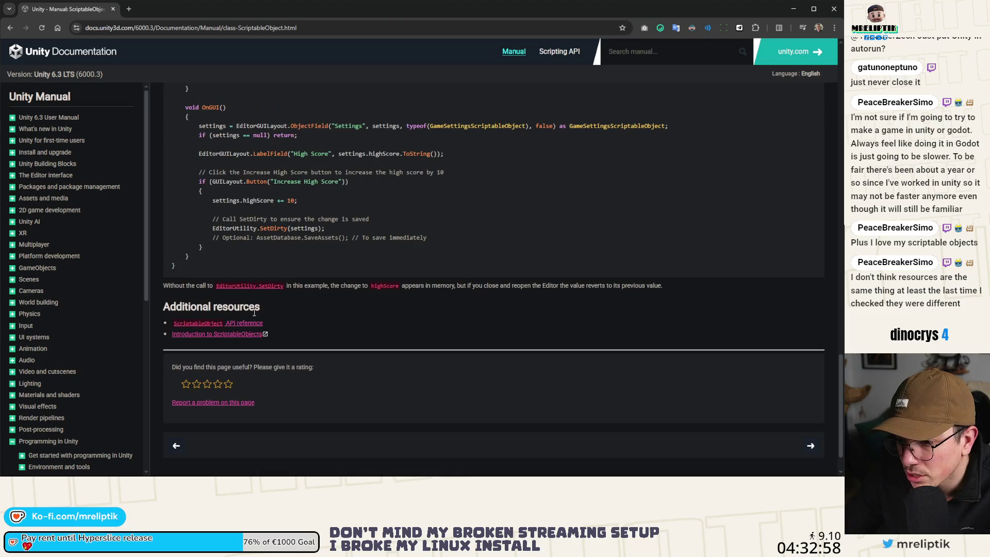
scroll(277, 205, down, 1)
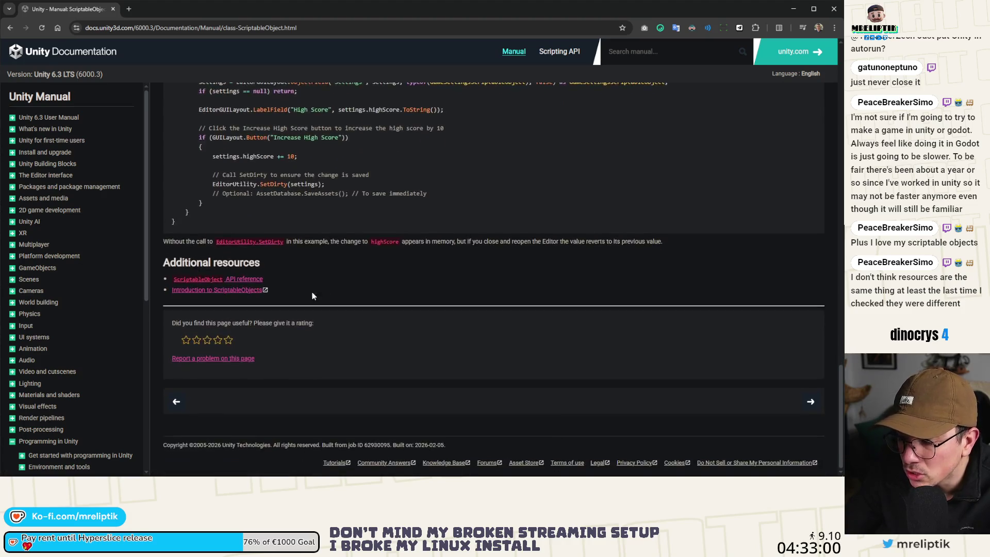
scroll(374, 289, up, 12)
scroll(252, 222, up, 15)
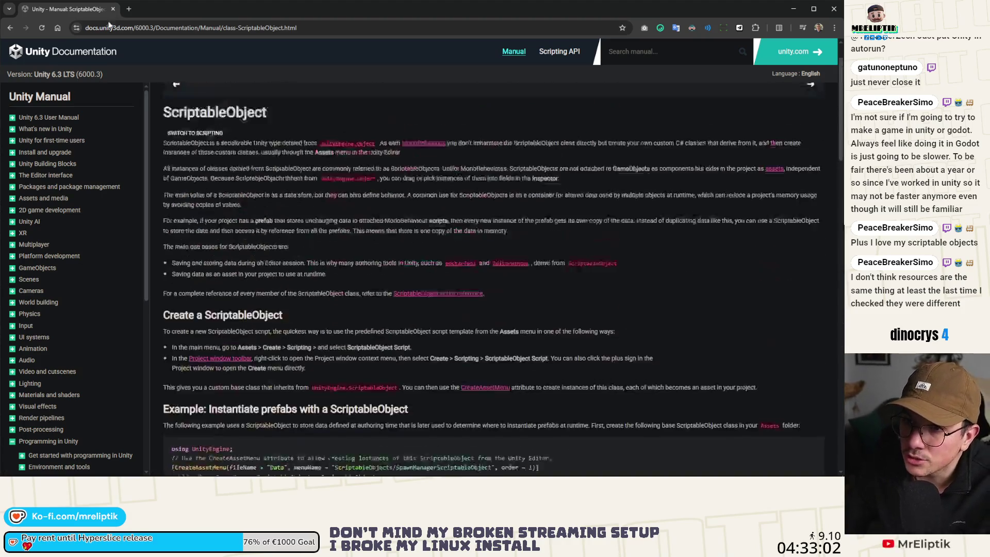
key(alt+Tab)
- Expand the resources folder and inspect the properties of rune_drops_round_special.tres
scroll(122, 385, down, 2)
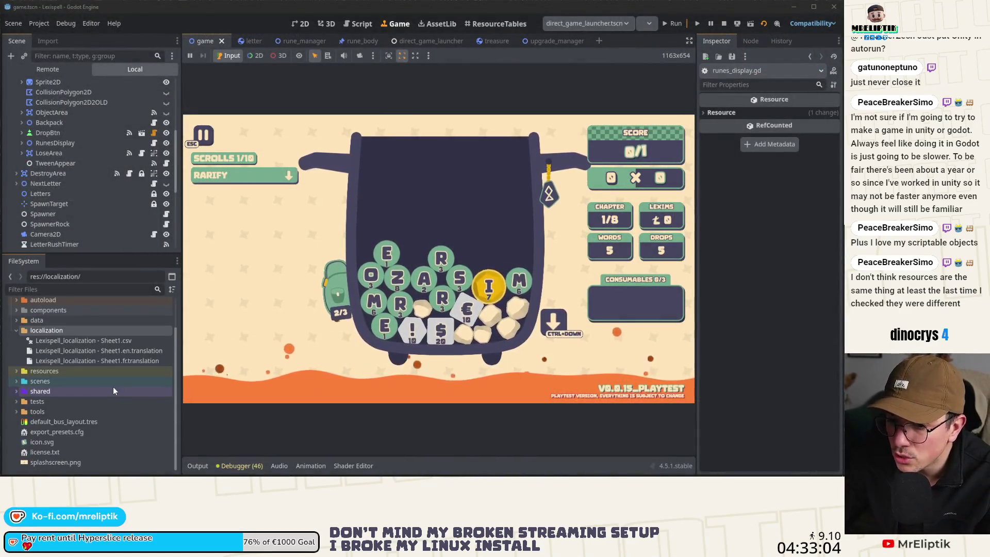
click(16, 330)
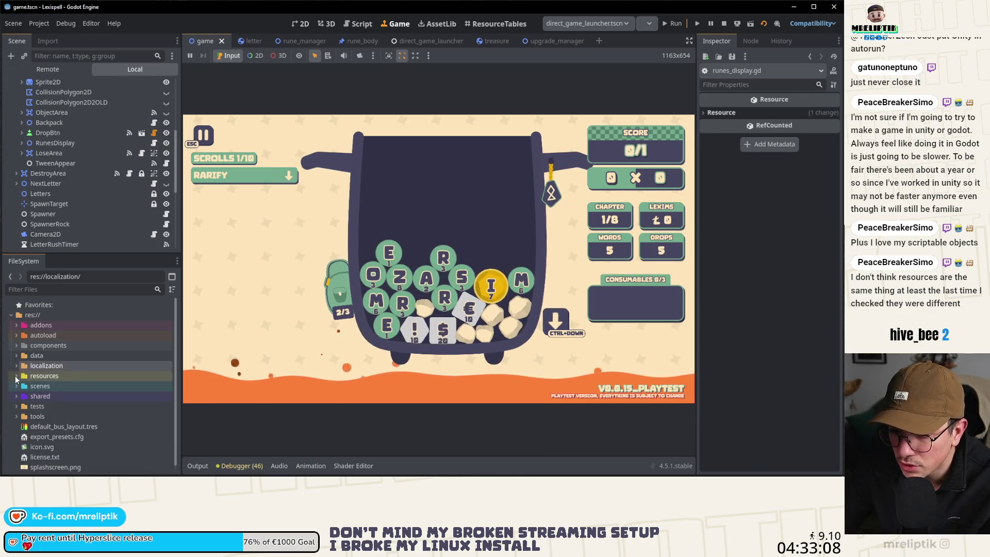
click(16, 376)
scroll(75, 413, down, 3)
click(80, 353)
double_click(80, 353)
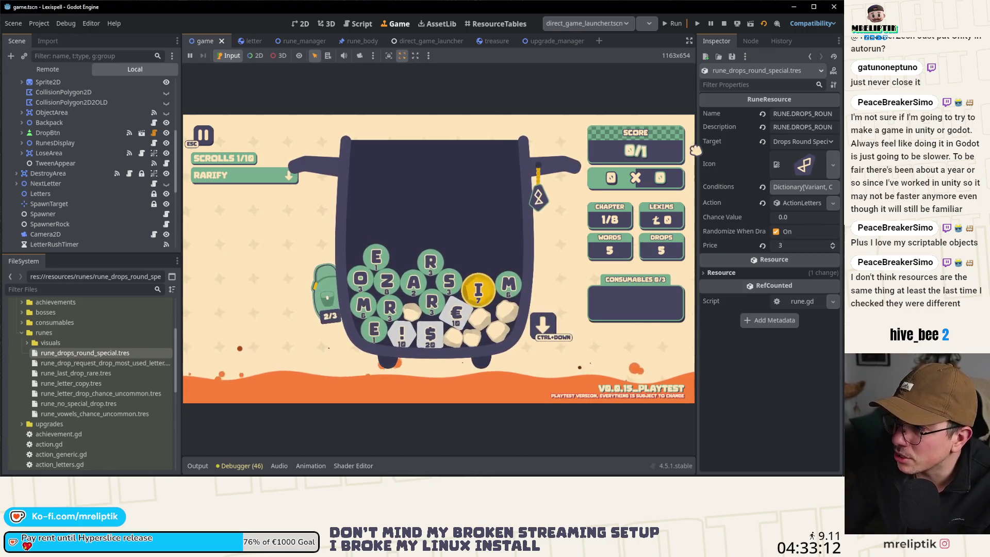
drag(695, 146, 650, 147)
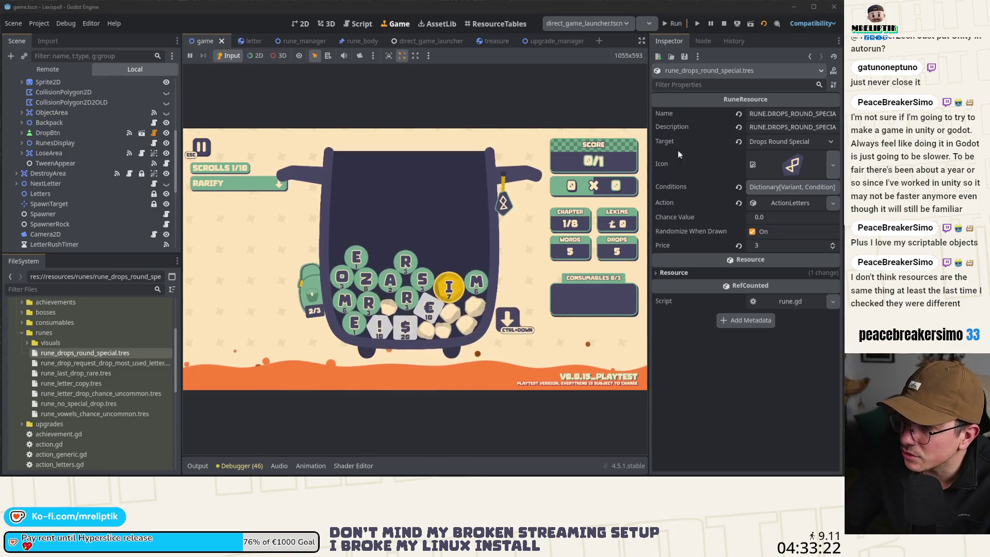
click(75, 354)
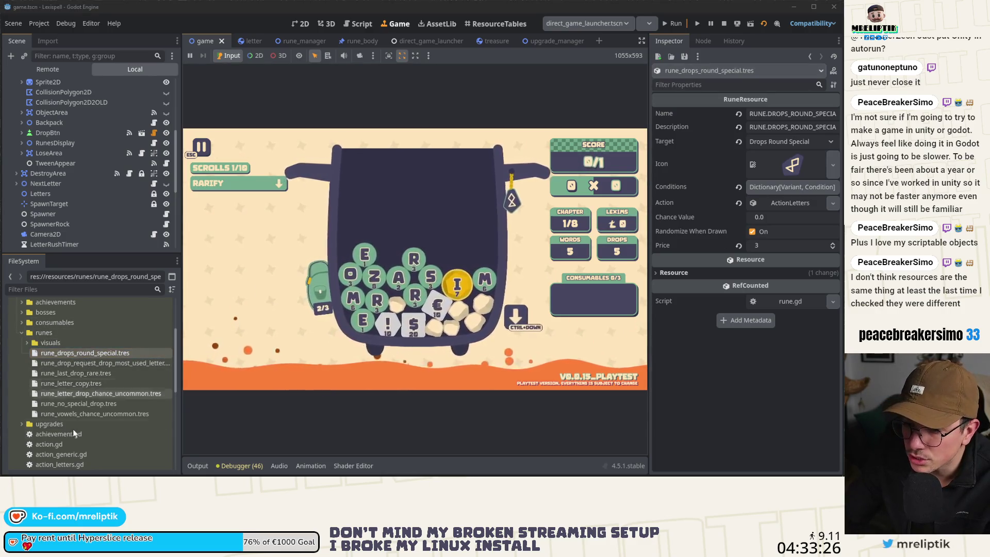
- Read the initialization code in upgrade.gd, then return to the embedded running game
scroll(72, 430, down, 4)
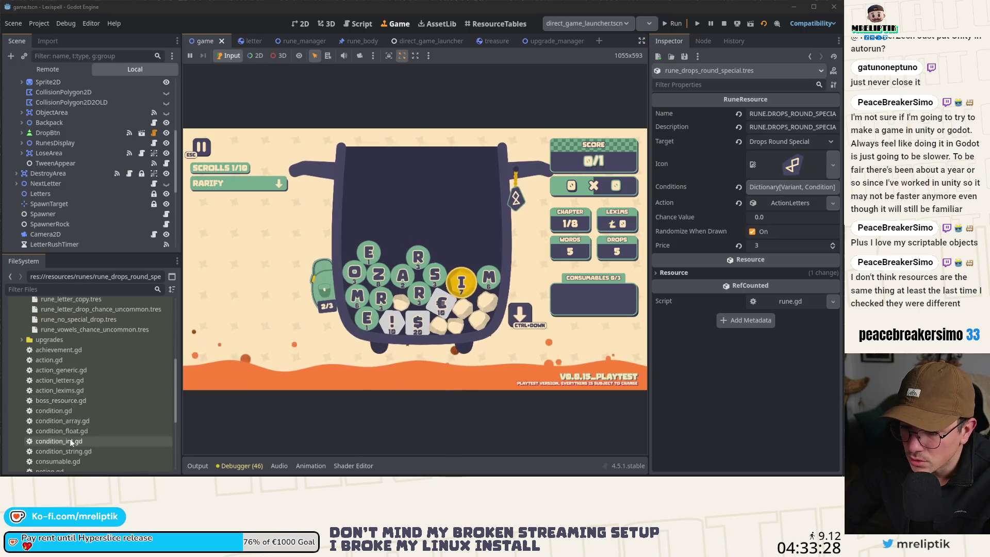
scroll(70, 439, down, 2)
double_click(58, 429)
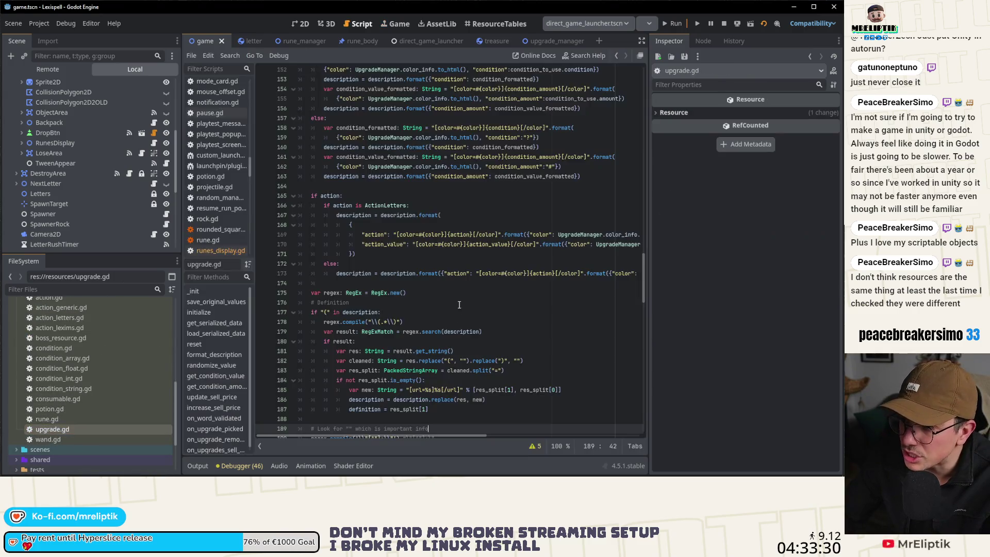
scroll(459, 304, up, 20)
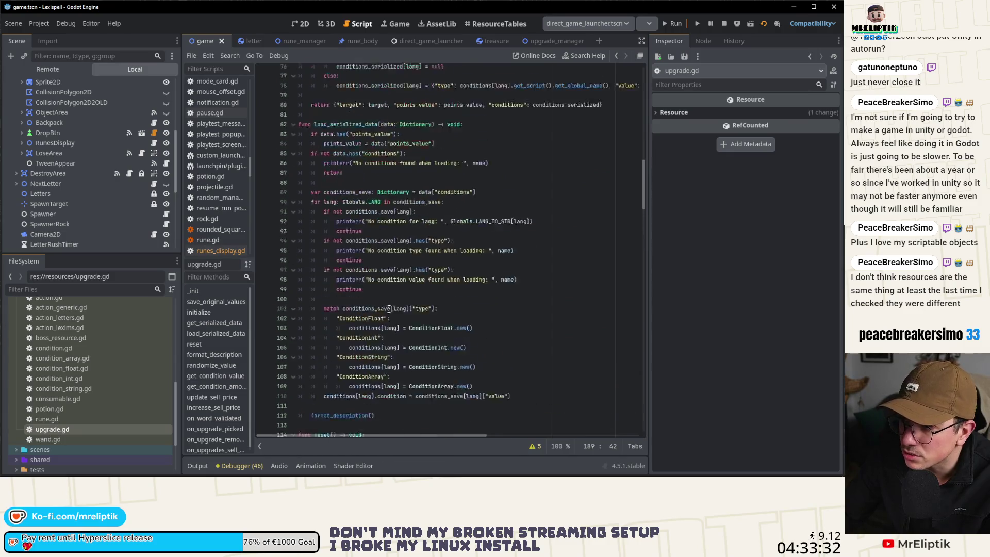
scroll(390, 309, up, 12)
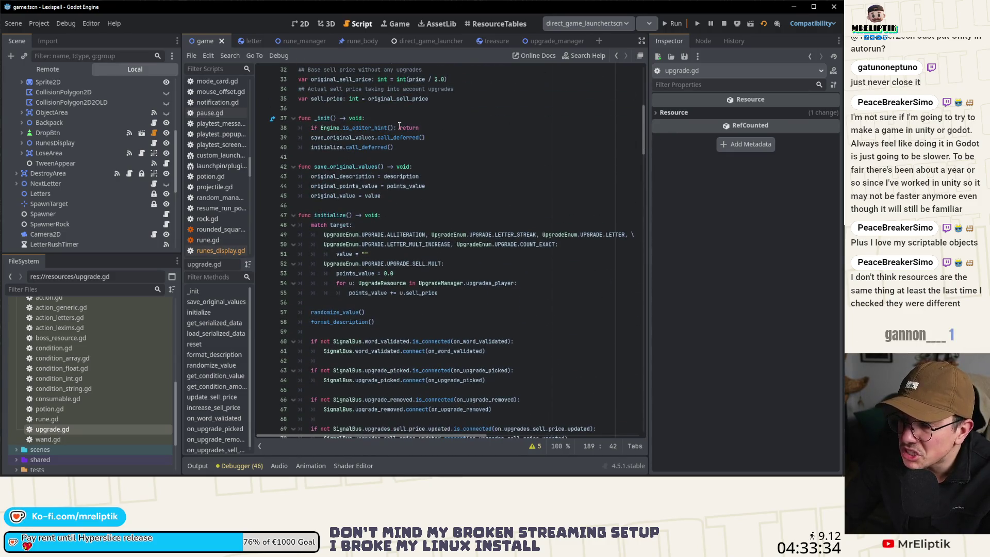
click(393, 24)
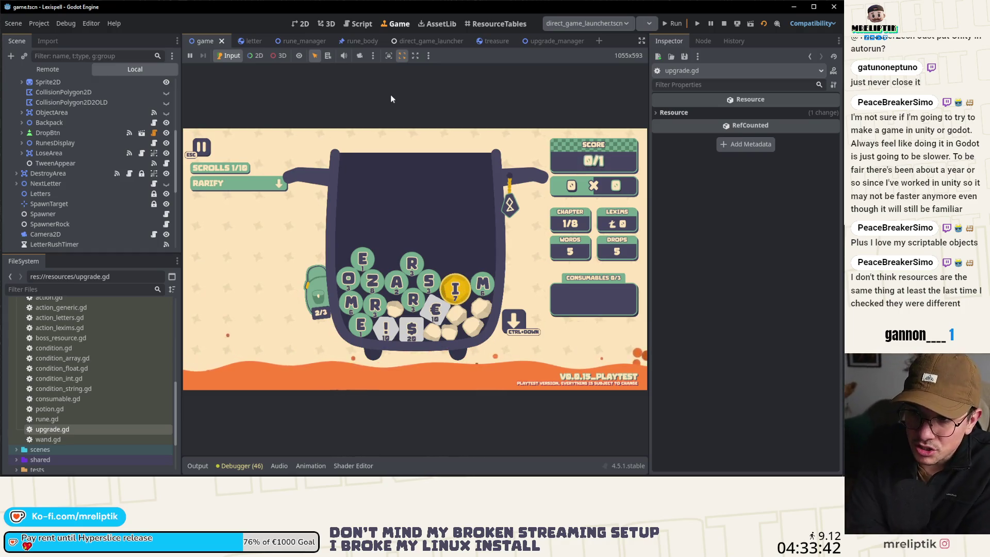
- Stop the game with F8 and view the zoomed-out game.tscn layout in the 2D workspace
key(F8)
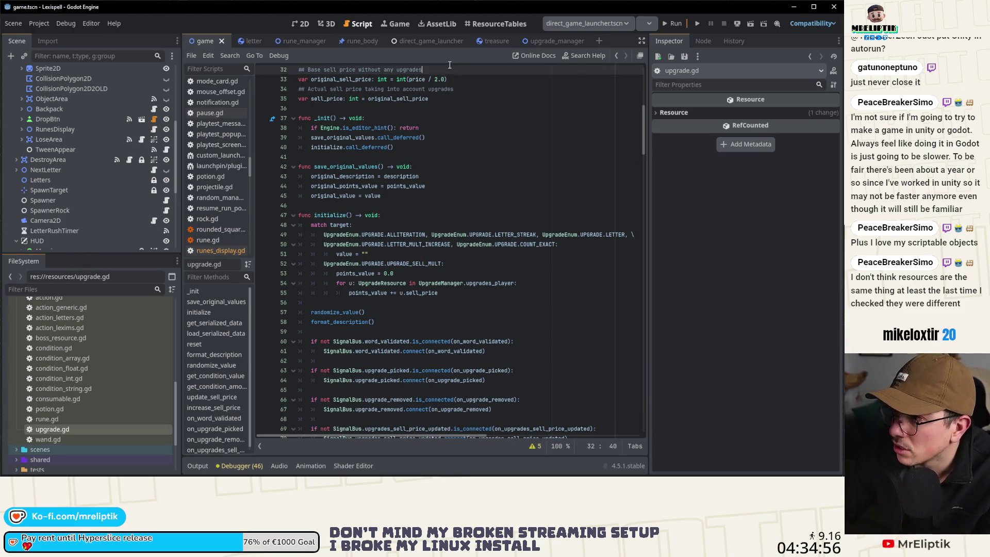
click(304, 24)
scroll(364, 113, down, 2)
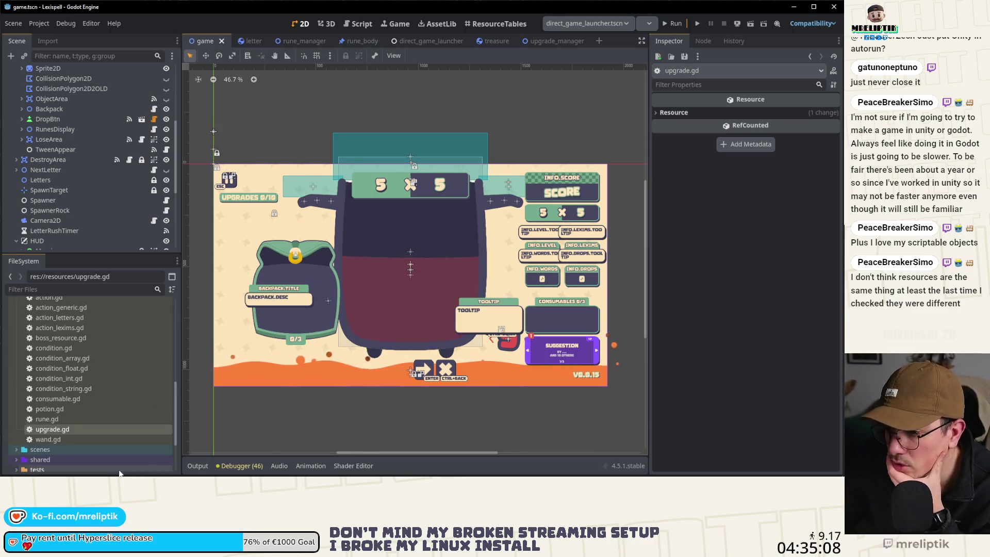
click(728, 468)
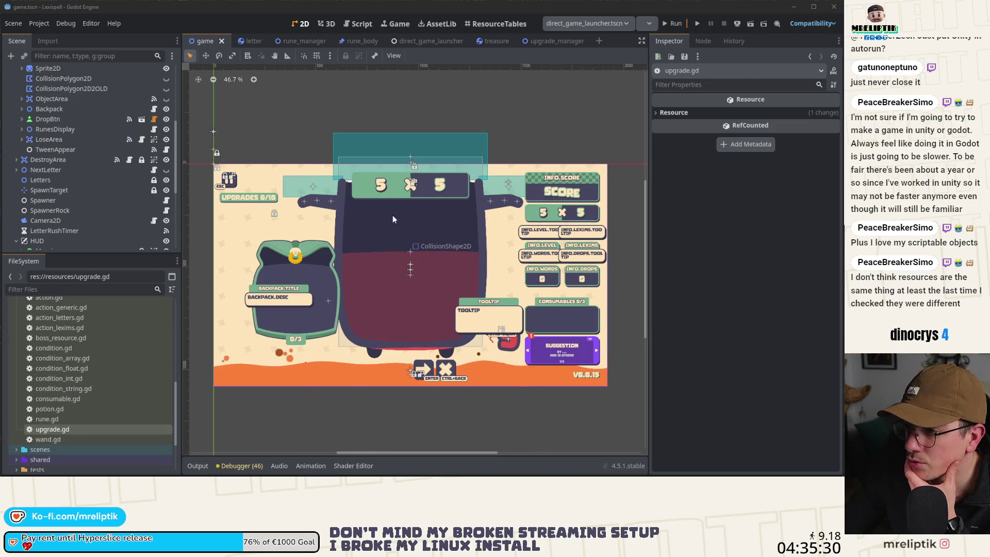
- Close the rune_manager, rune_body, direct_game_launcher, treasure and upgrade_manager tabs, ending on game.tscn
click(293, 40)
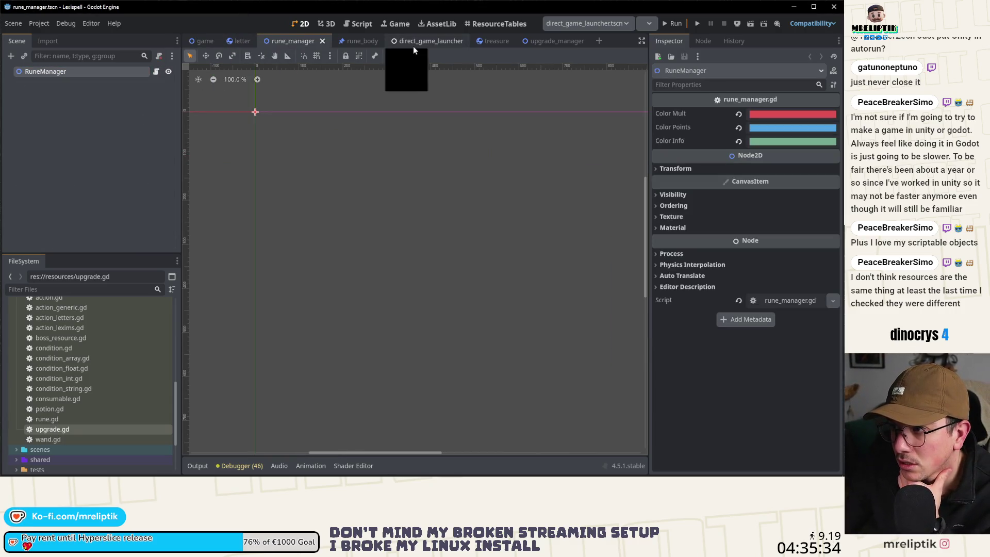
click(323, 41)
click(312, 41)
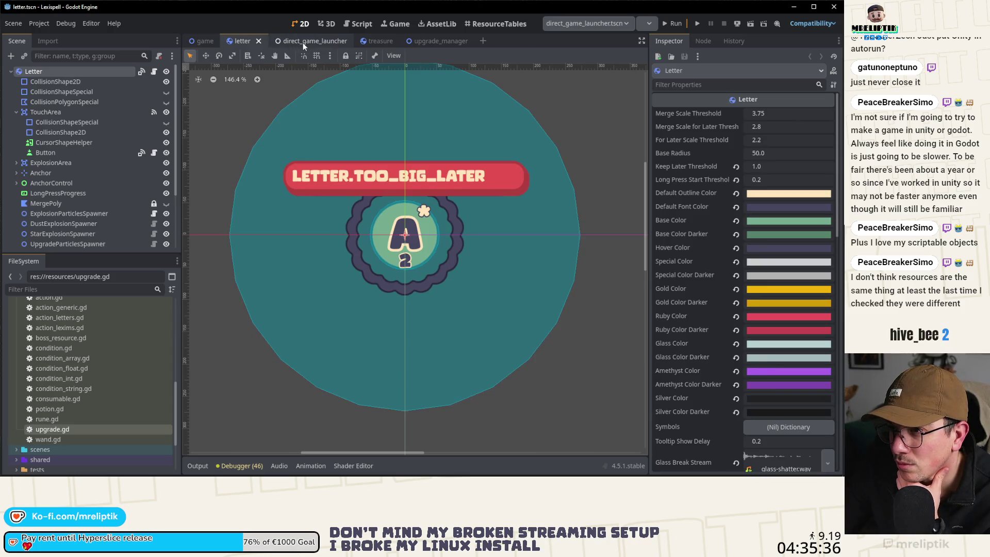
click(352, 41)
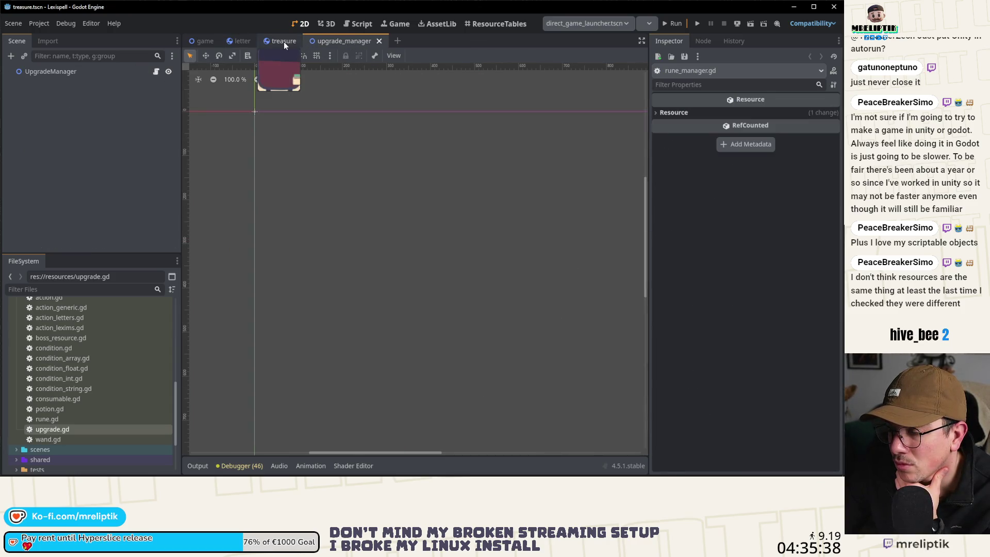
click(284, 42)
click(301, 42)
middle_click(301, 41)
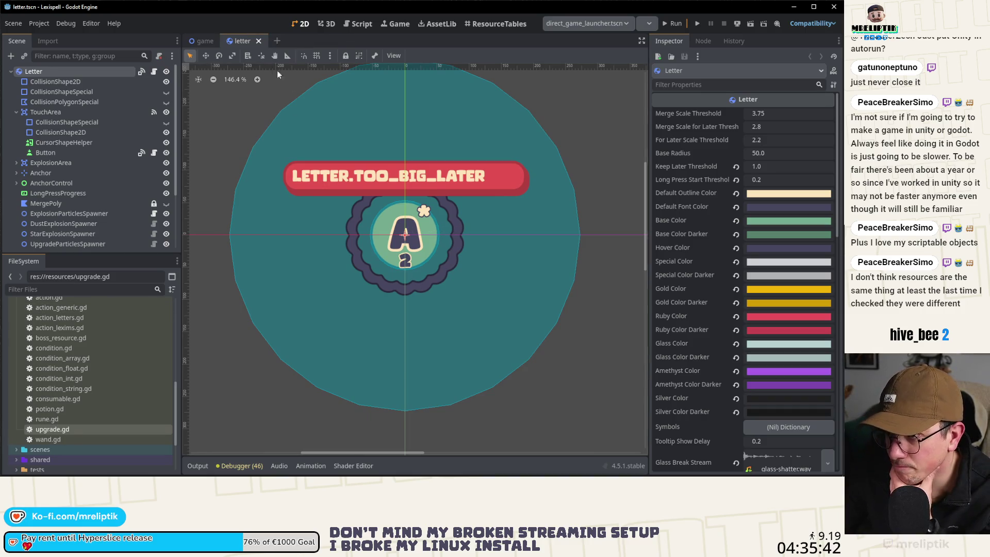
click(201, 42)
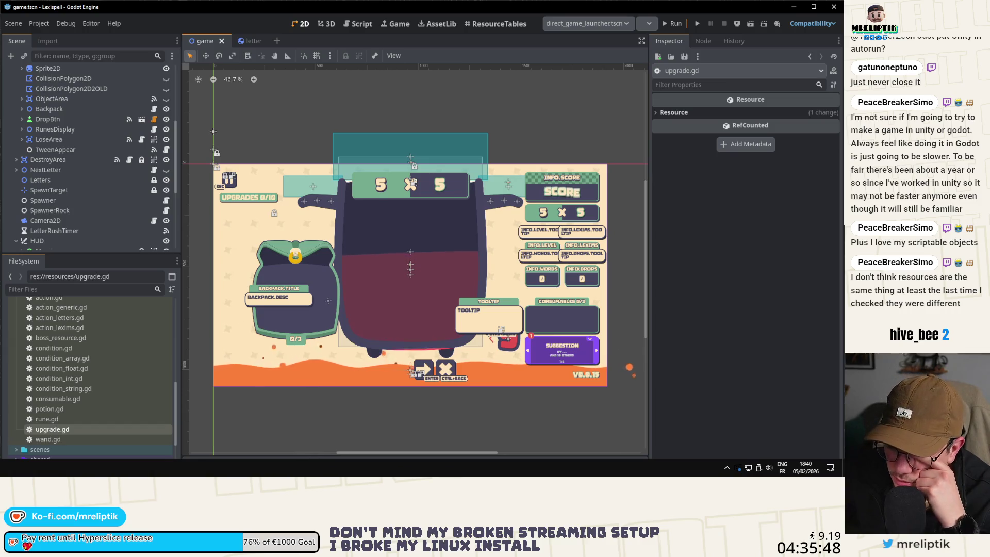
- Close save.json in VS Code without saving, then return to the Godot editor
key(alt+Tab)
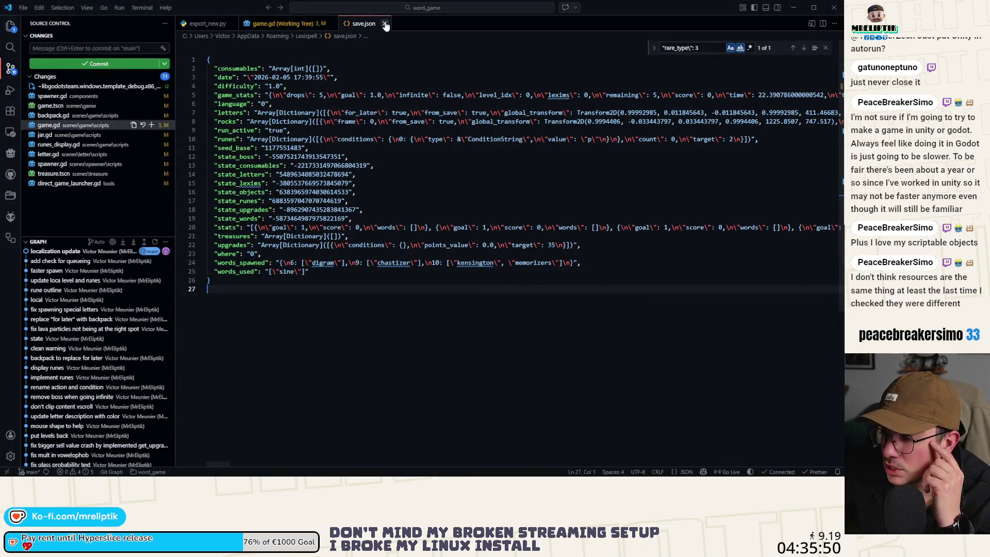
click(385, 23)
key(n)
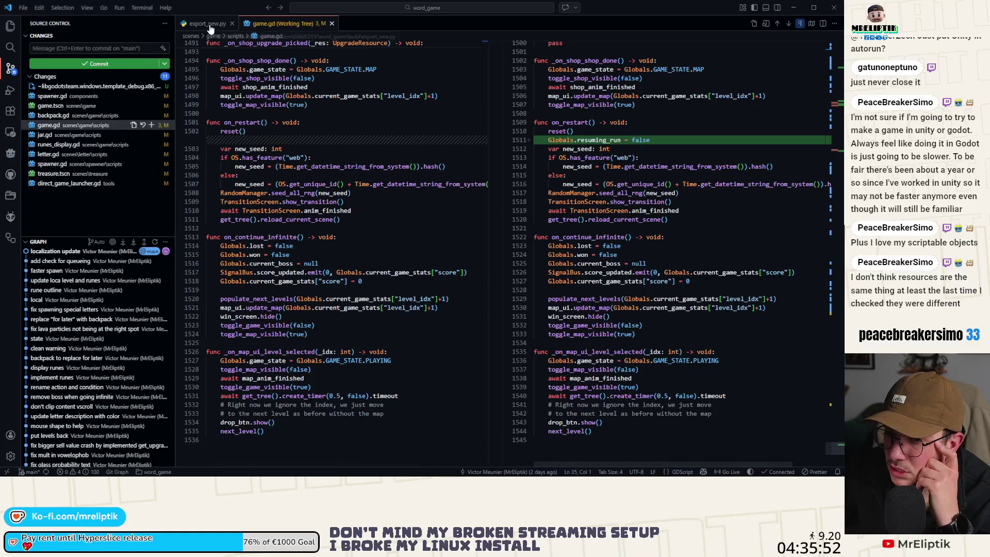
key(alt+Tab)
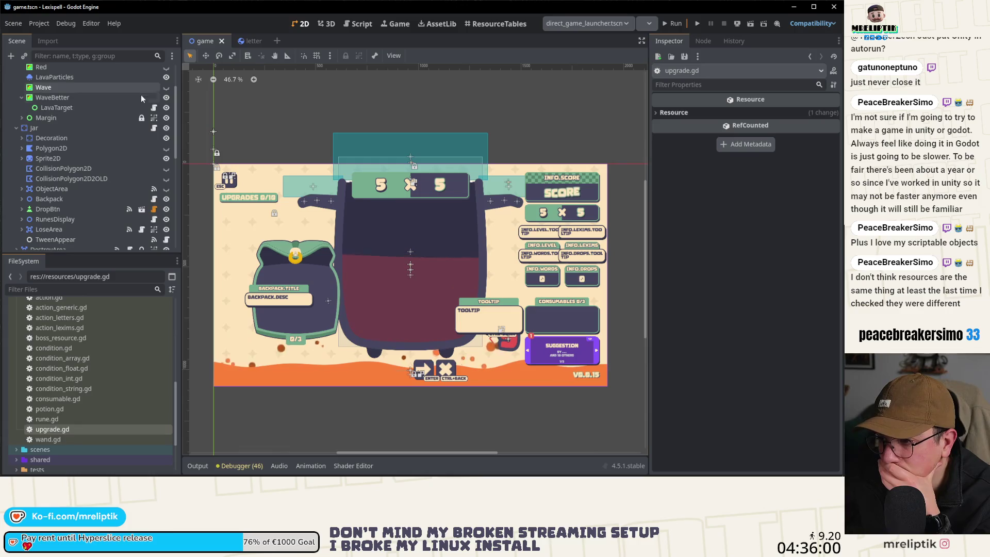
- Open runes_display.gd from the RunesDisplay node and locate the display_player_runes function
scroll(141, 94, up, 5)
scroll(119, 208, up, 1)
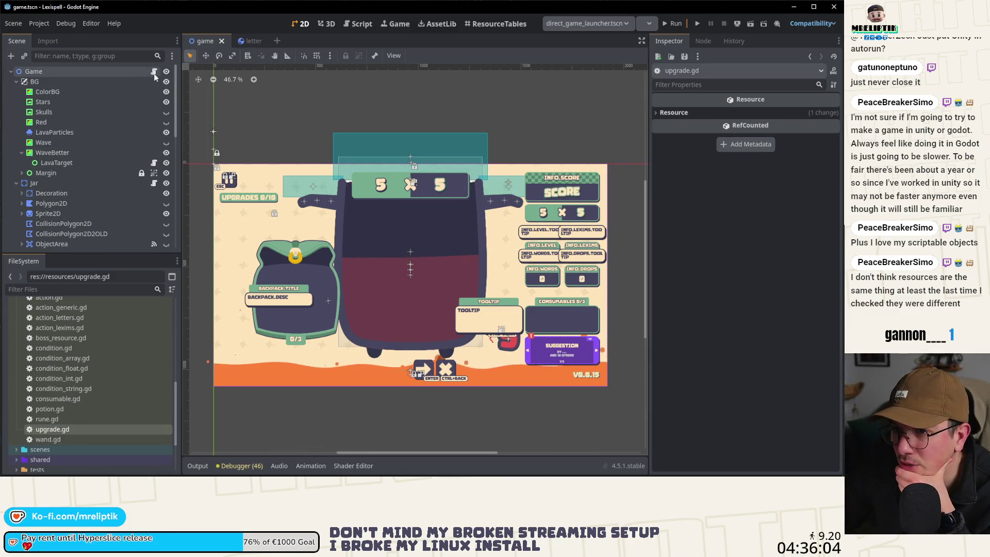
click(154, 72)
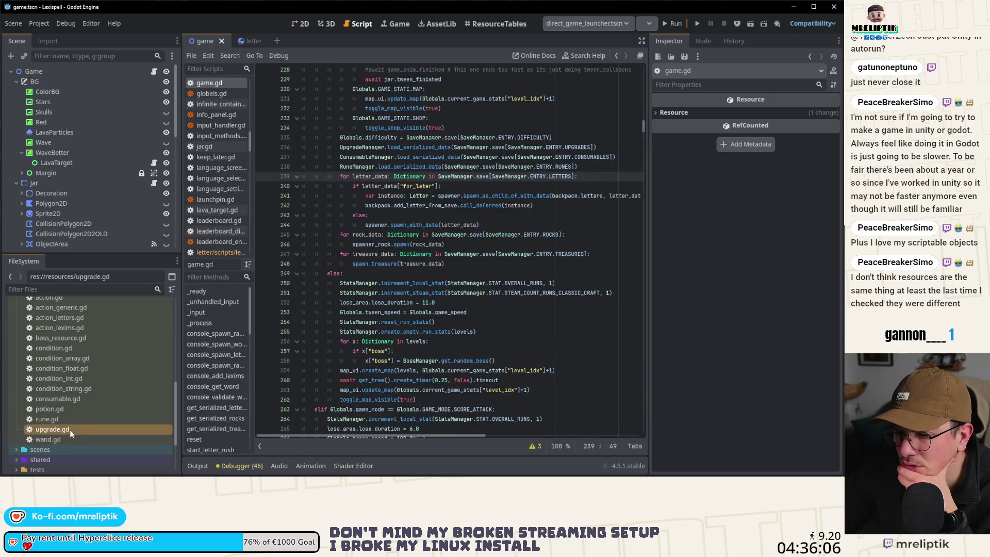
scroll(116, 214, down, 3)
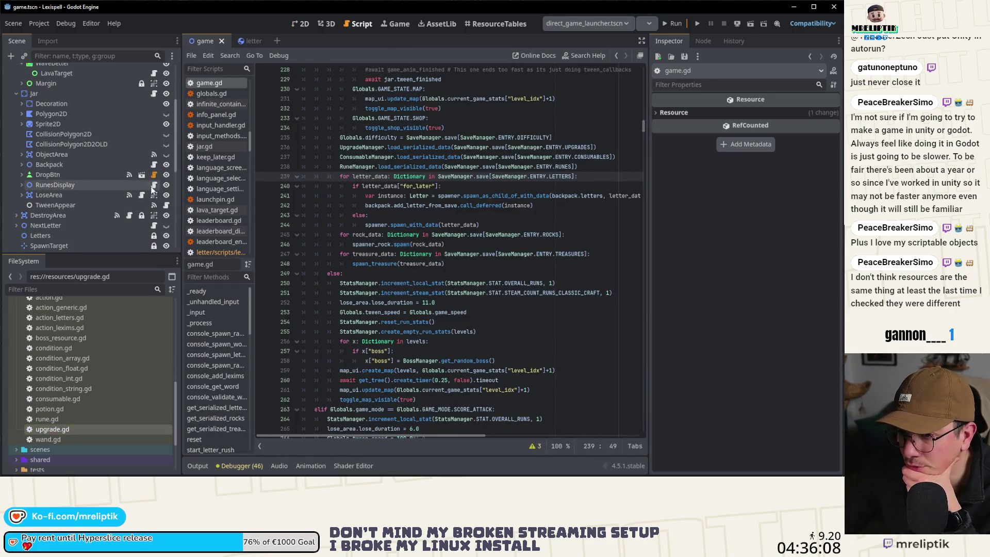
click(154, 186)
double_click(341, 206)
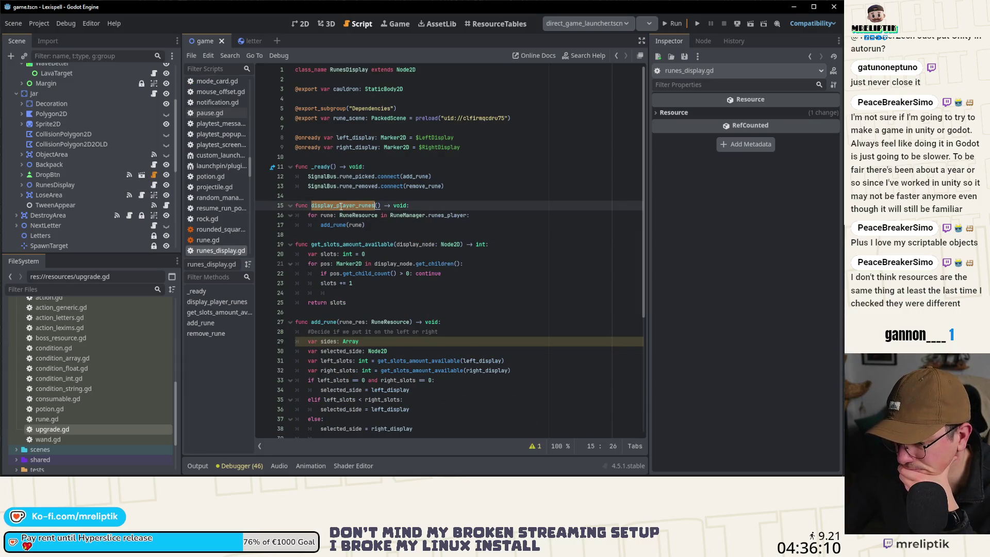
scroll(338, 247, down, 3)
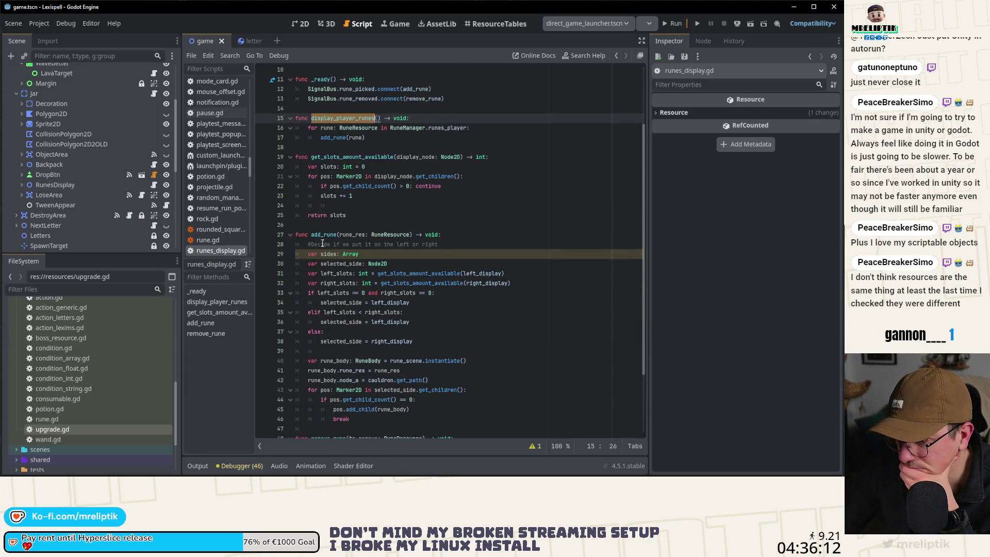
scroll(323, 243, down, 2)
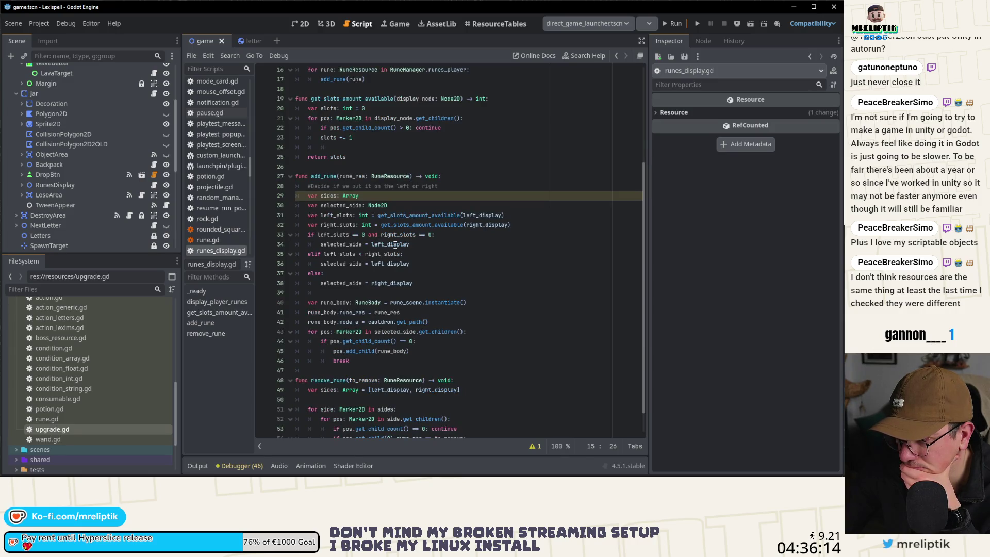
- Change the value compared against left_slots on line 33 from 0 to 3 and save the script
double_click(330, 236)
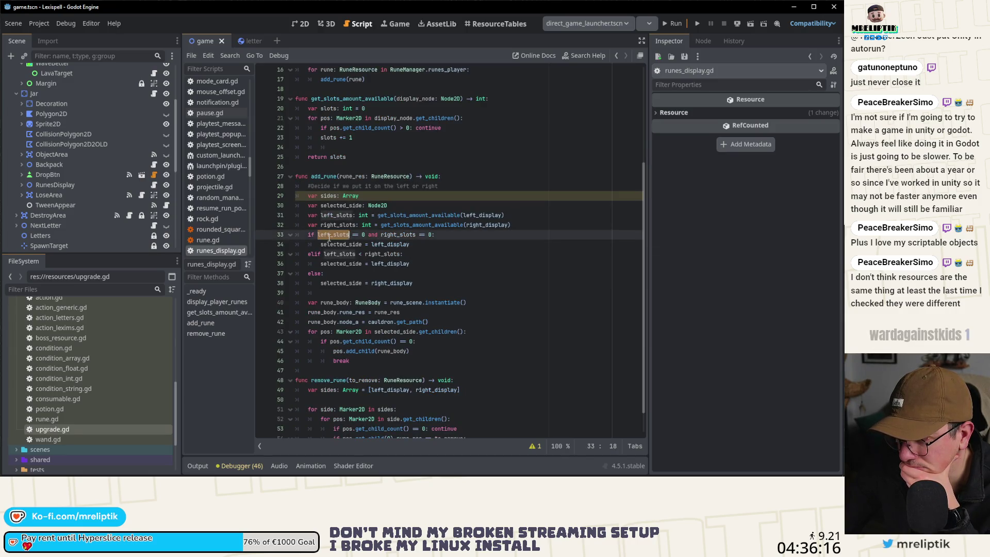
mouse_move(329, 238)
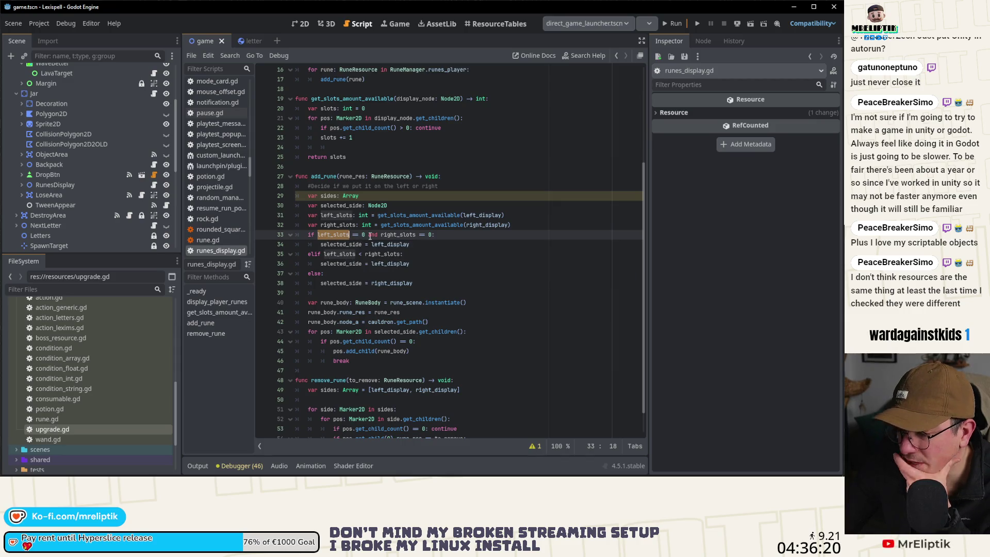
click(368, 236)
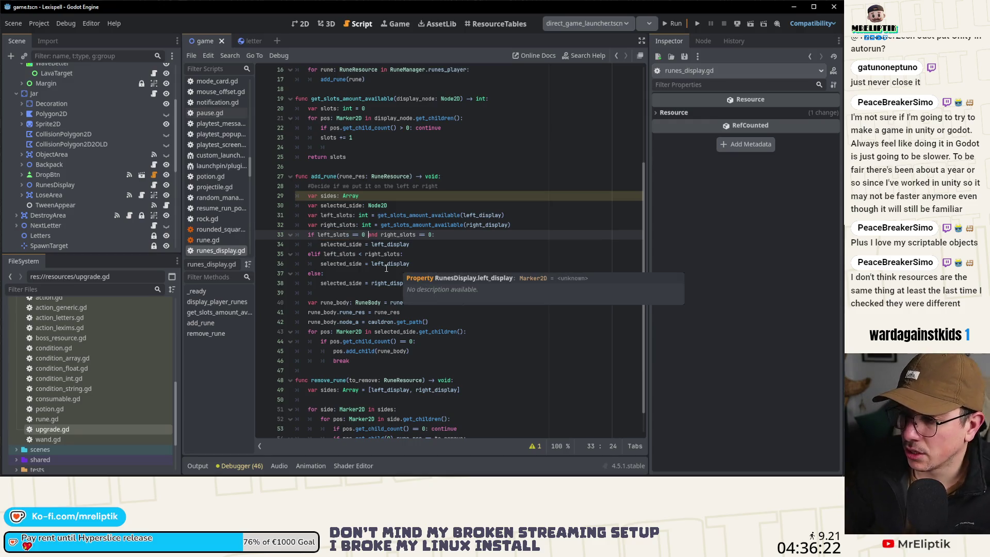
key(Left)
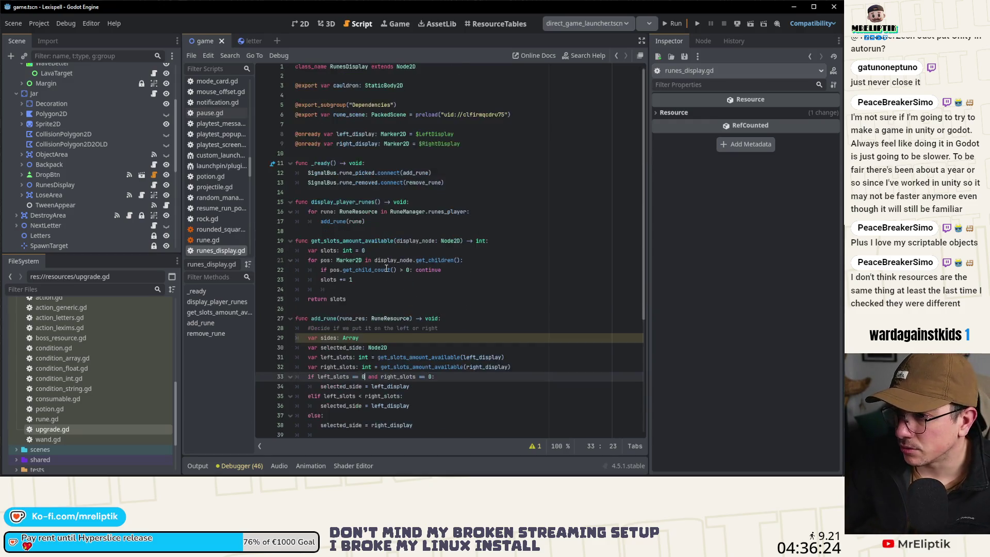
scroll(386, 268, up, 5)
scroll(372, 146, down, 5)
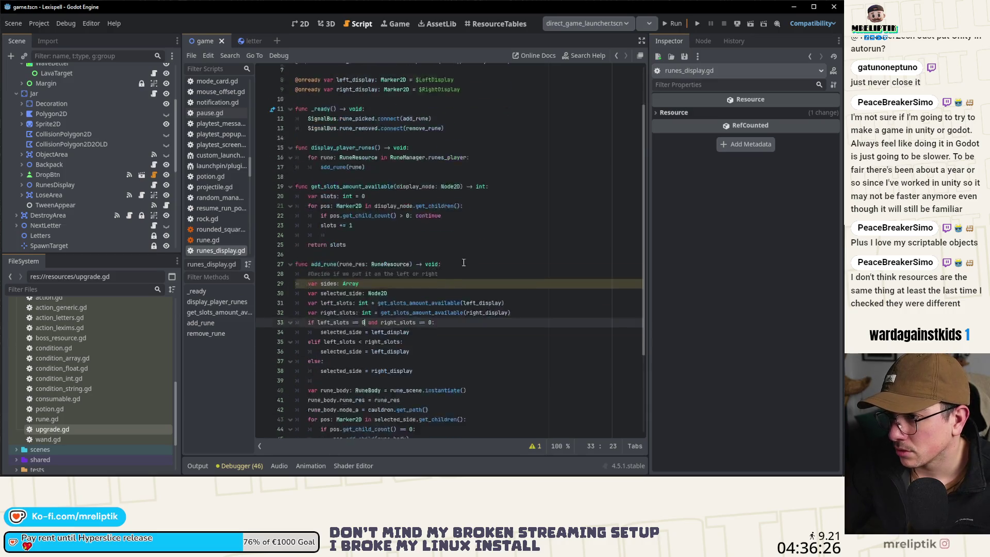
key(BackSpace)
text(3)
key(Right)
key(Right)
key(Right)
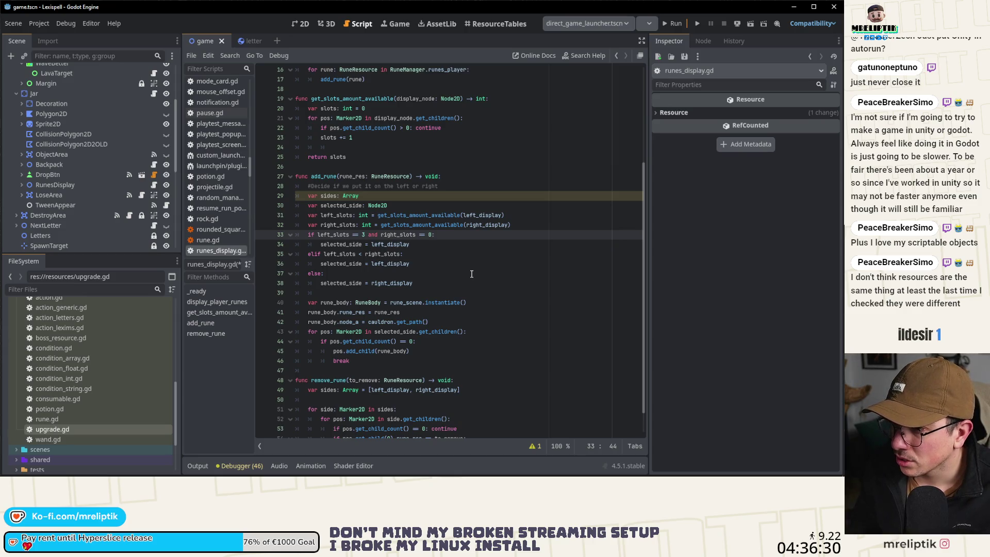
key(ctrl+s)
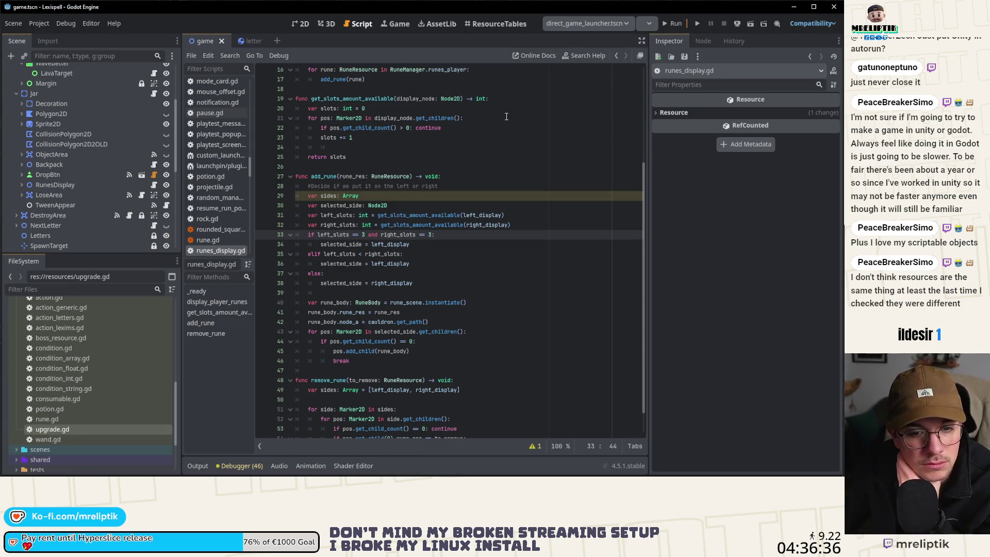
mouse_move(708, 470)
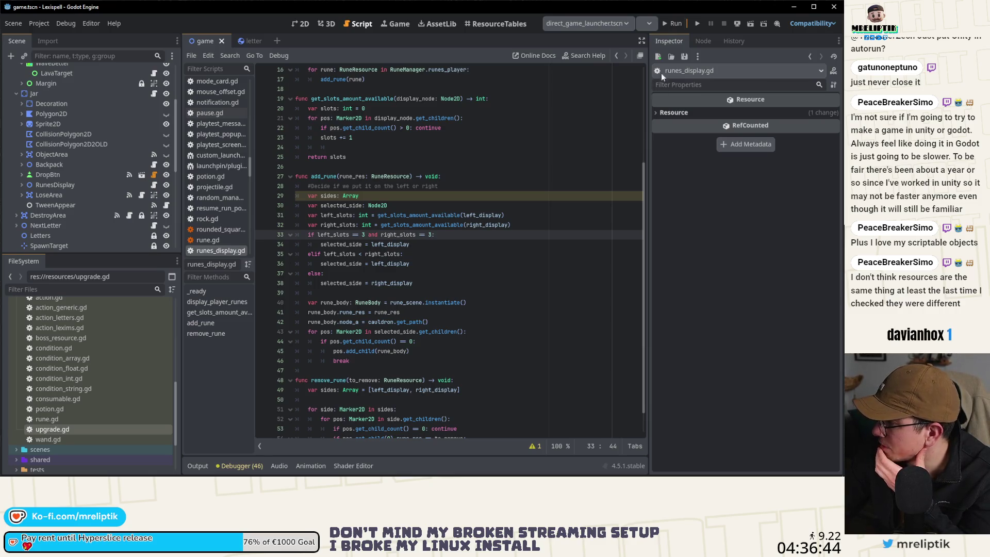
scroll(97, 335, up, 5)
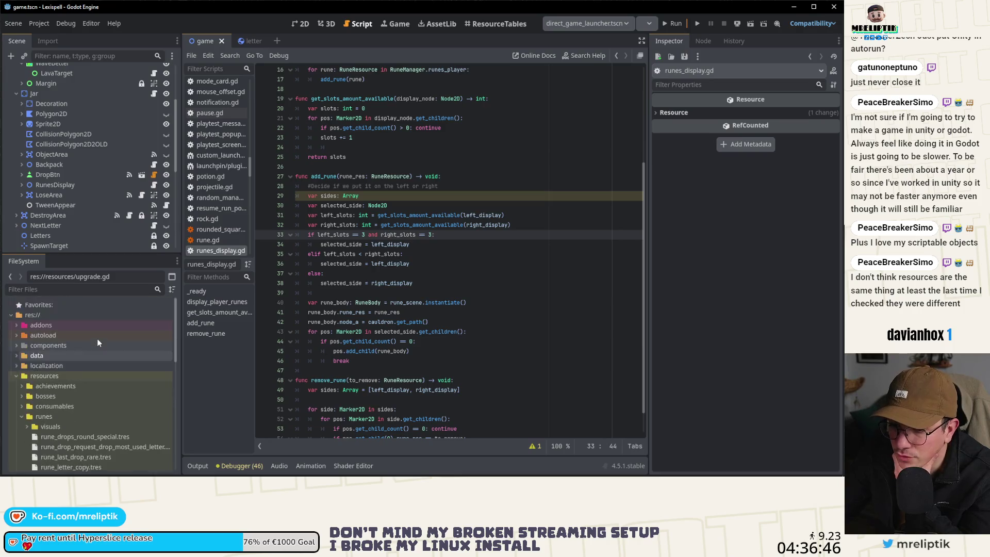
- Open rune.gd at its on_user_drop_requested function, then select the runes folder in FileSystem
scroll(69, 397, down, 3)
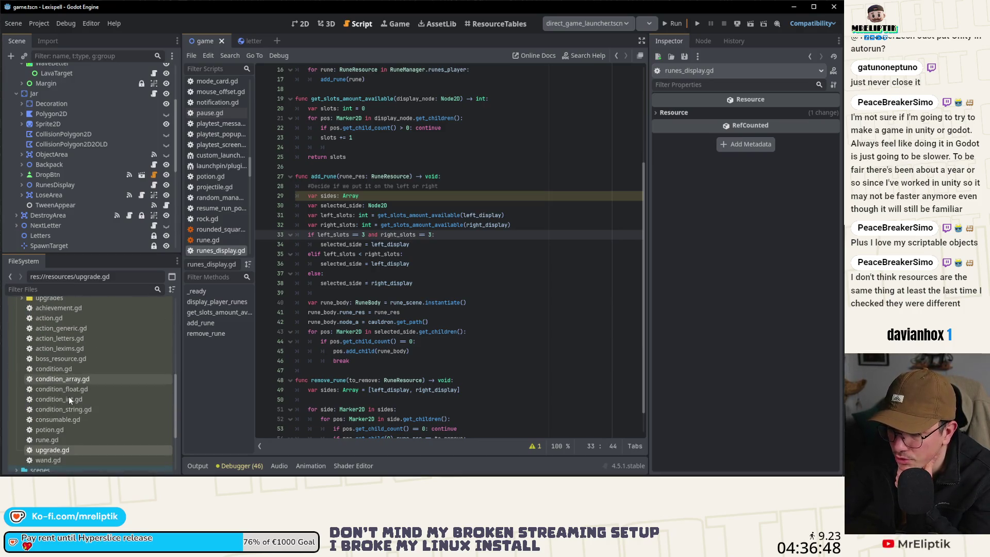
double_click(67, 439)
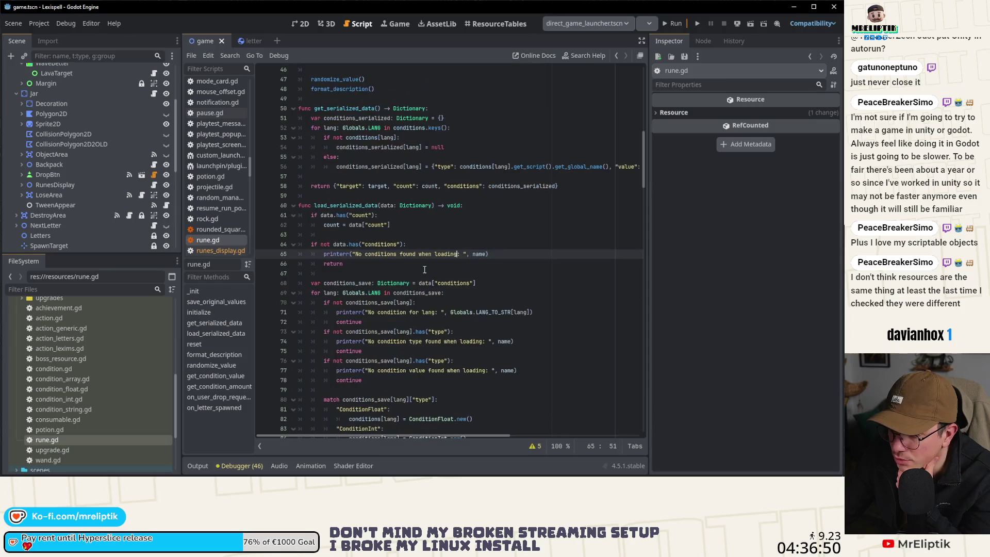
scroll(418, 272, down, 15)
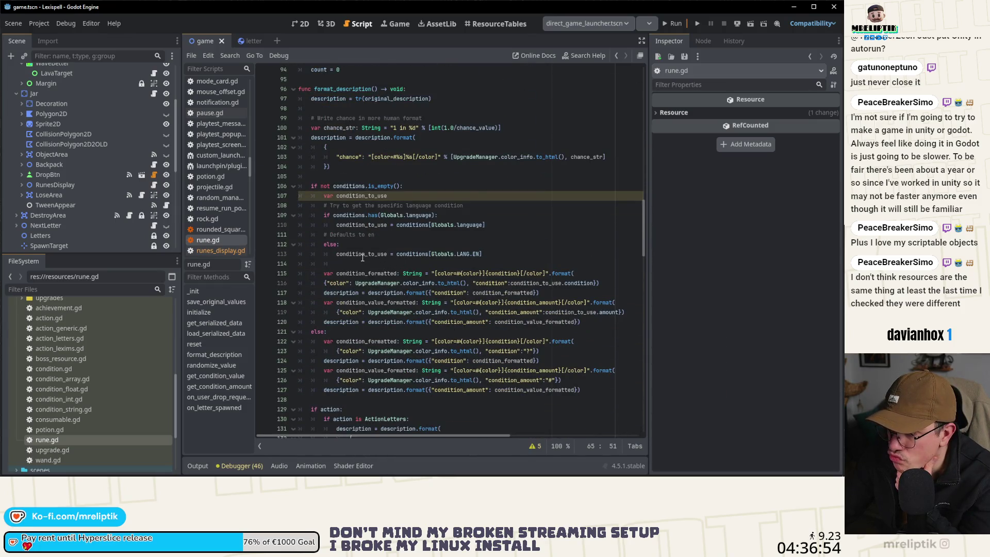
scroll(383, 266, down, 8)
scroll(363, 261, down, 11)
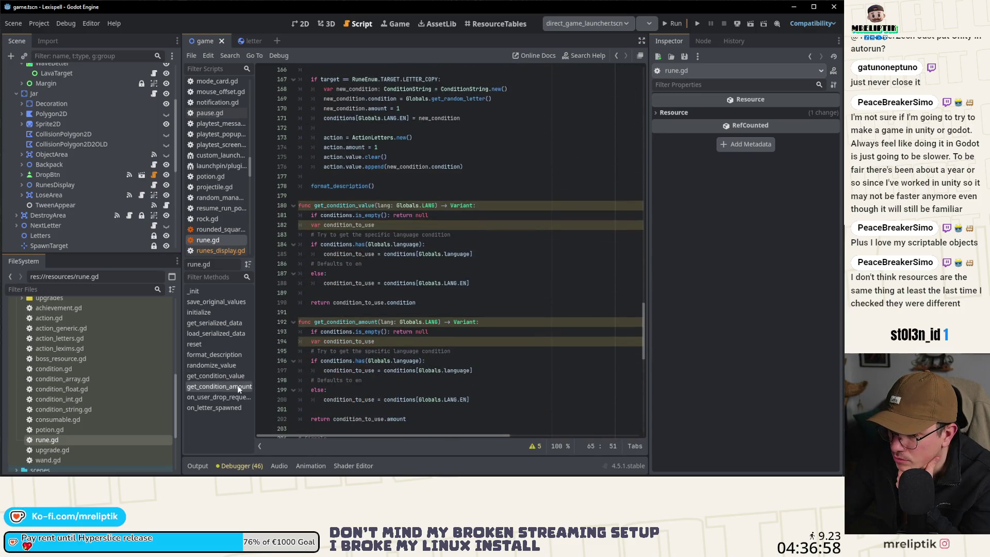
click(218, 397)
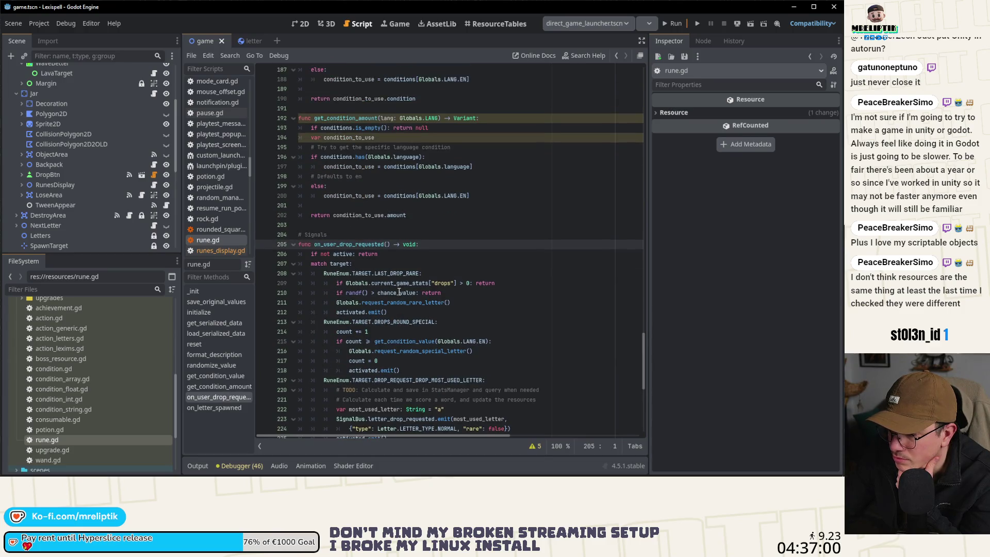
scroll(438, 292, down, 3)
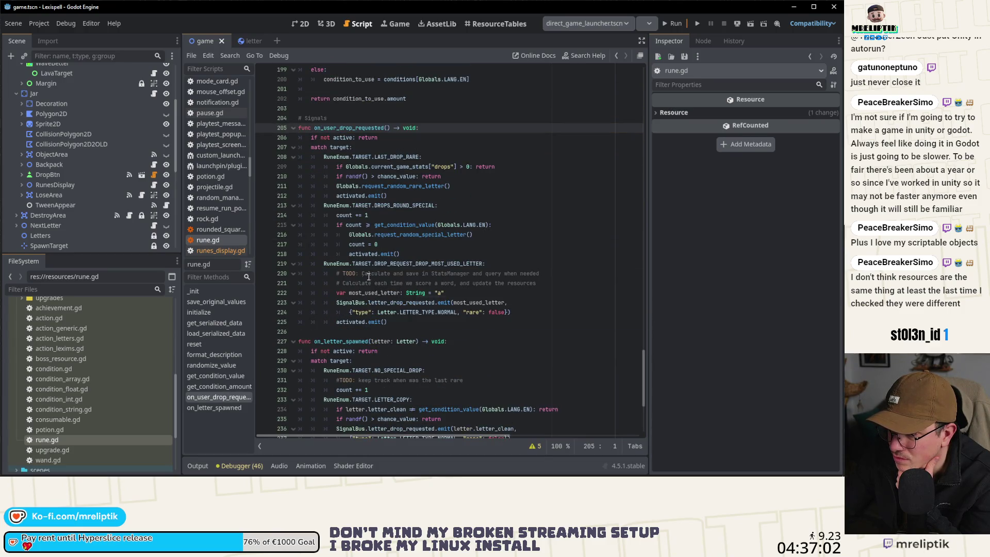
scroll(54, 369, up, 5)
click(44, 374)
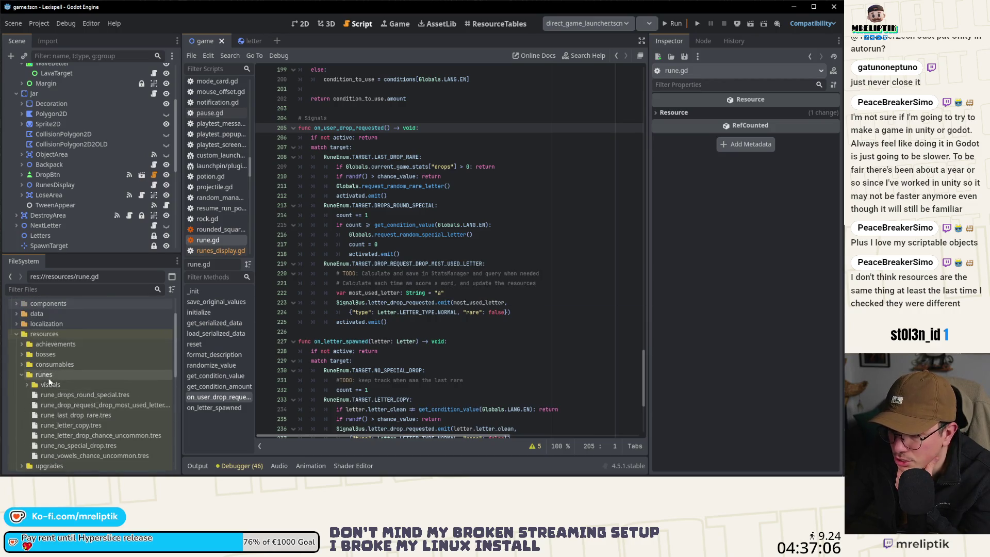
- Create a new folder named unused inside the runes folder
right_click(45, 375)
mouse_move(85, 310)
click(196, 310)
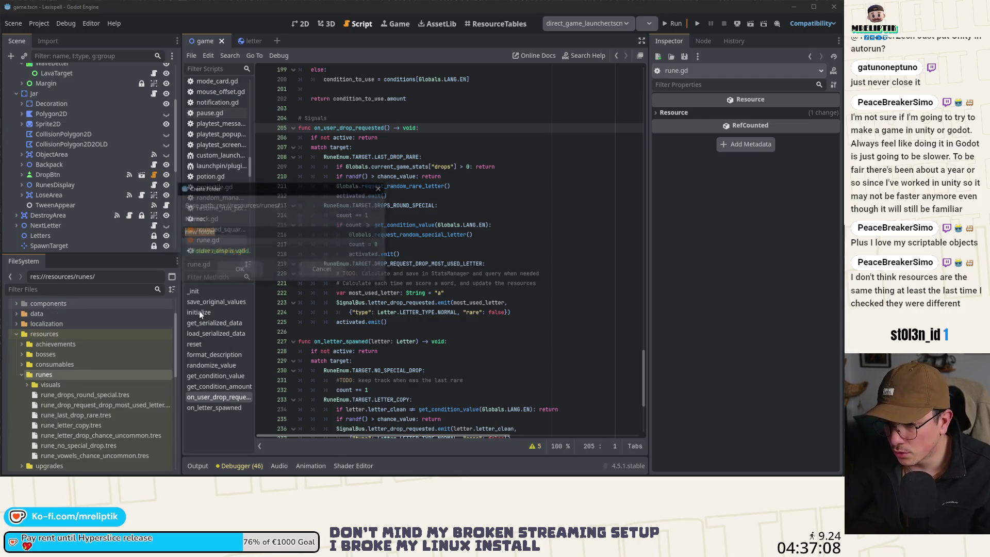
key(Escape)
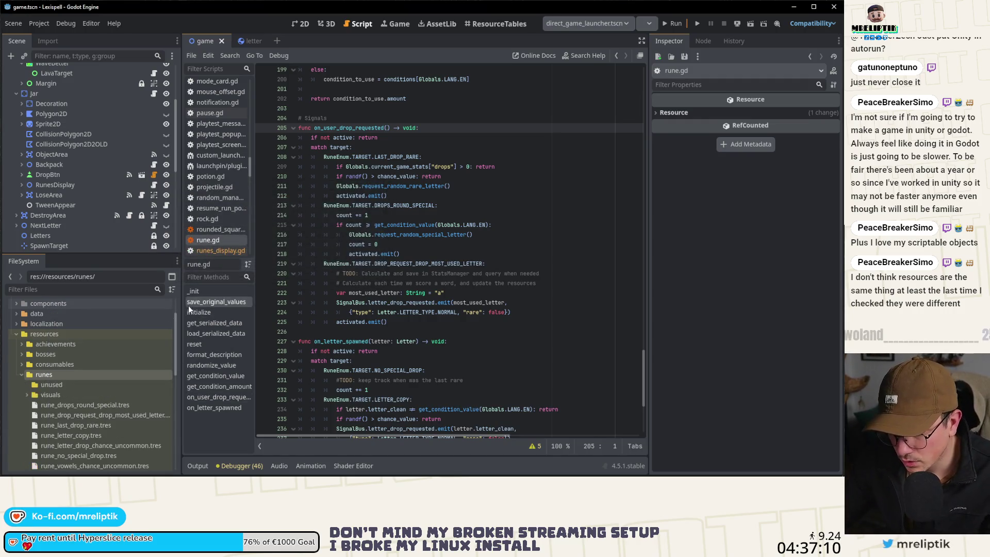
- Move the most-used-letter and rune_no_special_drop.tres resources into the unused folder
scroll(54, 436, down, 1)
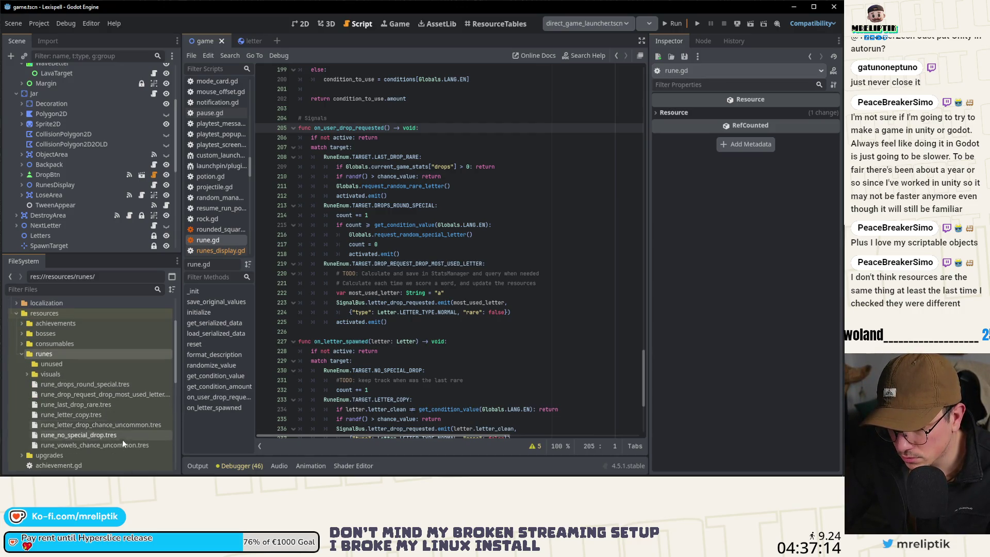
click(116, 395)
drag(117, 395, 59, 363)
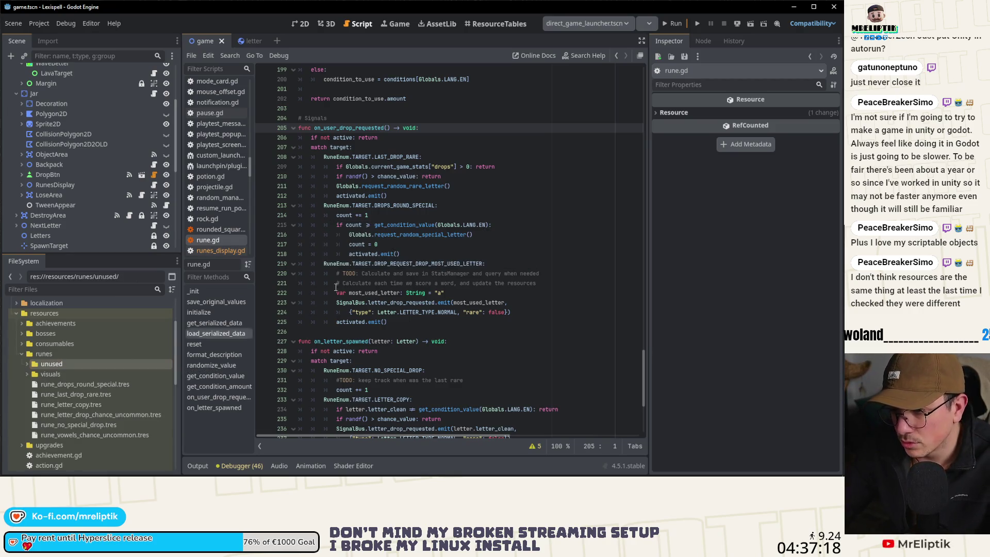
scroll(409, 294, down, 3)
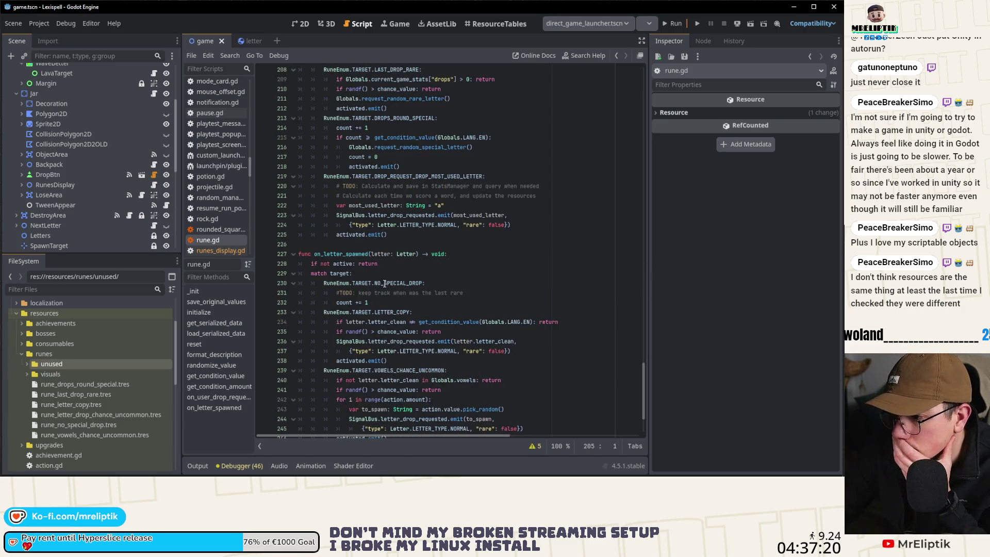
double_click(388, 283)
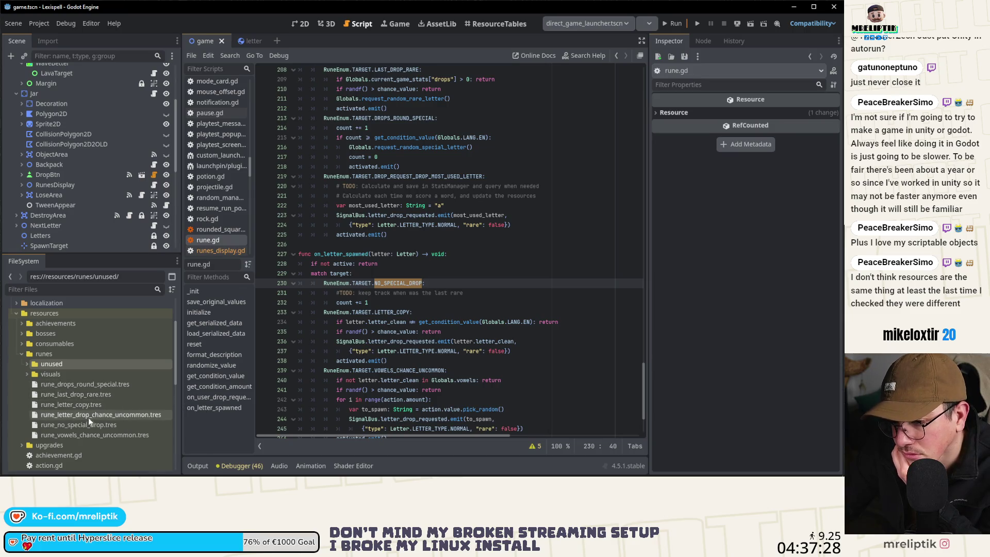
mouse_move(88, 424)
mouse_down()
mouse_move(54, 385)
mouse_move(63, 363)
mouse_up()
click(426, 293)
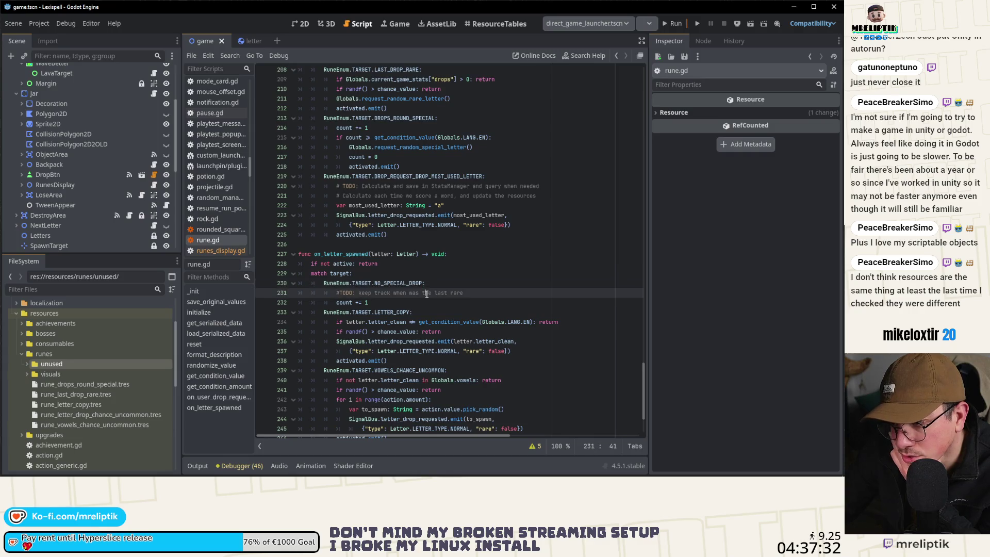
scroll(427, 294, down, 2)
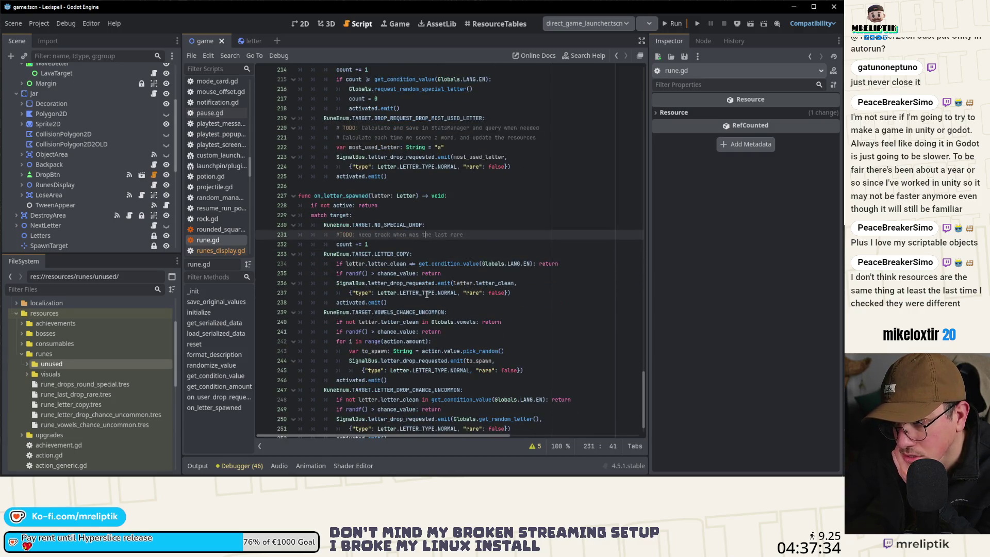
scroll(426, 294, up, 2)
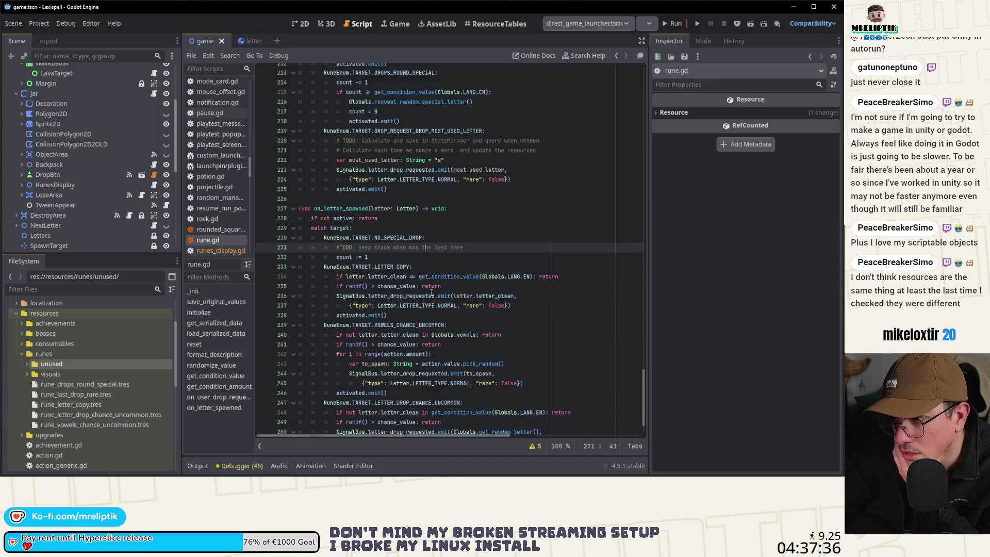
click(341, 243)
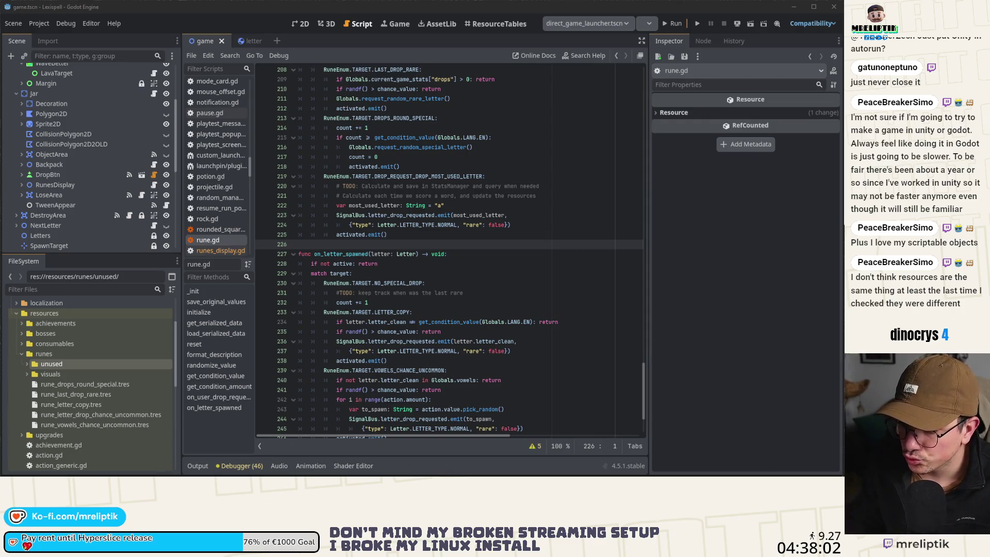
click(27, 364)
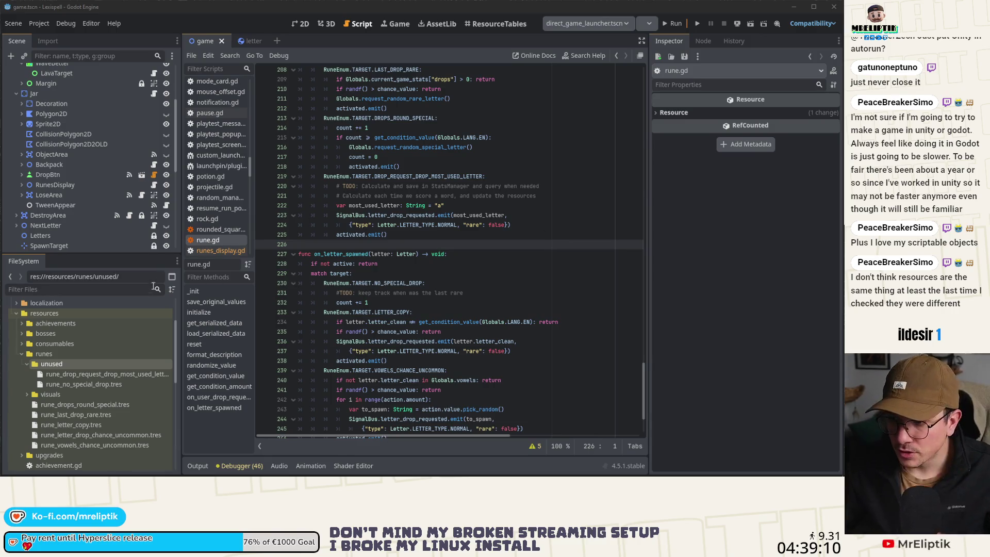
- Save the scene with Ctrl+S
key(ctrl+s)
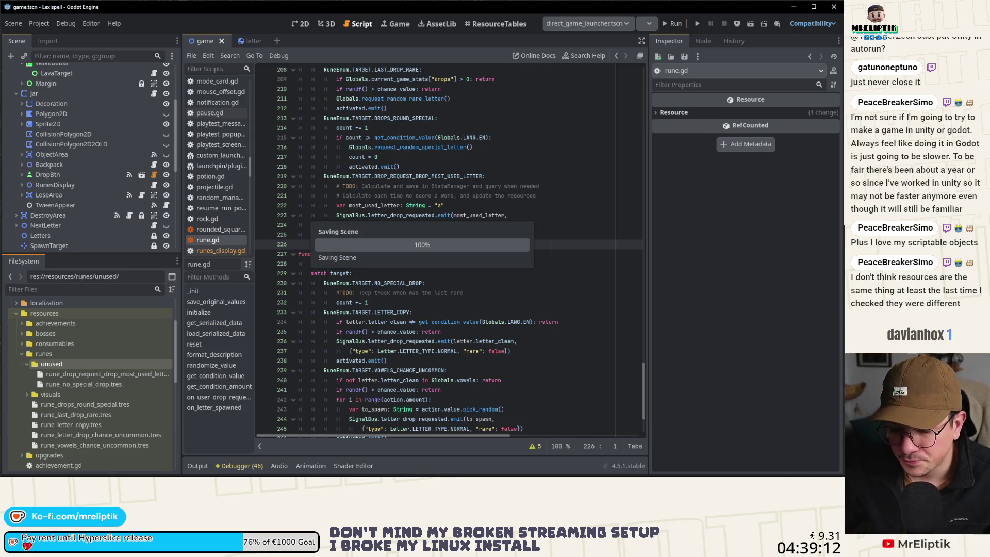
- Stage the deleted and moved rune .tres files and commit them as 'move to unused for now'
key(alt+Tab)
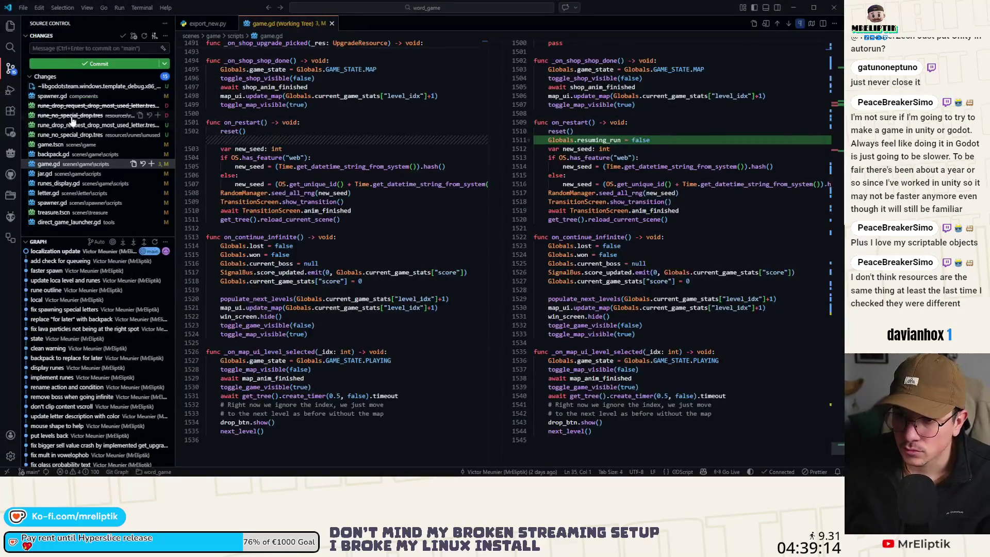
click(72, 106)
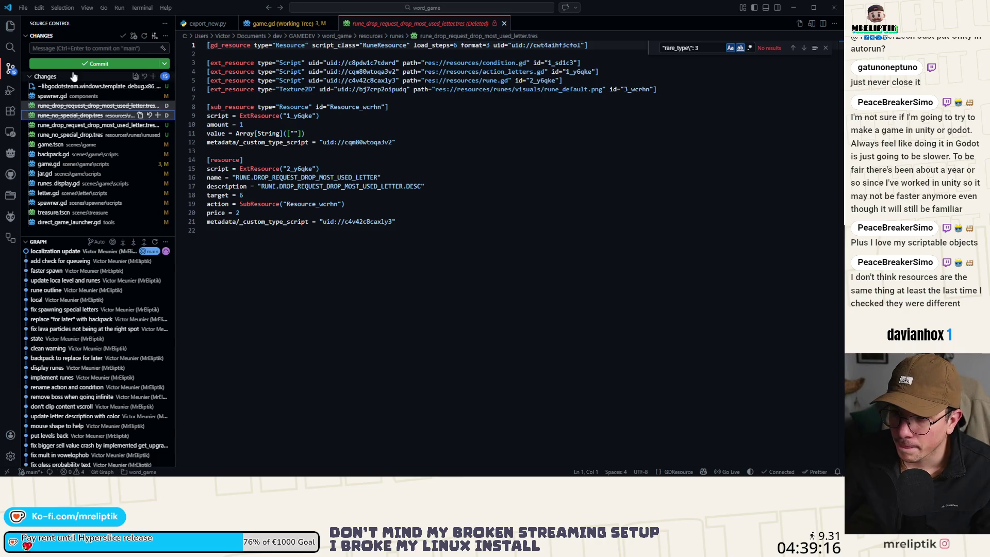
click(88, 134)
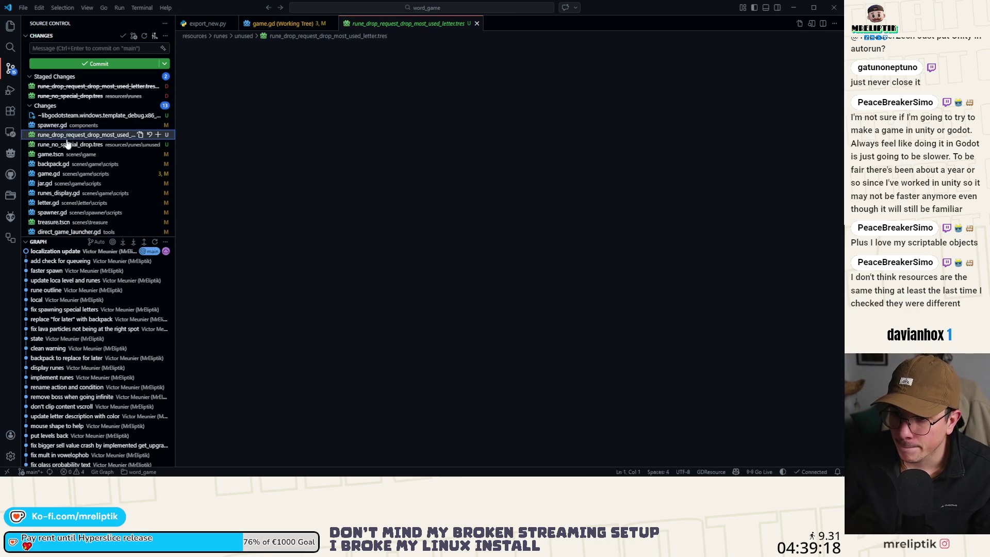
click(158, 145)
click(70, 48)
text(move )
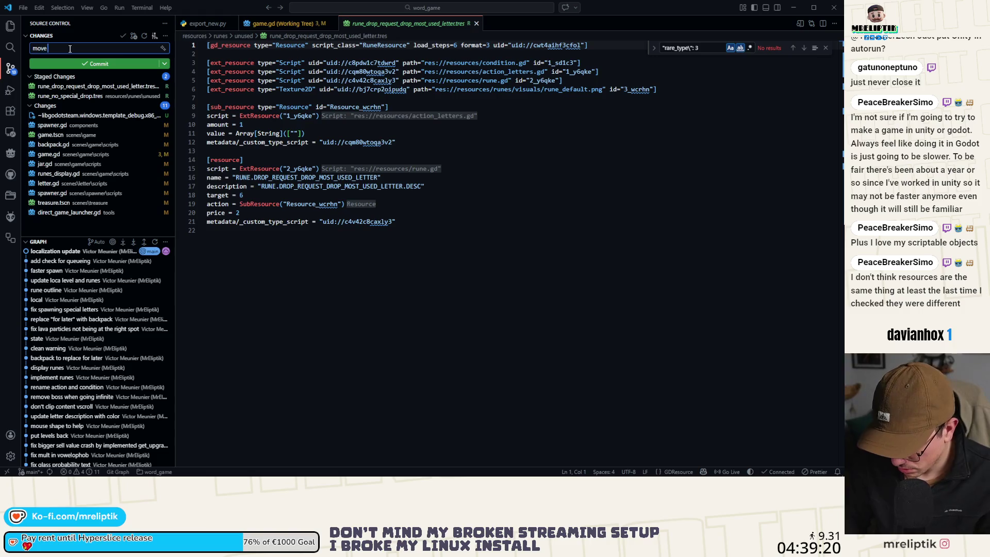
text(to unuse)
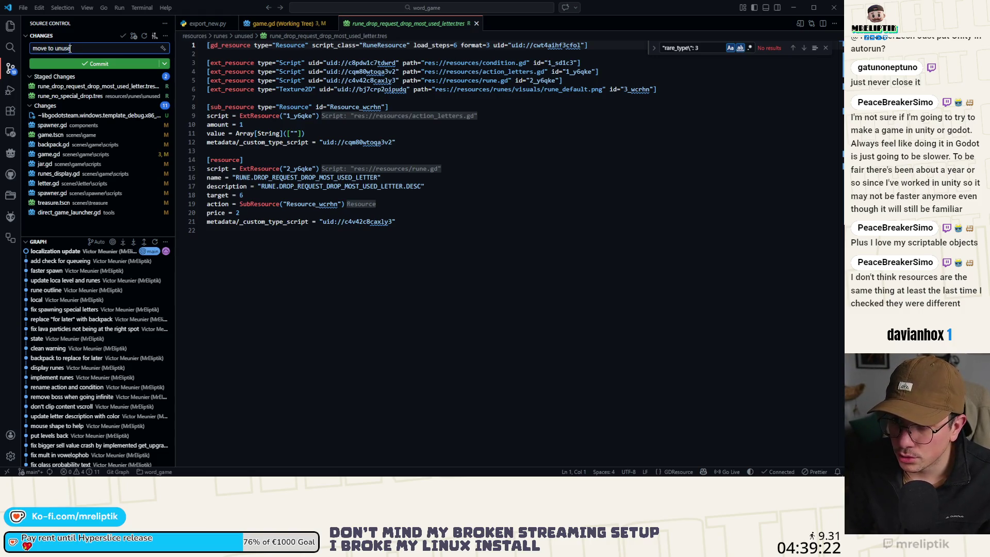
text(d for now)
key(ctrl+Return)
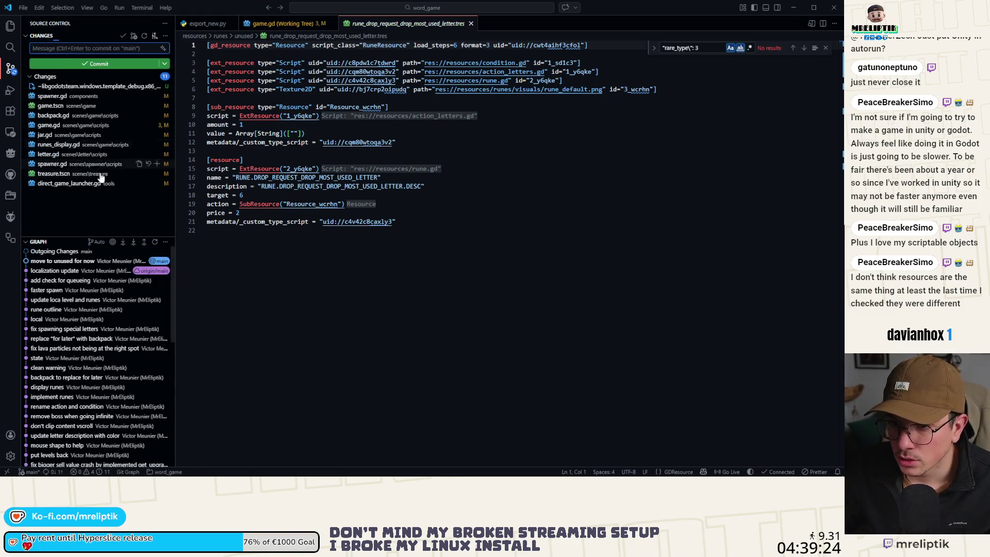
- Stage the treasure.tscn change and commit it as 'fix group'
click(72, 184)
click(67, 176)
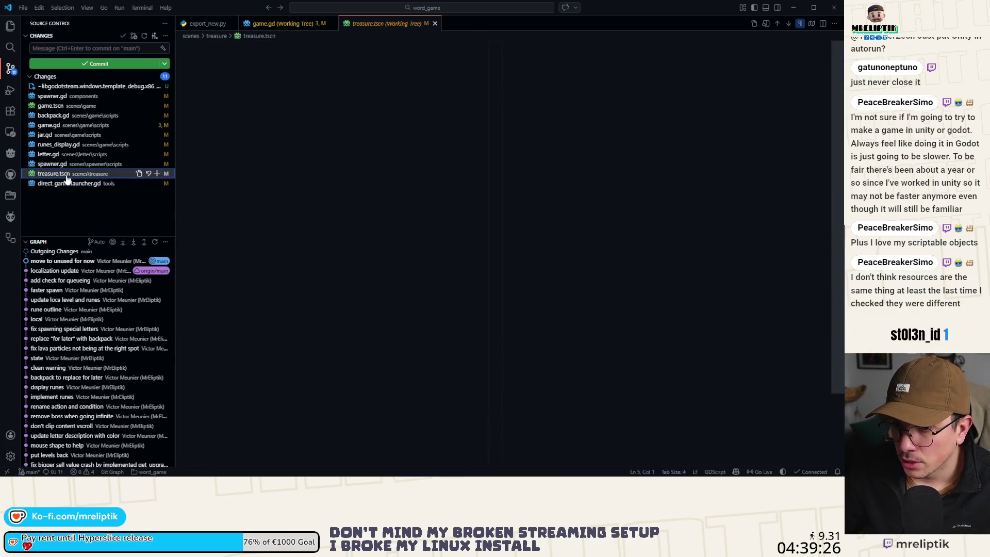
click(157, 174)
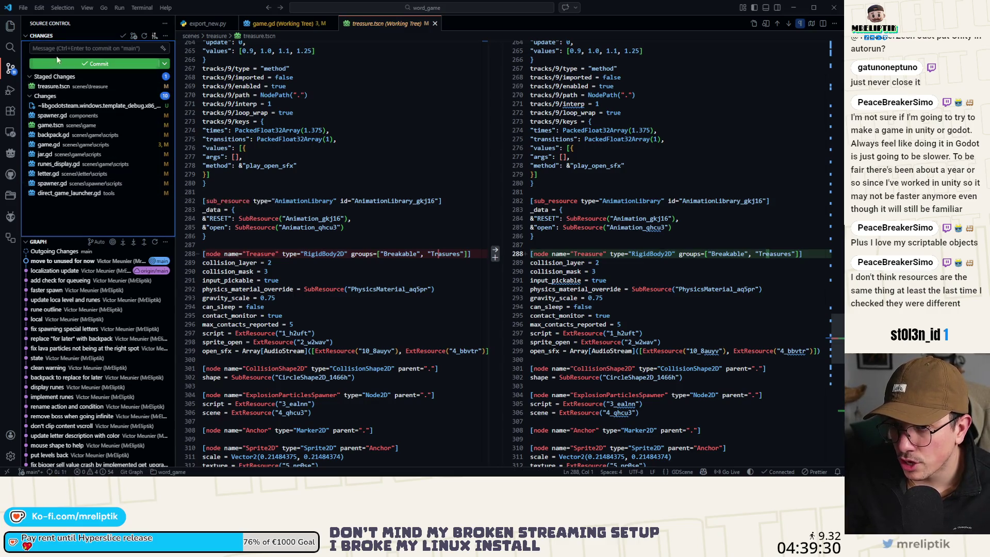
click(57, 48)
text(fix group)
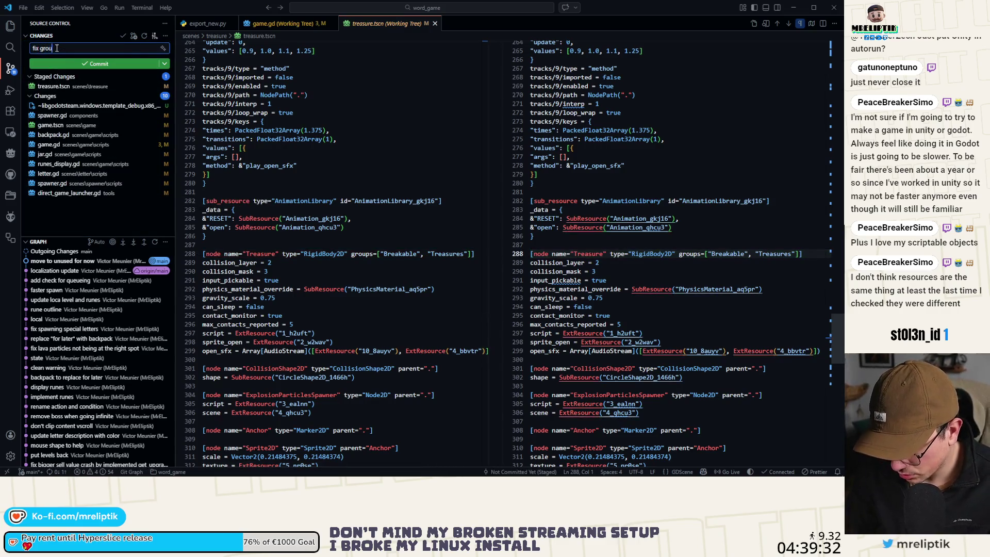
click(63, 65)
click(62, 115)
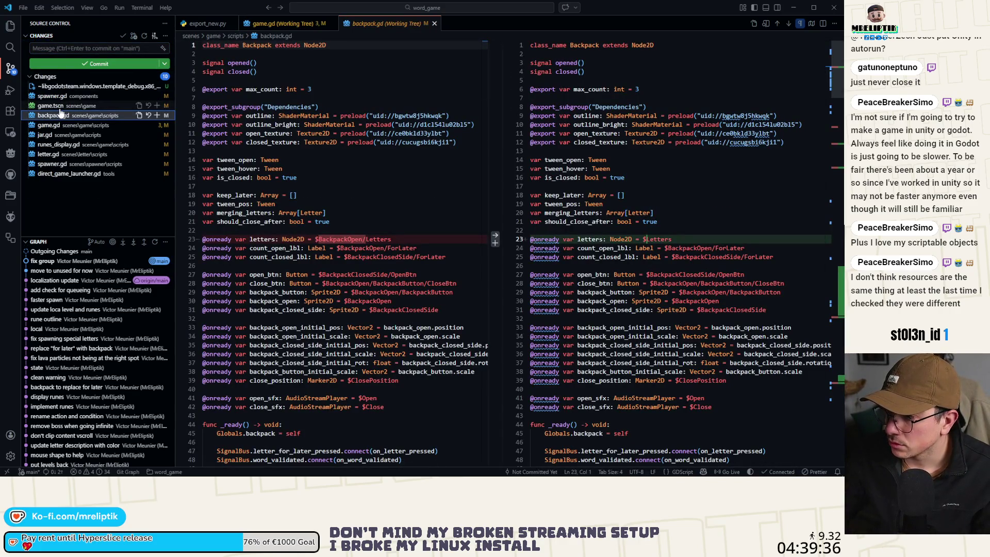
- Stage only runes_display.gd and commit it as 'prefer left side to display and alternate'
click(59, 97)
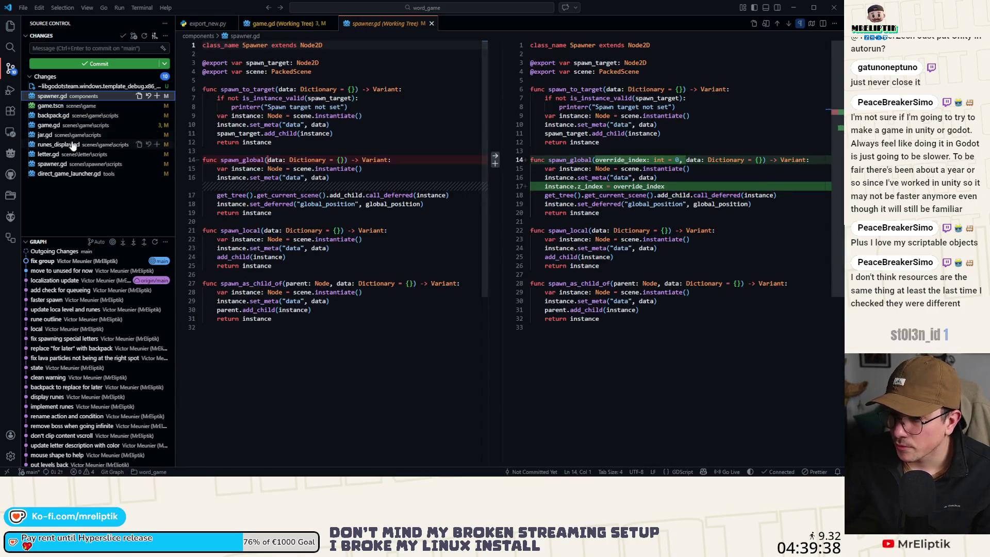
click(72, 146)
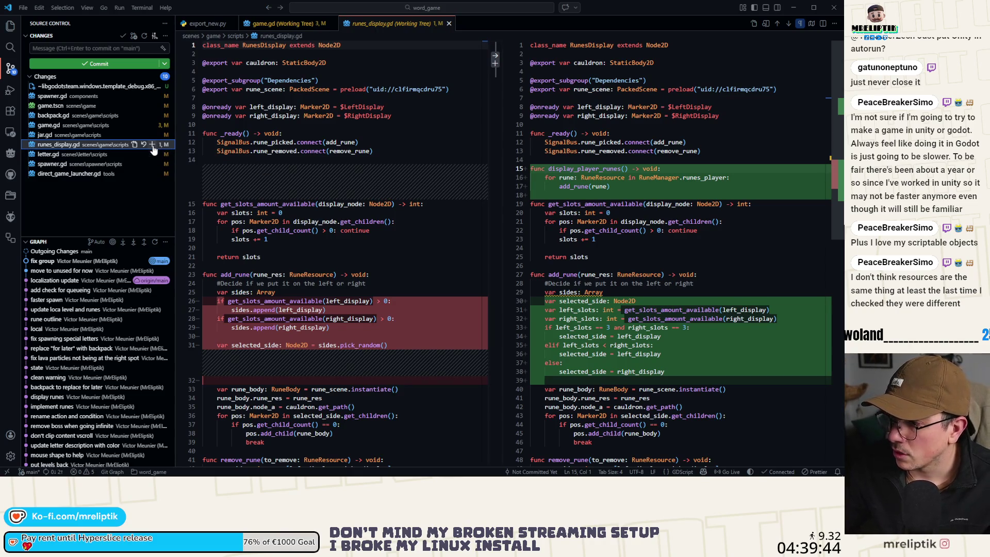
click(152, 144)
click(70, 47)
text(pref)
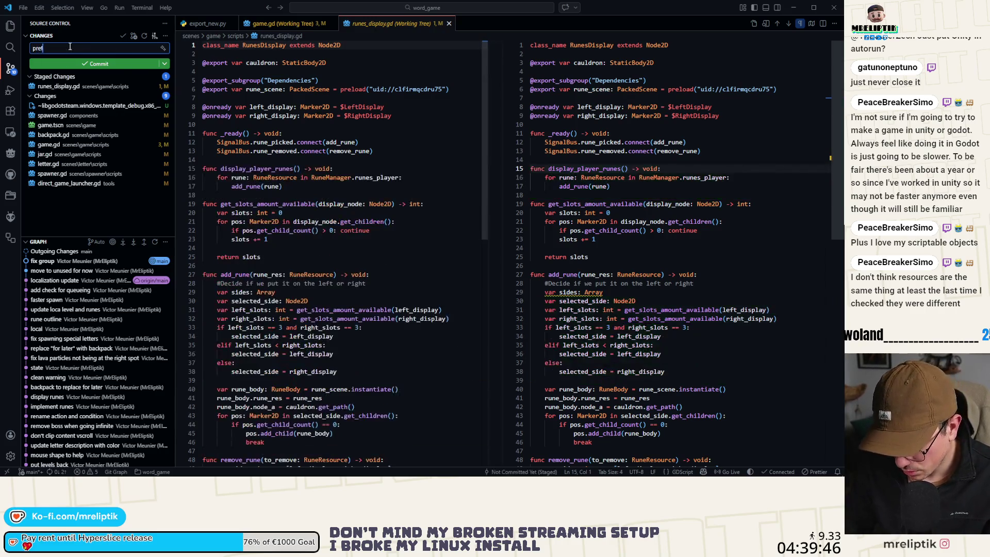
text(er left)
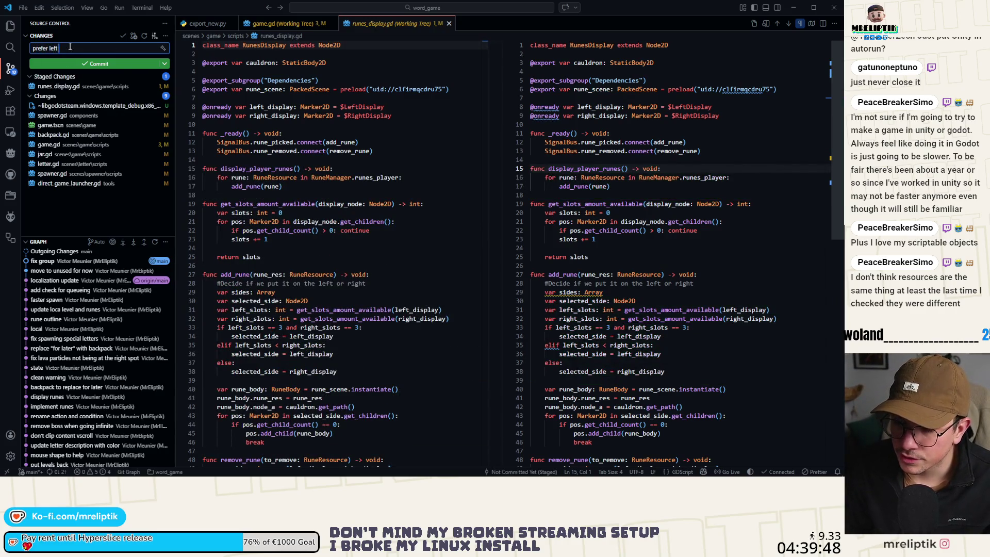
text( side to displa)
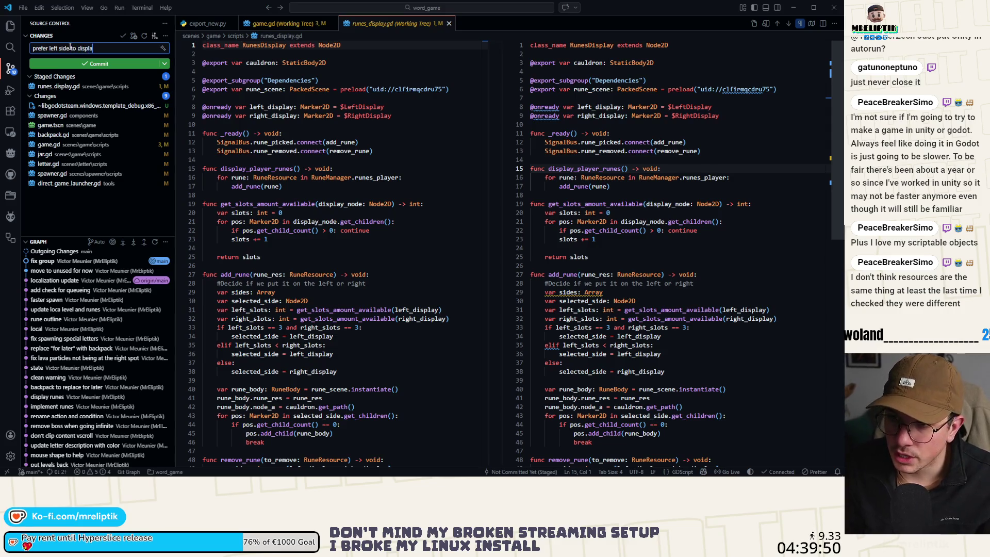
text(y and)
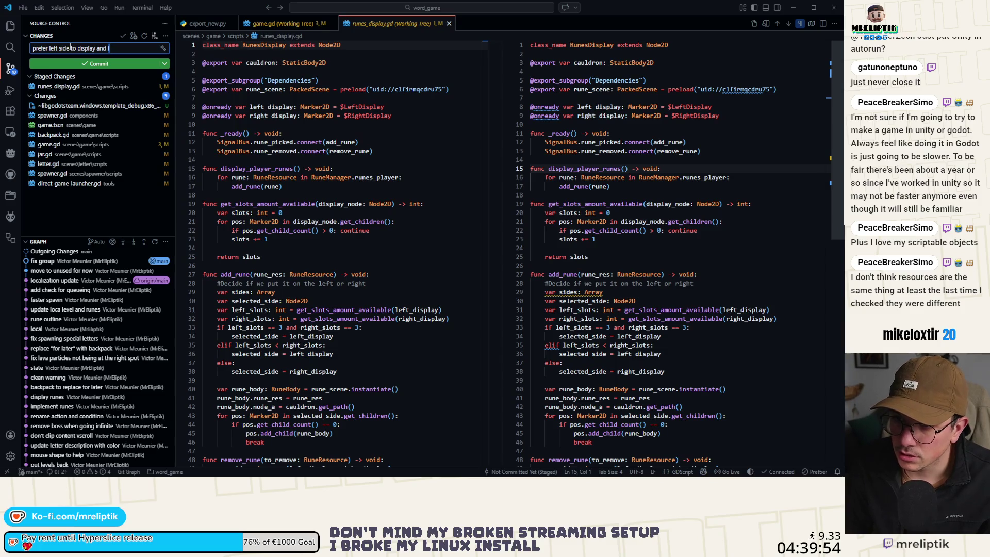
text( alternate left)
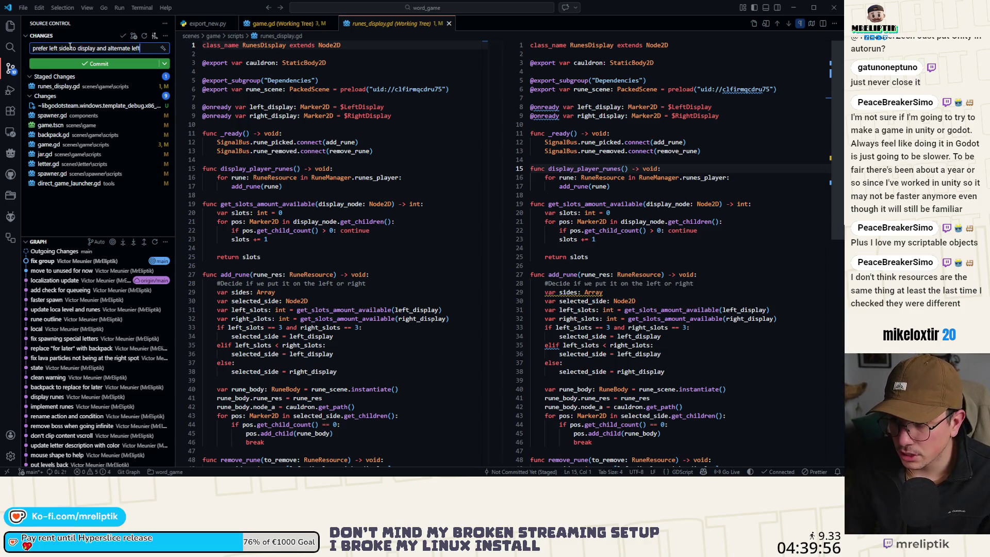
key(ctrl+Return)
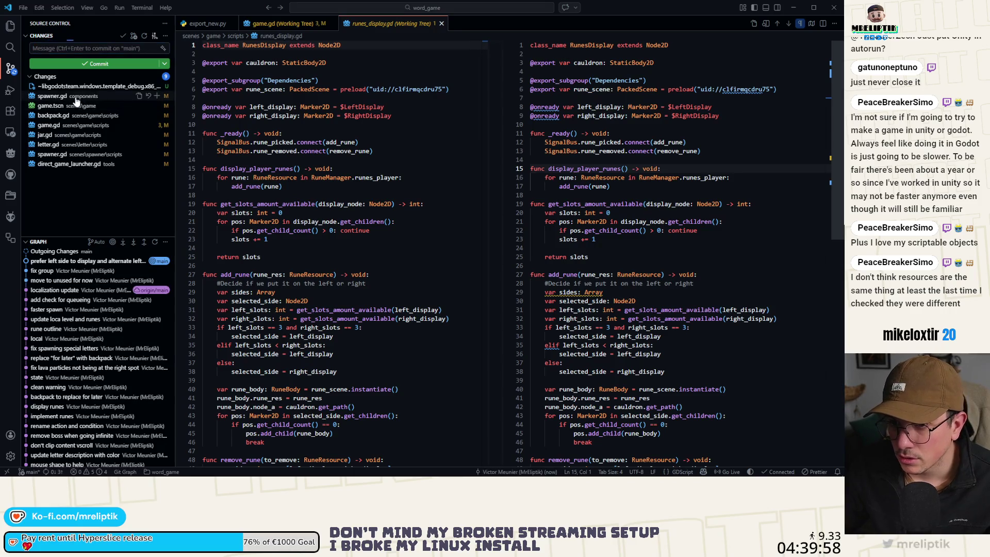
click(75, 97)
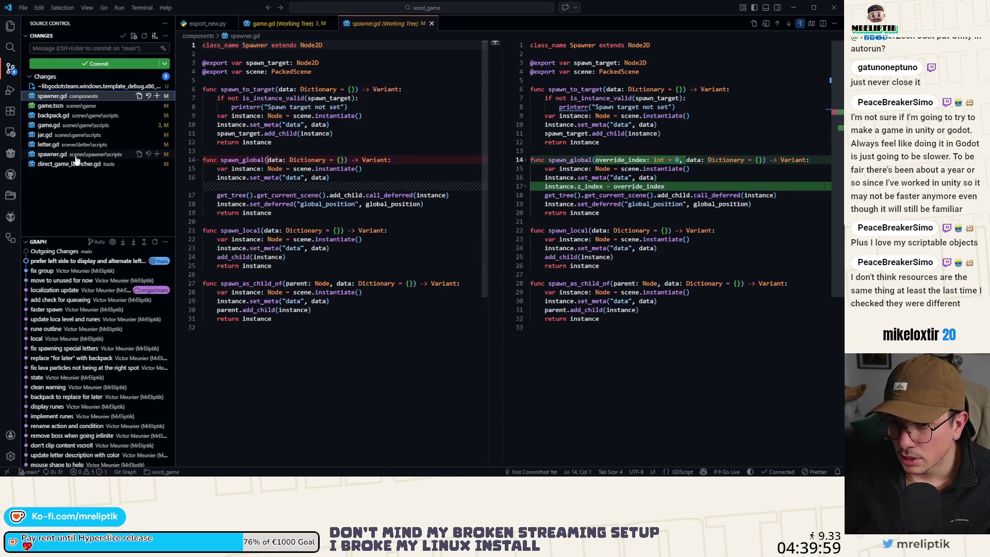
- Stage all remaining changed files, commit them as 'handle rune from save', and return to Affinity Designer
click(49, 136)
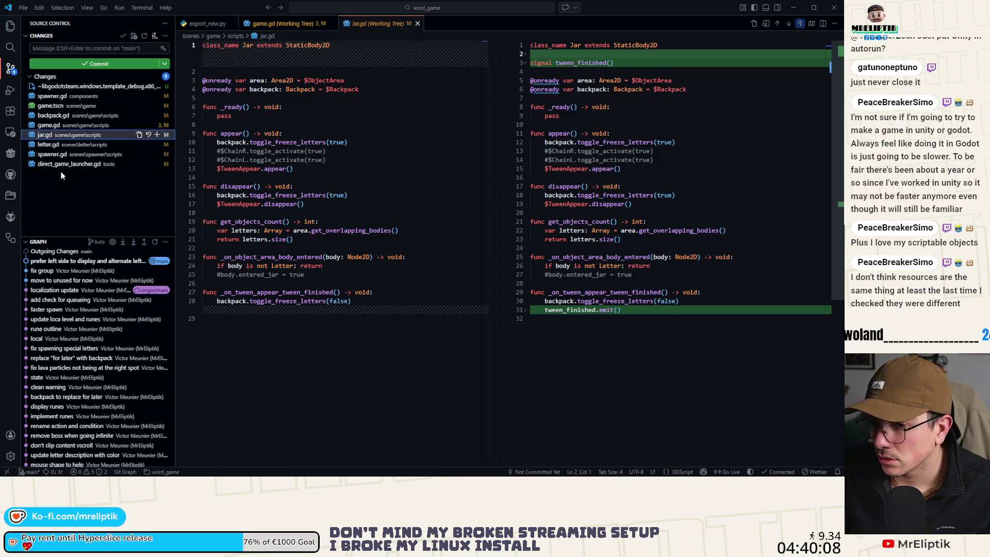
click(57, 154)
shift+click(65, 96)
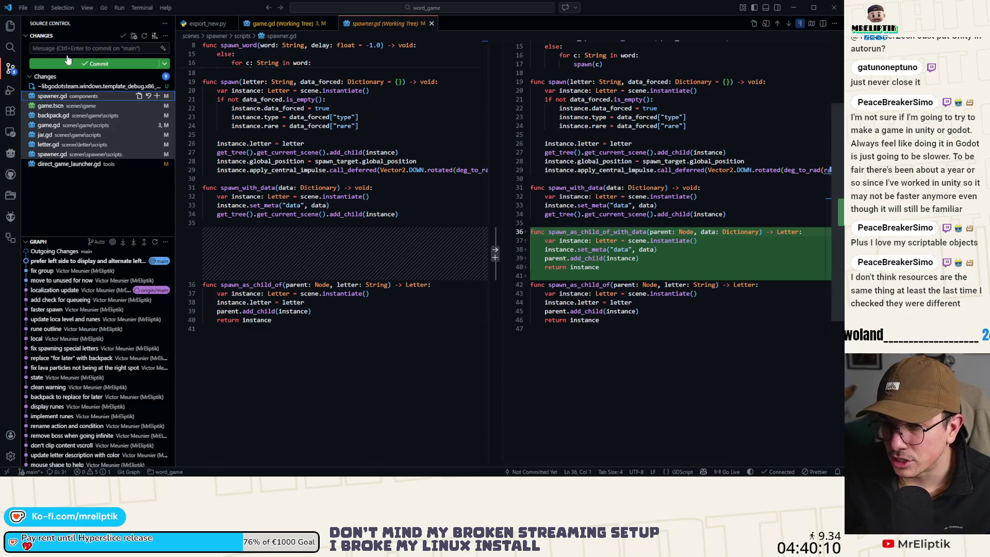
click(157, 96)
click(69, 49)
text(handle r)
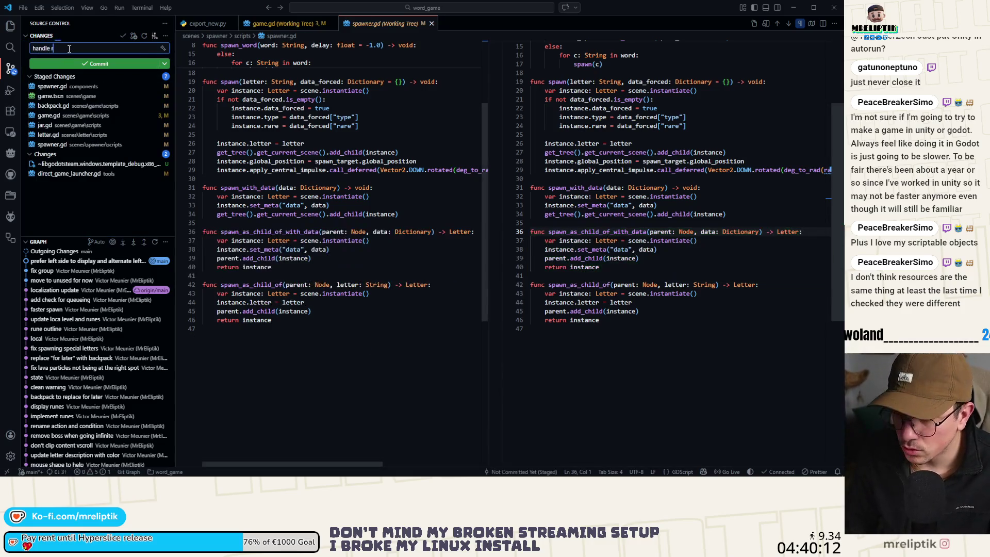
text(une fr)
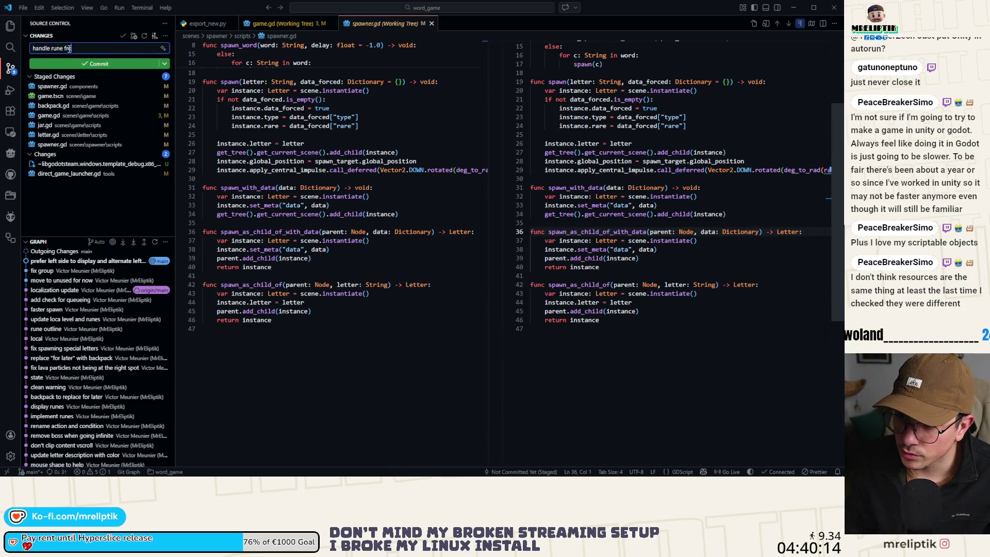
text(ve)
key(Return)
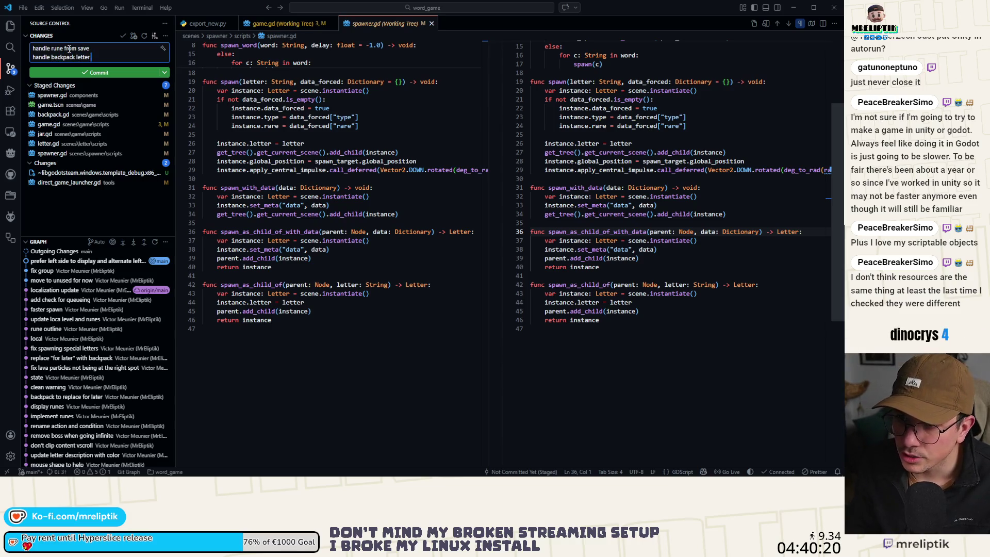
key(ctrl+Return)
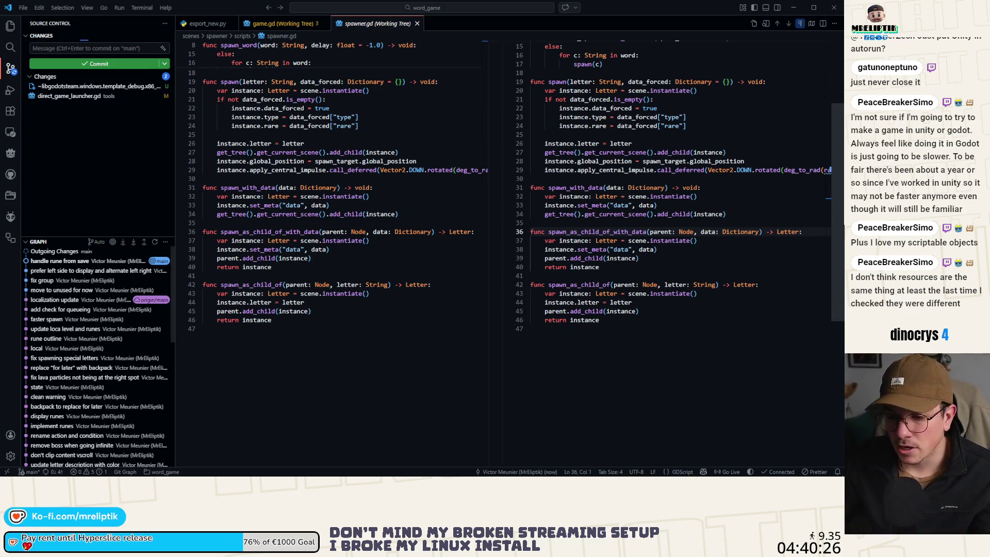
key(alt+Tab)
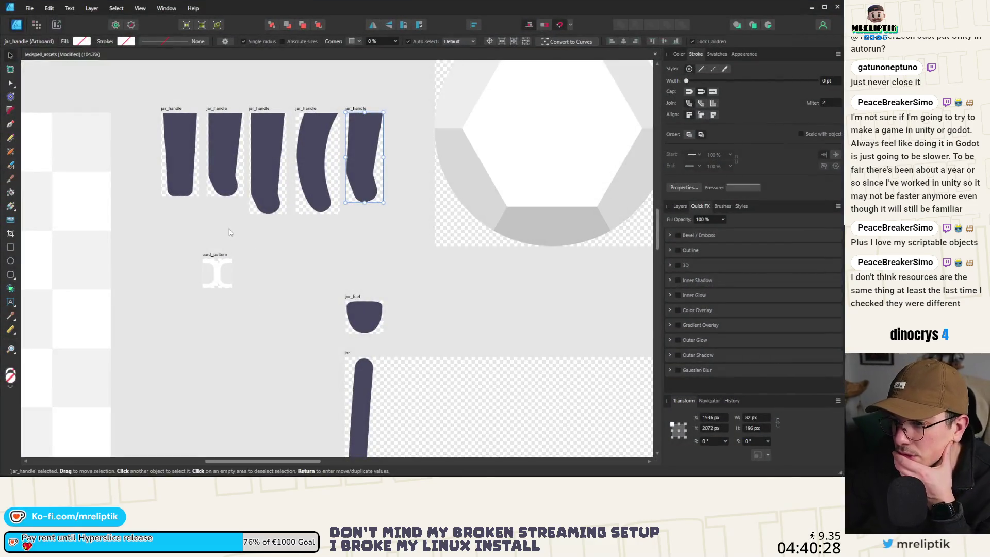
- Locate and select the game screenshot image on the canvas
click(305, 264)
scroll(251, 264, down, 5)
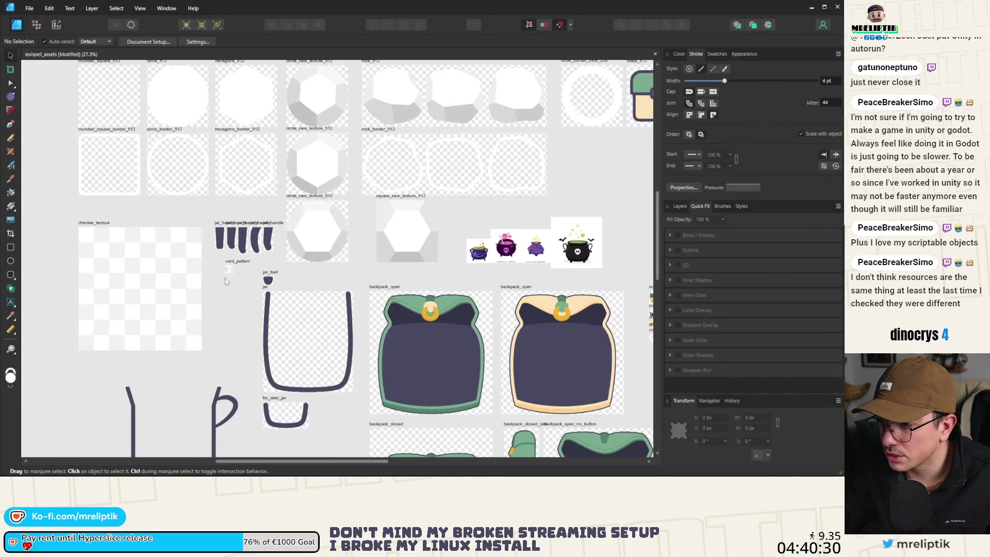
scroll(181, 300, down, 3)
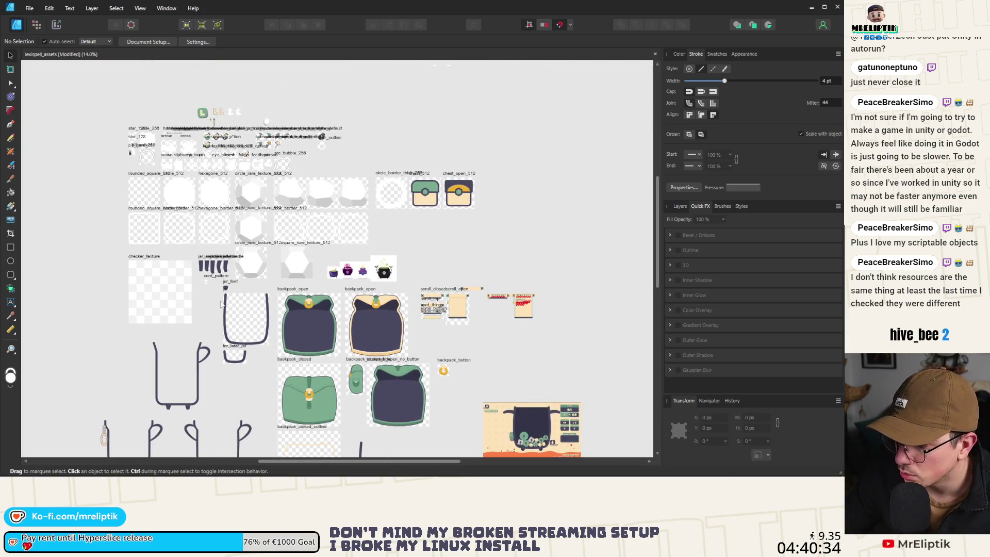
scroll(377, 392, up, 6)
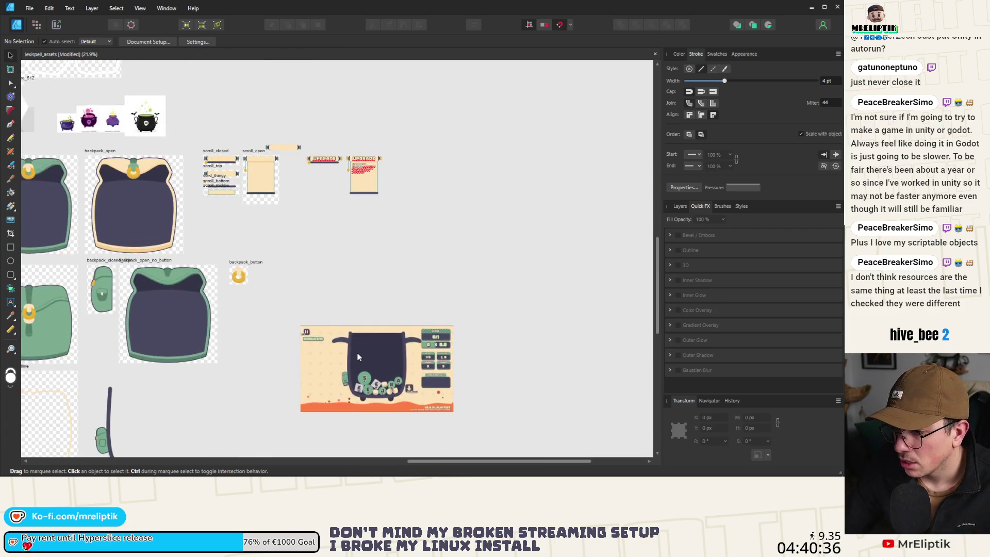
click(376, 391)
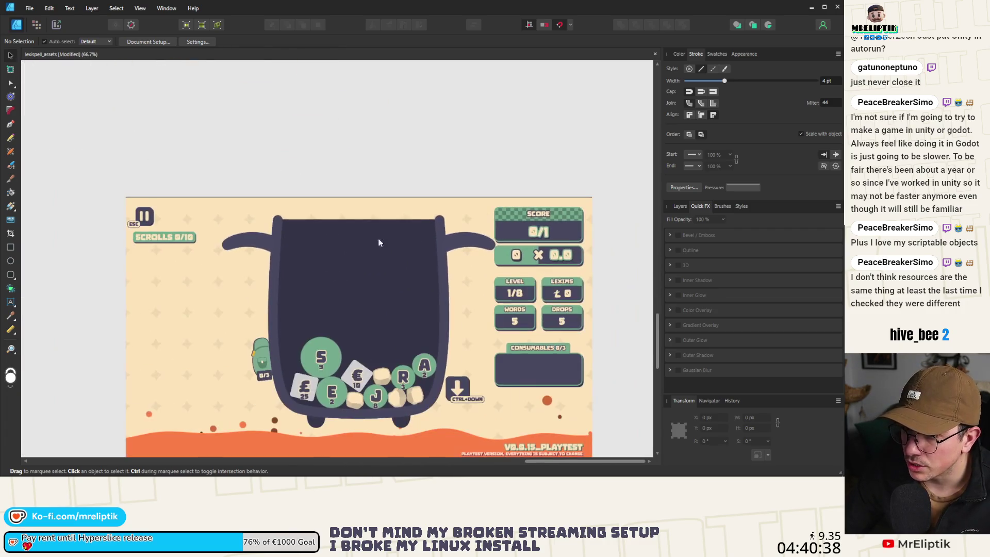
click(11, 233)
scroll(371, 189, up, 5)
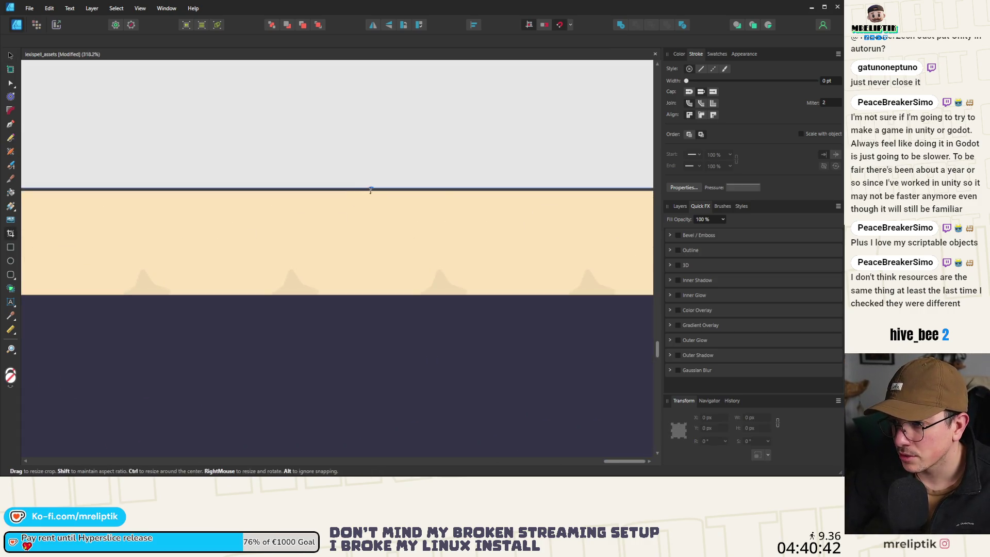
scroll(371, 191, down, 8)
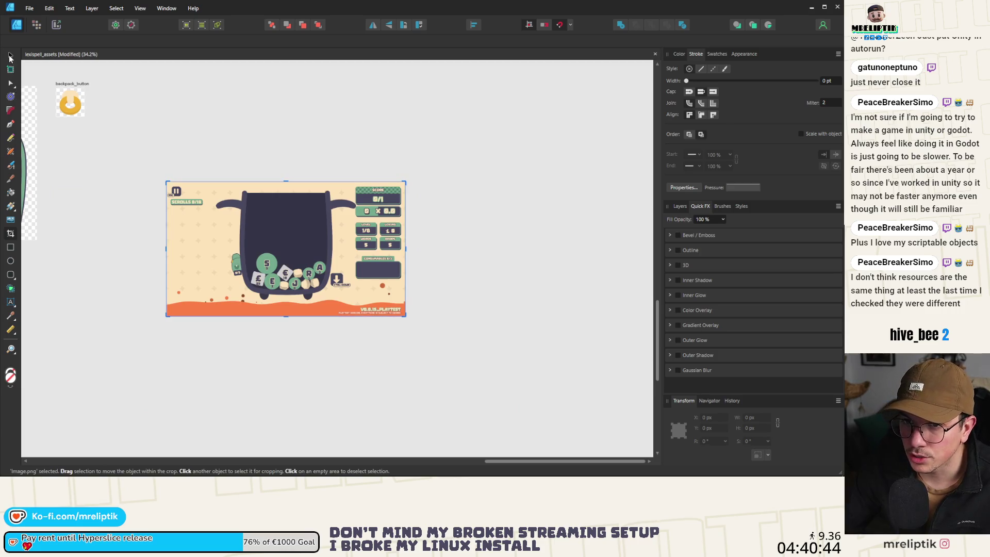
click(10, 55)
- Draw a 157 px circle inside the dark bag and nudge it right
click(11, 261)
scroll(266, 213, up, 3)
mouse_move(234, 191)
mouse_down()
mouse_move(297, 255)
mouse_move(270, 227)
mouse_up()
key(v)
click(678, 55)
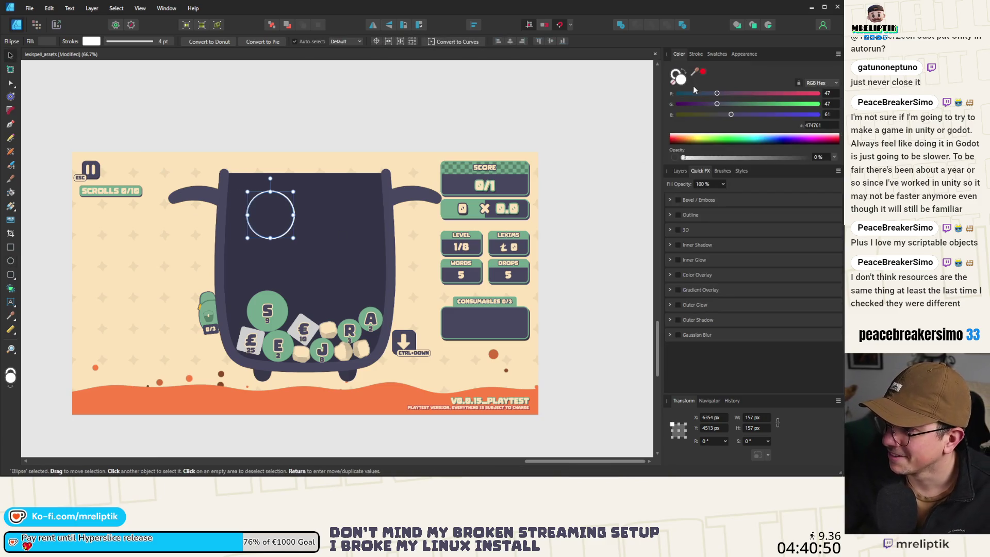
- Give the circle a white fill and 17 pt dark purple outline, then duplicate it as a second eye
key(x)
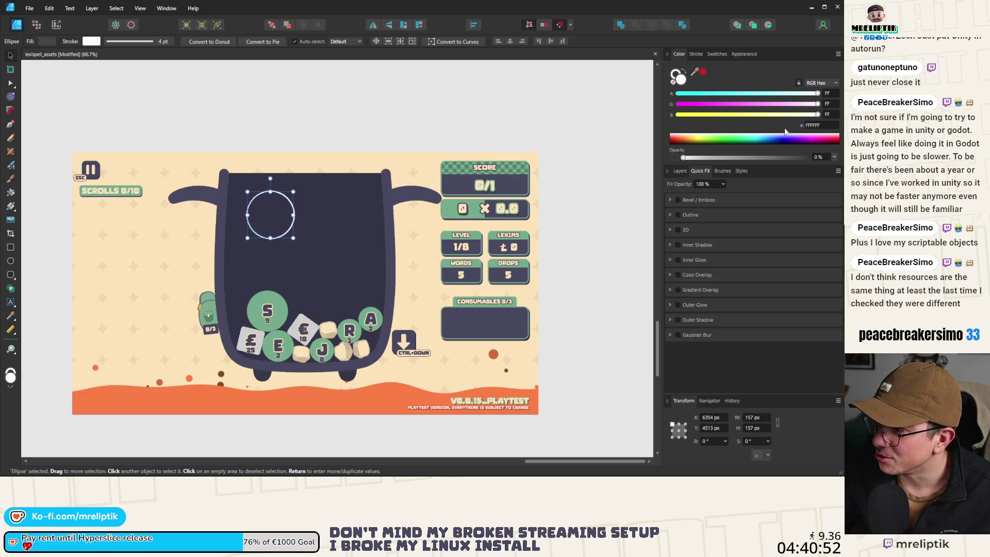
drag(788, 160, 809, 158)
click(697, 54)
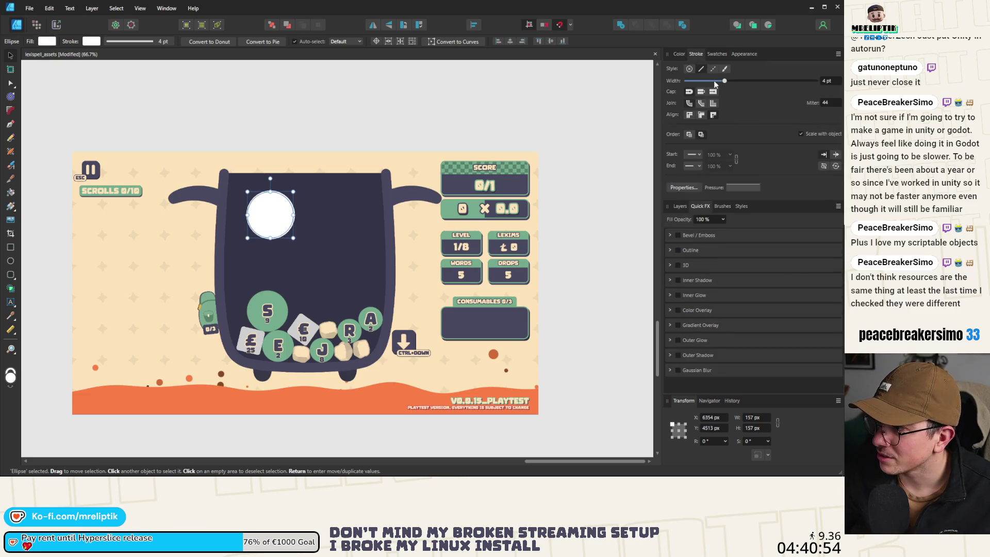
click(679, 54)
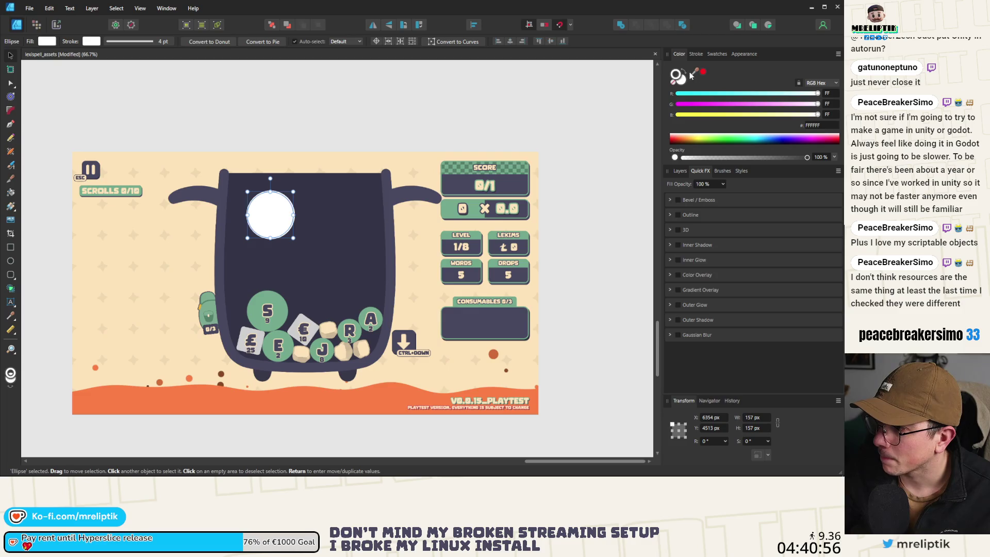
mouse_move(694, 73)
mouse_down()
mouse_move(444, 183)
mouse_move(390, 191)
mouse_up()
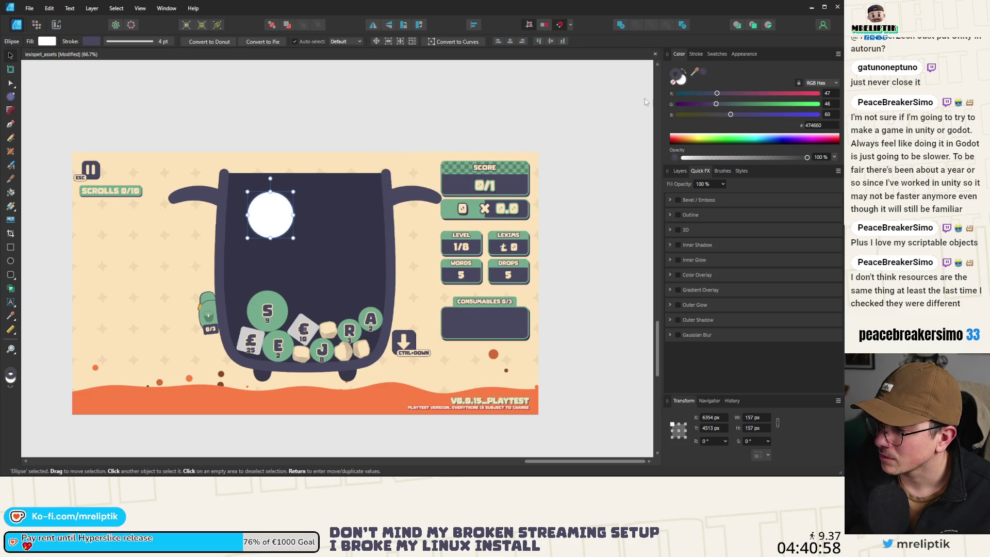
click(697, 54)
drag(728, 81, 753, 83)
scroll(297, 191, up, 3)
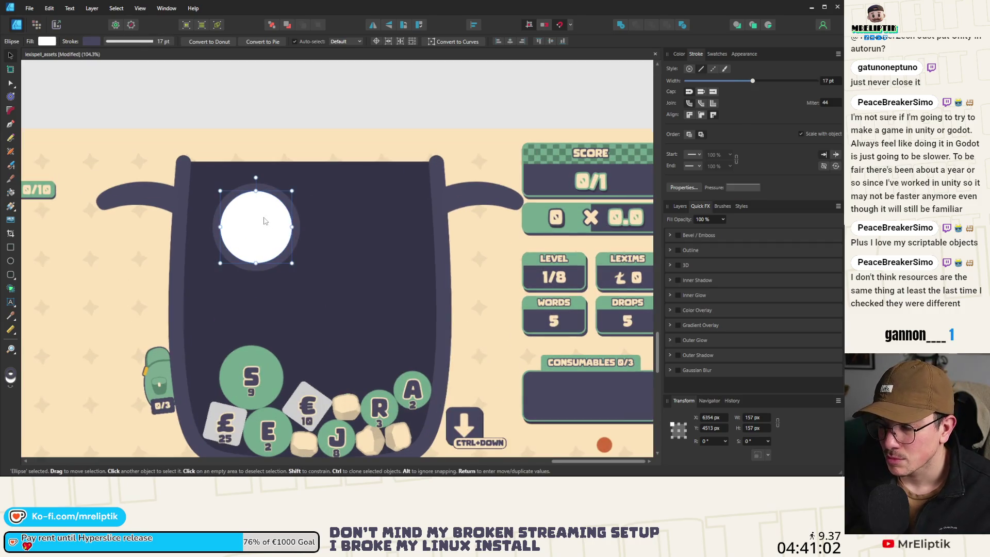
mouse_move(281, 256)
ctrl+mouse_down()
mouse_move(352, 256)
mouse_move(363, 233)
ctrl+mouse_up()
- Make a 63 px black pupil without outline, clone it onto the right eye, and select both eyes
click(252, 234)
mouse_move(277, 208)
ctrl+mouse_down()
mouse_move(380, 186)
mouse_move(354, 213)
mouse_move(256, 227)
ctrl+mouse_up()
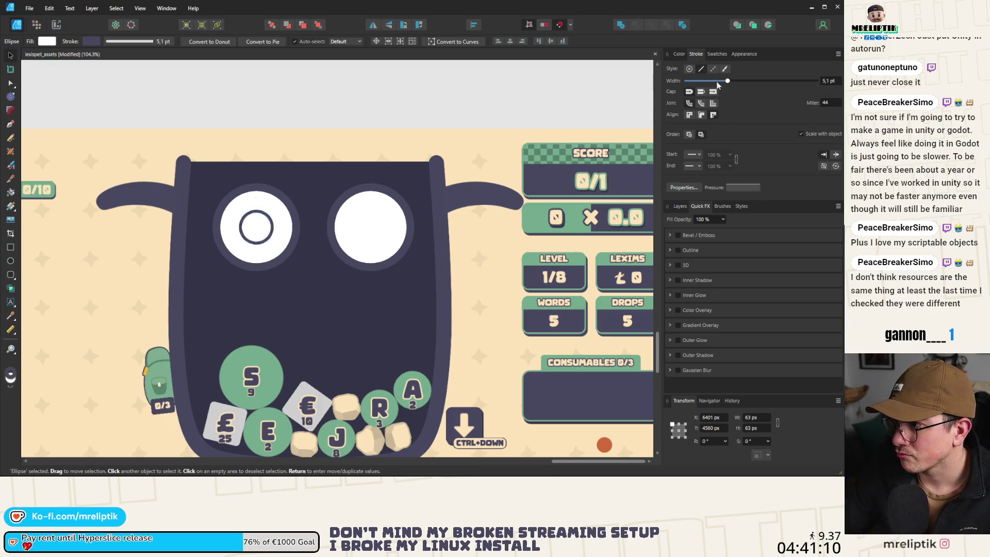
drag(718, 82, 683, 83)
click(680, 53)
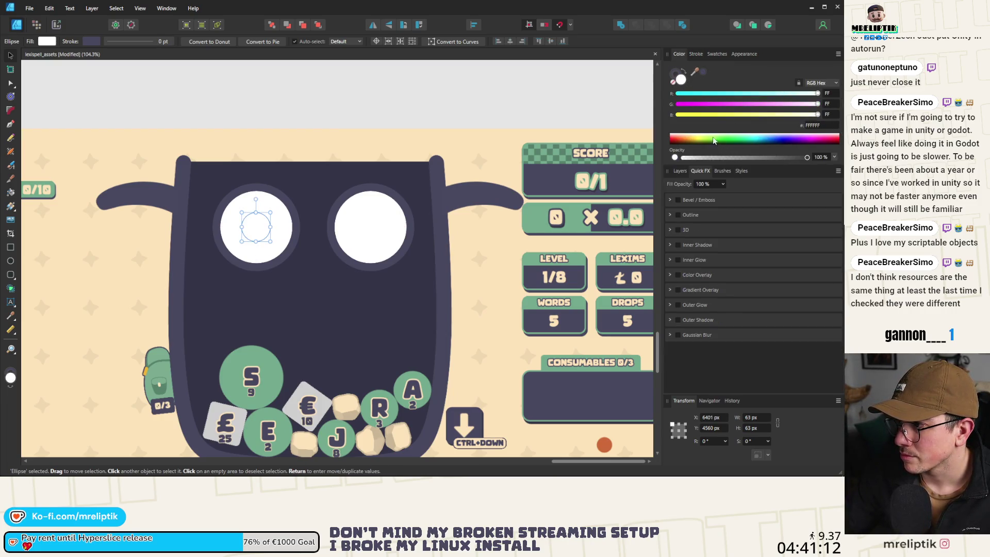
drag(714, 140, 714, 148)
ctrl+drag(261, 234, 376, 231)
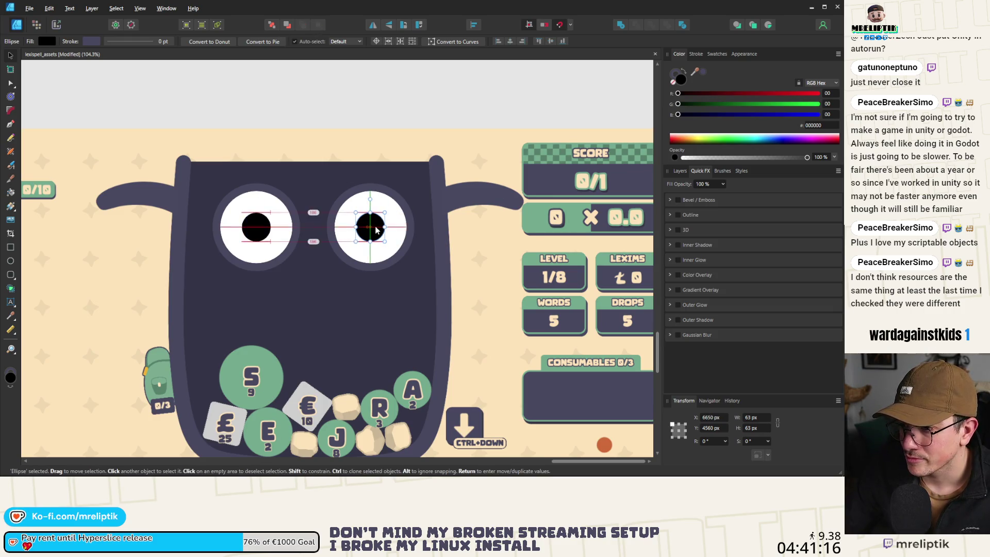
scroll(252, 241, down, 5)
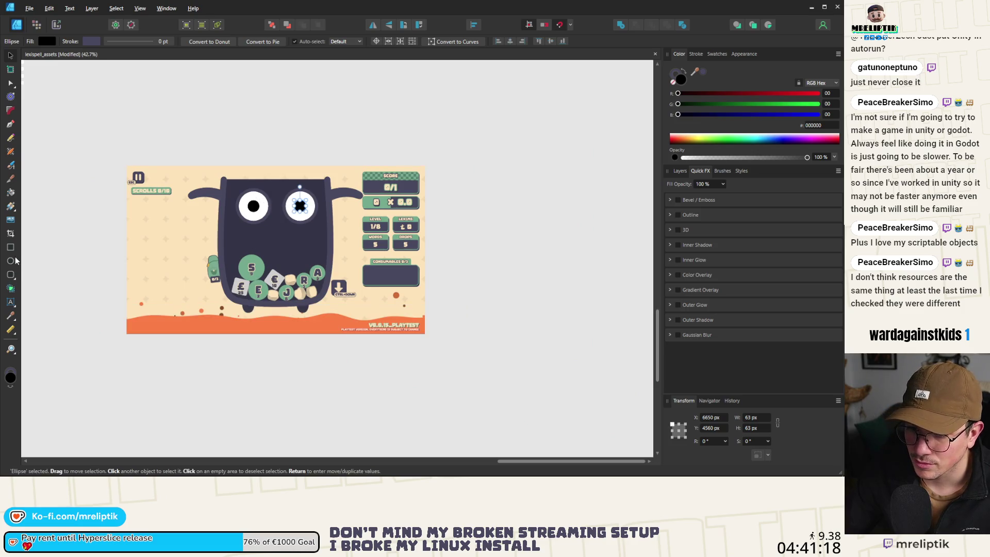
scroll(265, 189, up, 5)
click(227, 206)
shift+click(317, 206)
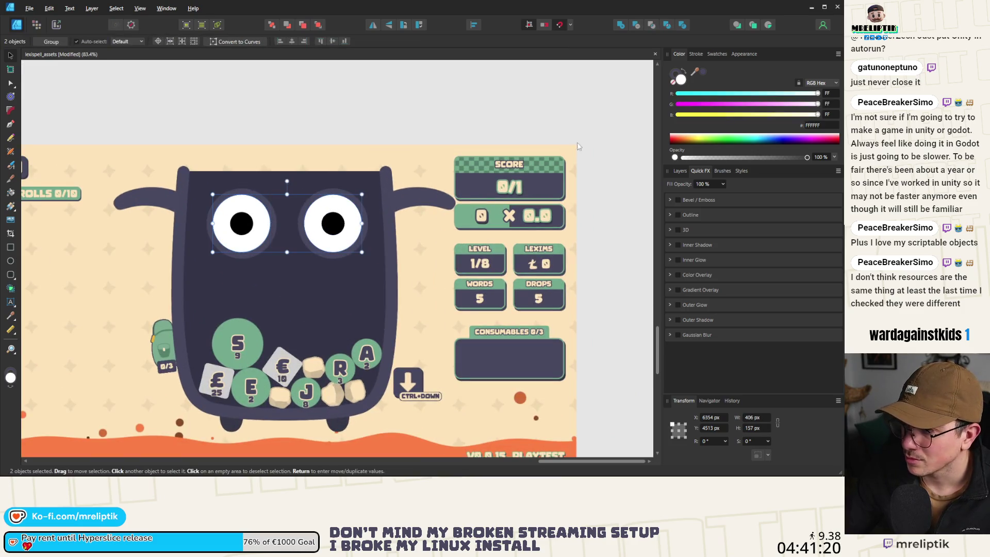
- Colour the eyes the background cream and draw a downward-pointing triangle beneath them
mouse_move(695, 77)
mouse_down()
mouse_move(427, 154)
mouse_move(419, 176)
mouse_up()
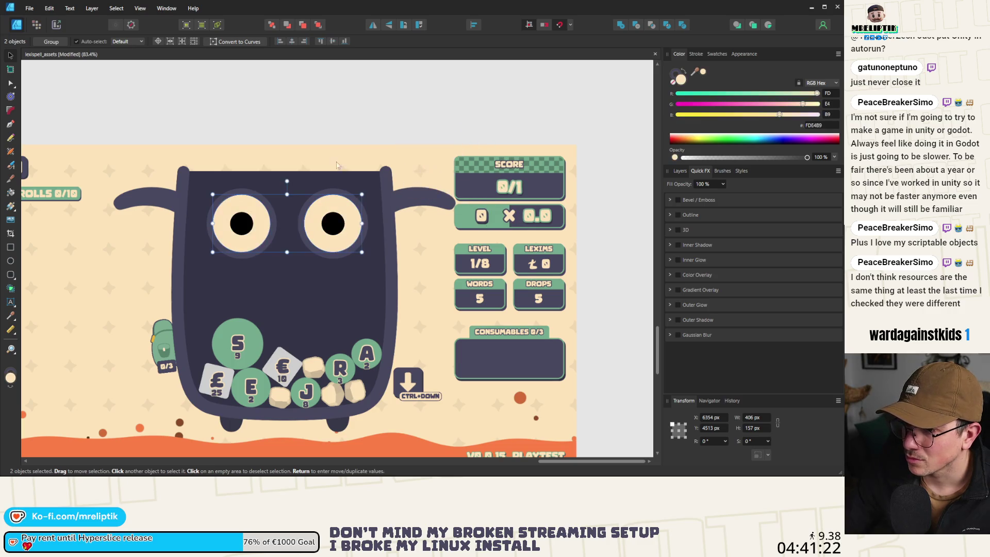
key(ctrl+d)
click(15, 279)
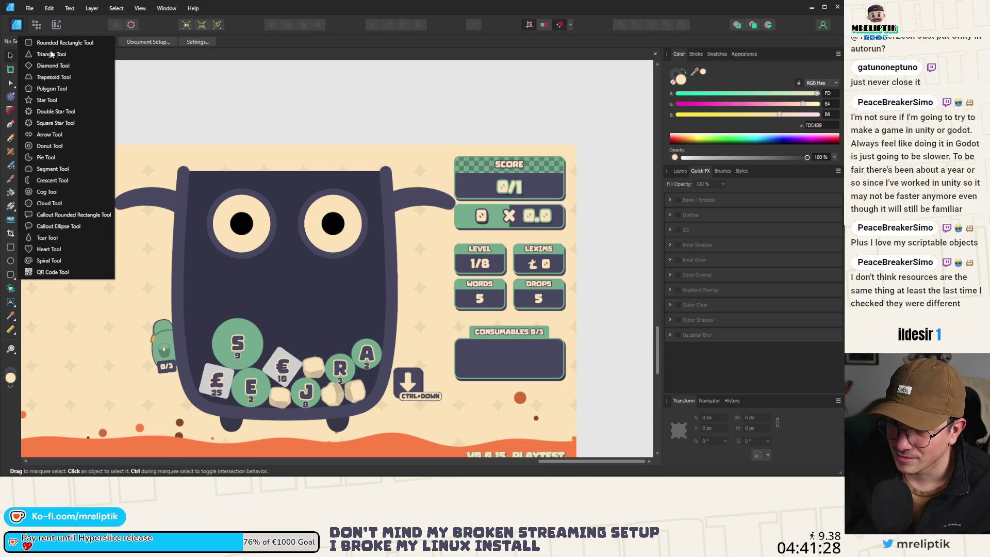
click(51, 55)
mouse_move(274, 267)
mouse_down()
mouse_move(321, 320)
mouse_move(340, 322)
mouse_up()
mouse_move(307, 253)
mouse_down()
mouse_move(348, 295)
mouse_move(307, 336)
mouse_up()
- Sharpen the triangle's corners, centre it under the eyes, and fill it with the ground's orange
click(10, 55)
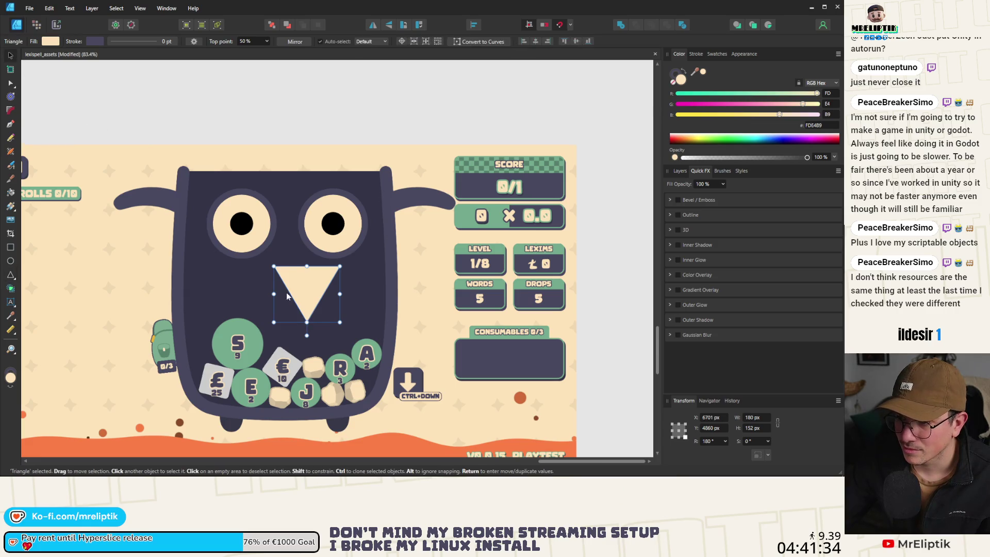
mouse_move(325, 295)
mouse_down()
mouse_move(289, 301)
mouse_move(288, 282)
mouse_up()
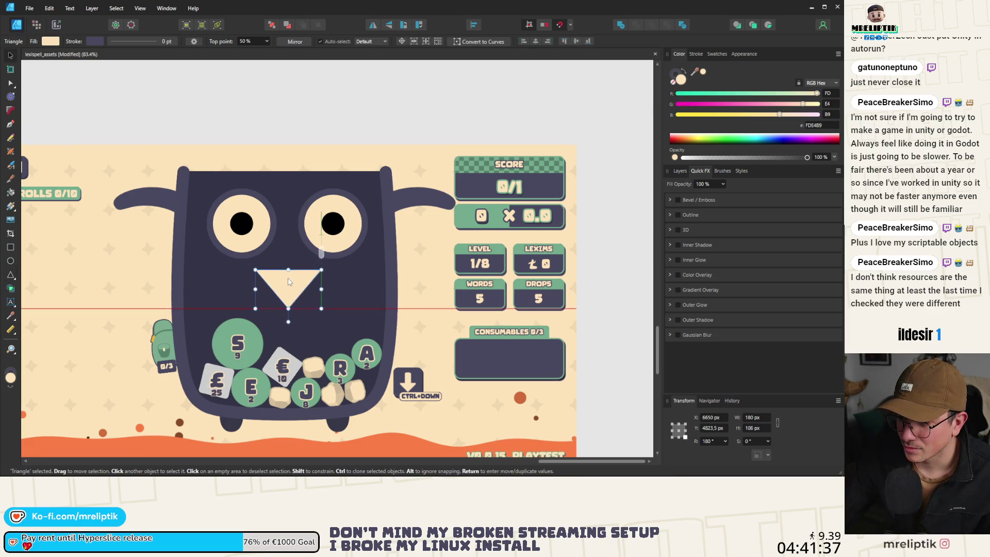
click(10, 111)
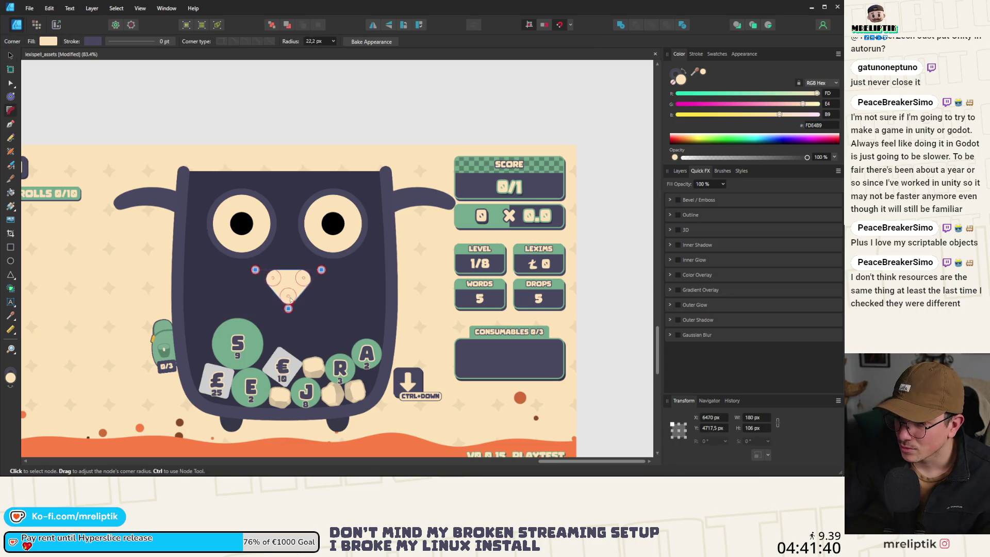
drag(290, 300, 290, 308)
key(a)
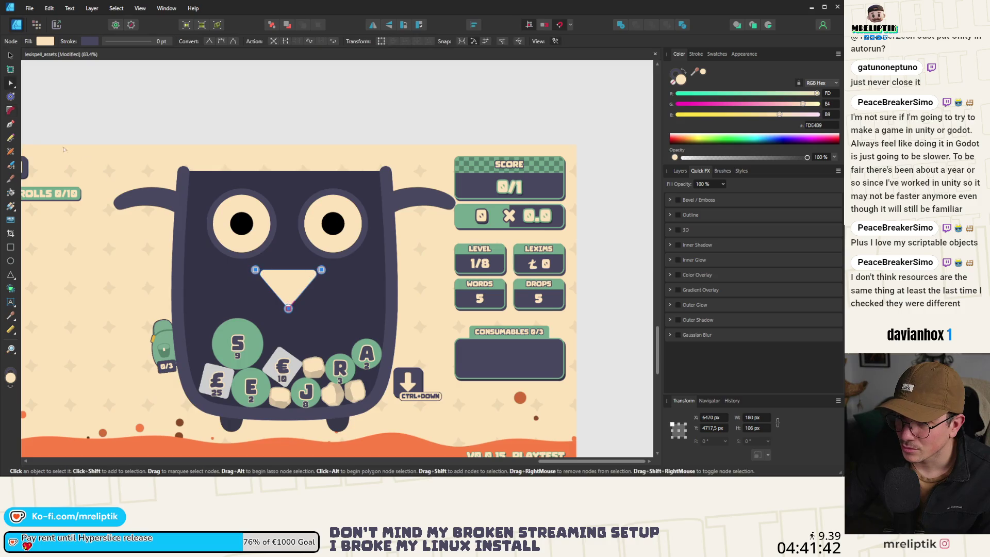
click(10, 57)
drag(290, 290, 286, 285)
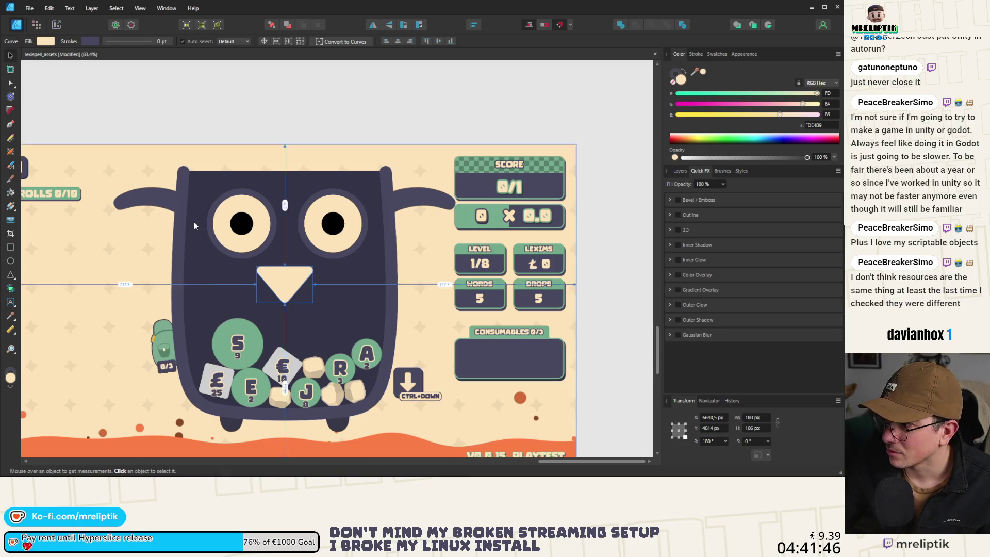
ctrl+scroll(184, 236, down, 2)
drag(694, 78, 253, 347)
key(ctrl+d)
ctrl+scroll(310, 206, down, 3)
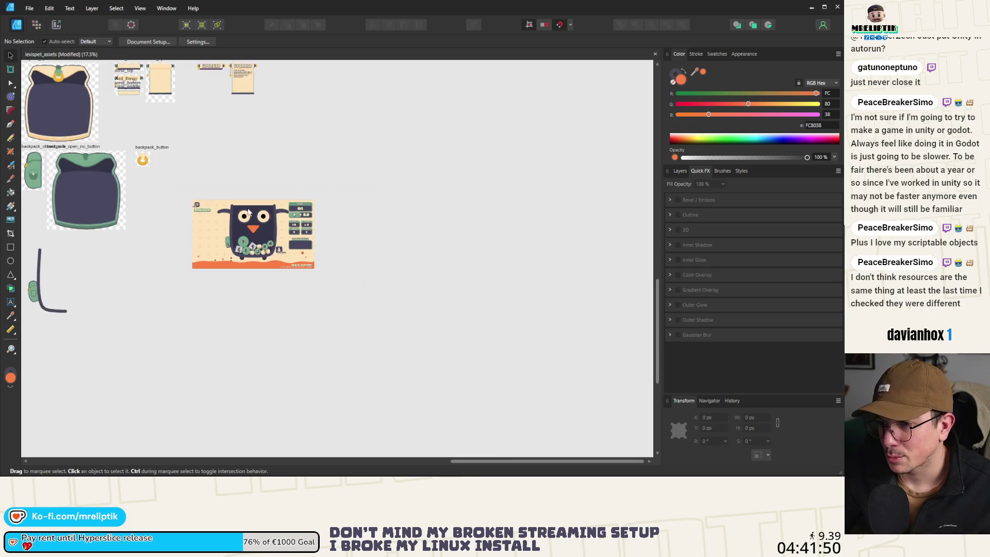
- Draw a rectangle over the owl's head and shorten it from the top
ctrl+scroll(238, 209, up, 5)
click(11, 261)
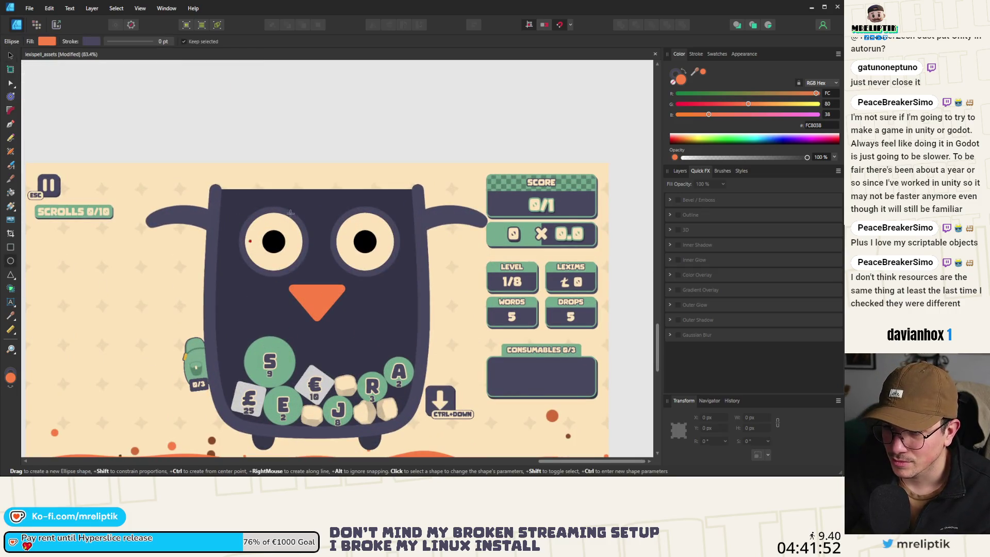
drag(189, 118, 475, 203)
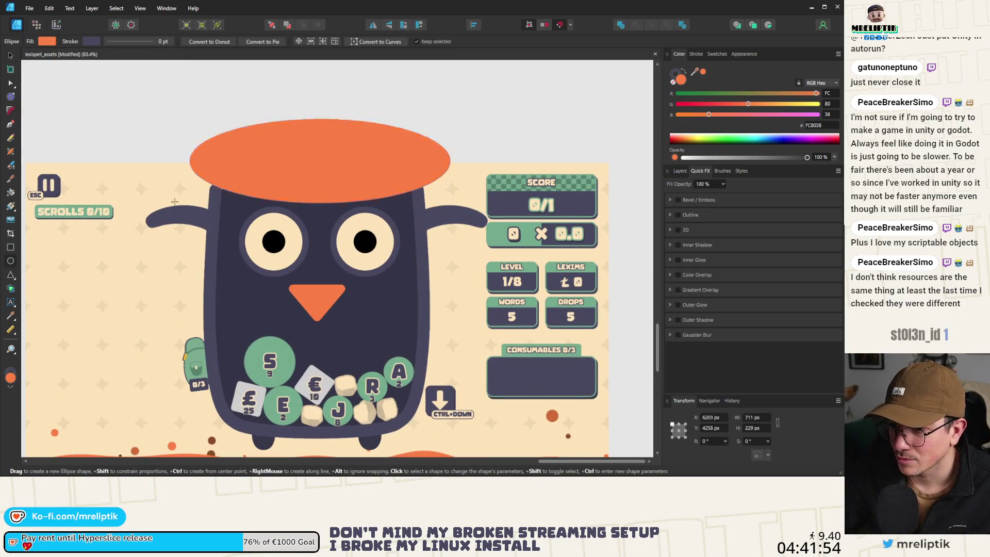
key(ctrl+z)
click(10, 247)
mouse_move(212, 119)
mouse_down()
mouse_move(401, 195)
mouse_move(443, 193)
mouse_move(421, 193)
mouse_up()
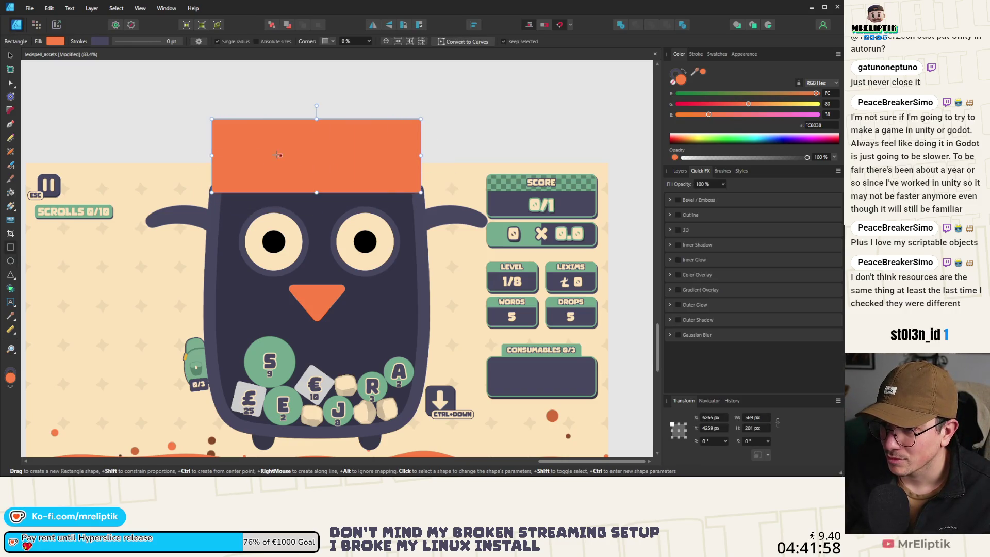
click(10, 82)
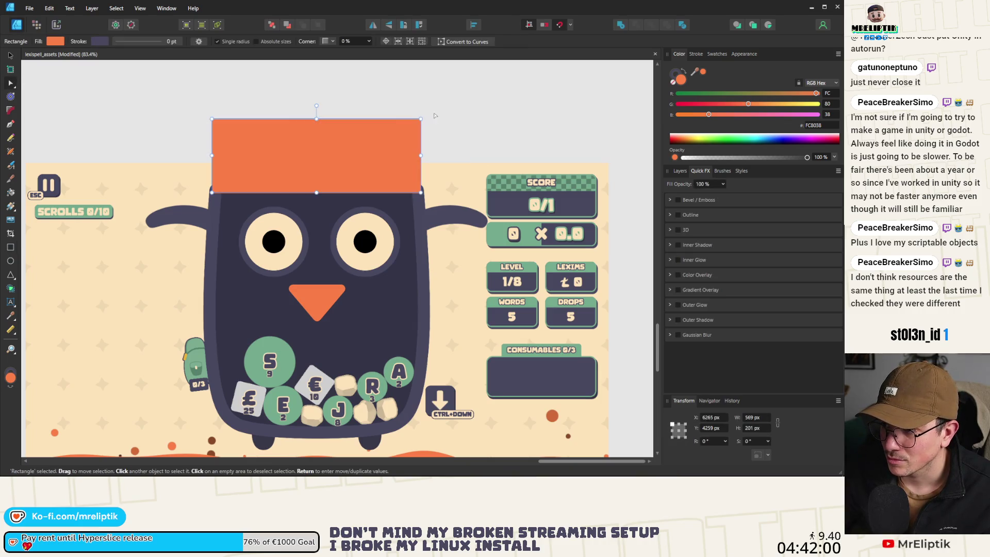
drag(316, 118, 317, 142)
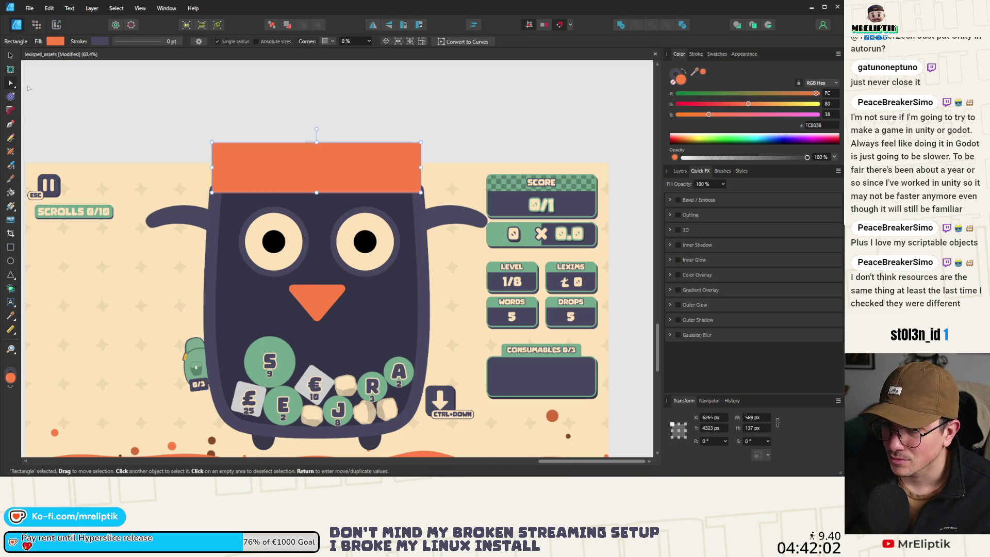
- Round the rectangle's top two corners
click(10, 112)
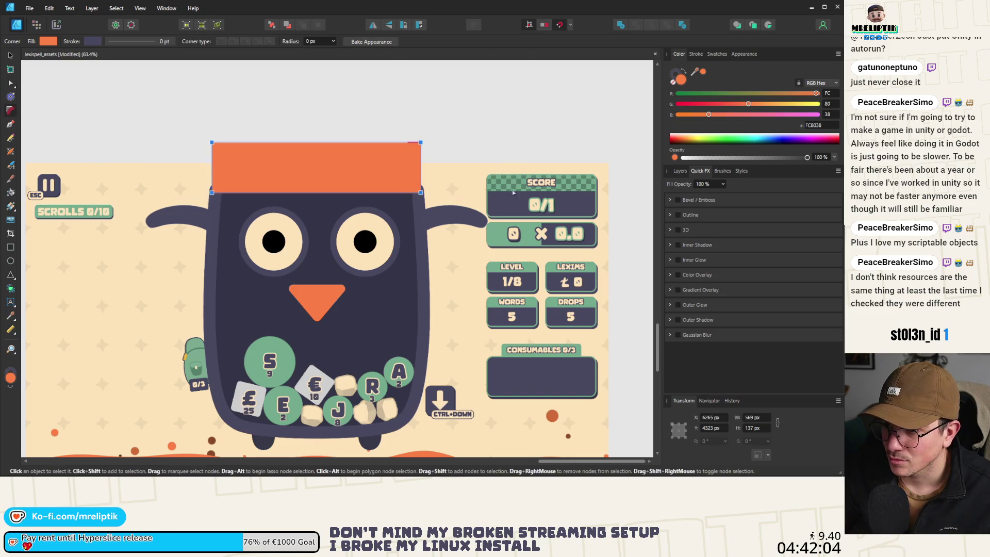
mouse_move(466, 119)
mouse_down()
mouse_move(330, 160)
mouse_move(174, 164)
mouse_up()
drag(420, 142, 254, 128)
key(v)
- Widen the cap on both sides to 585 px and colour it the body's dark purple
scroll(425, 176, up, 5)
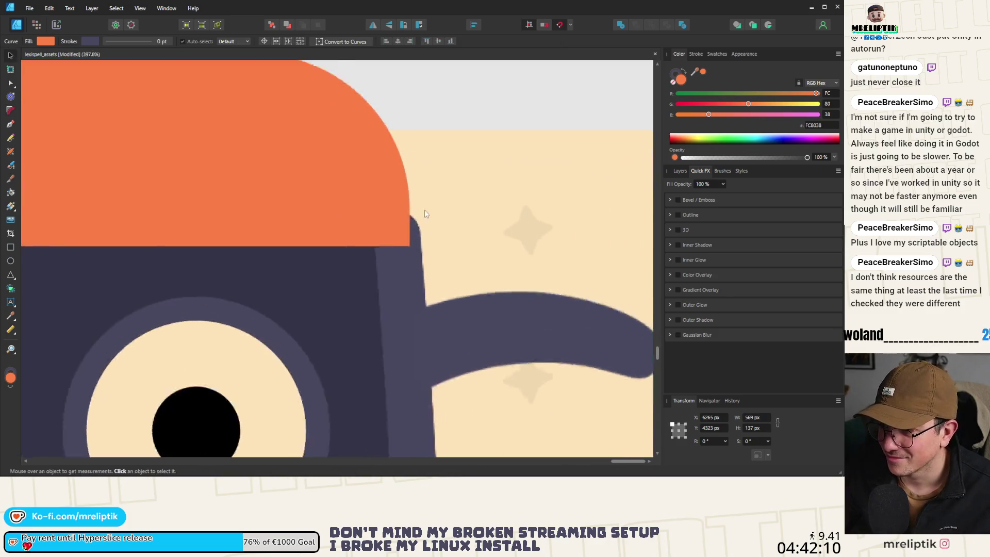
drag(406, 135, 422, 138)
scroll(476, 208, down, 4)
scroll(476, 208, down, 2)
scroll(338, 175, up, 7)
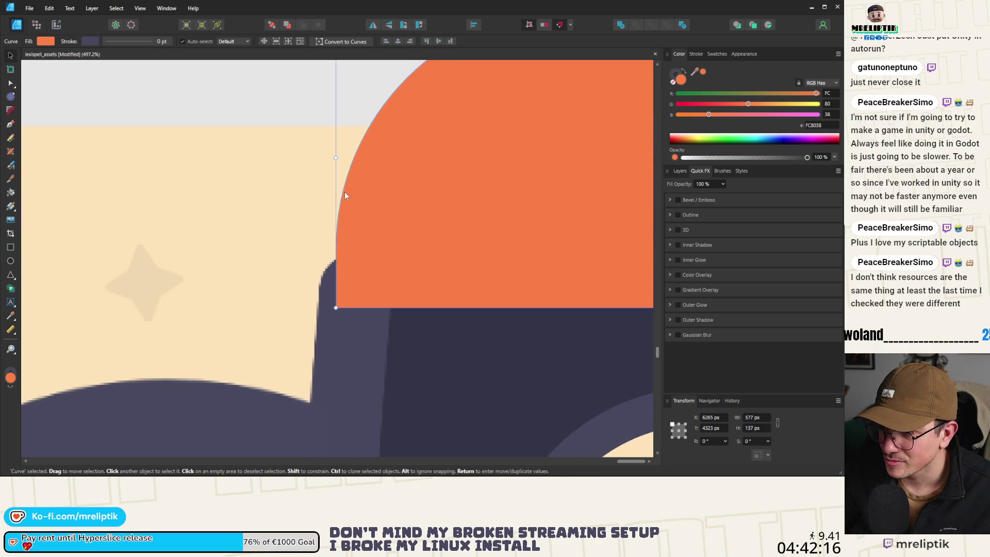
drag(334, 158, 314, 159)
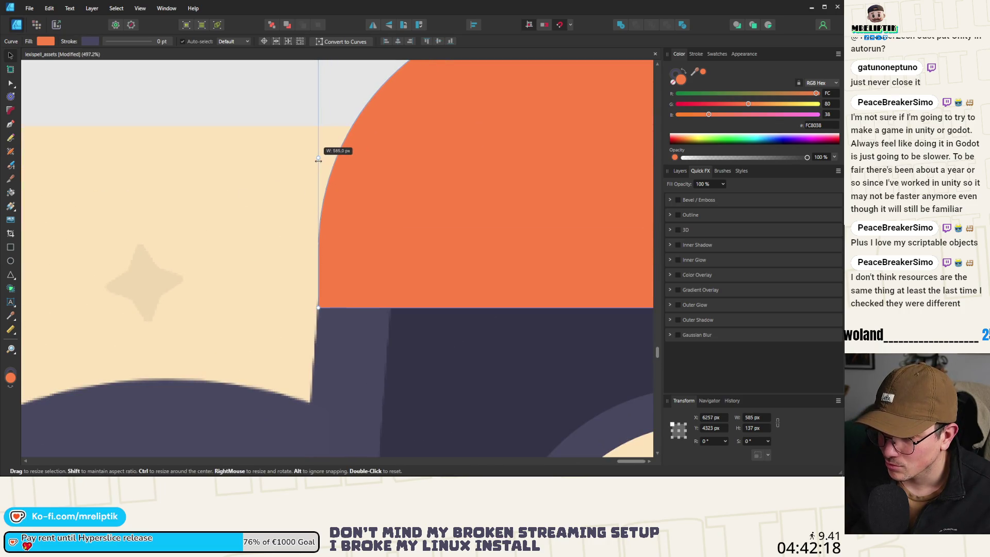
scroll(194, 194, down, 5)
scroll(194, 193, down, 2)
mouse_move(694, 72)
mouse_down()
mouse_move(511, 220)
mouse_move(412, 215)
mouse_up()
scroll(222, 265, down, 4)
key(Escape)
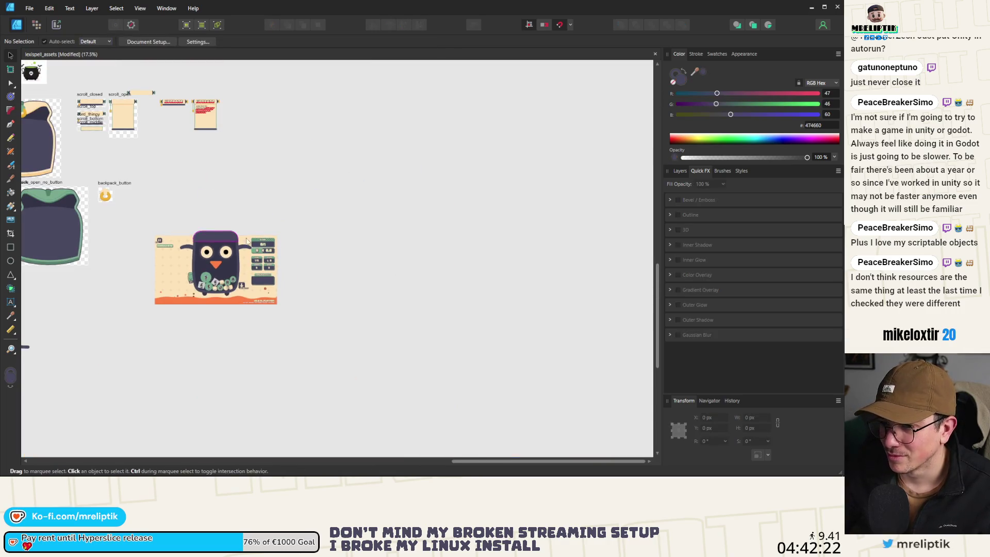
- Move the owl game mockup down and to the left
scroll(221, 266, up, 3)
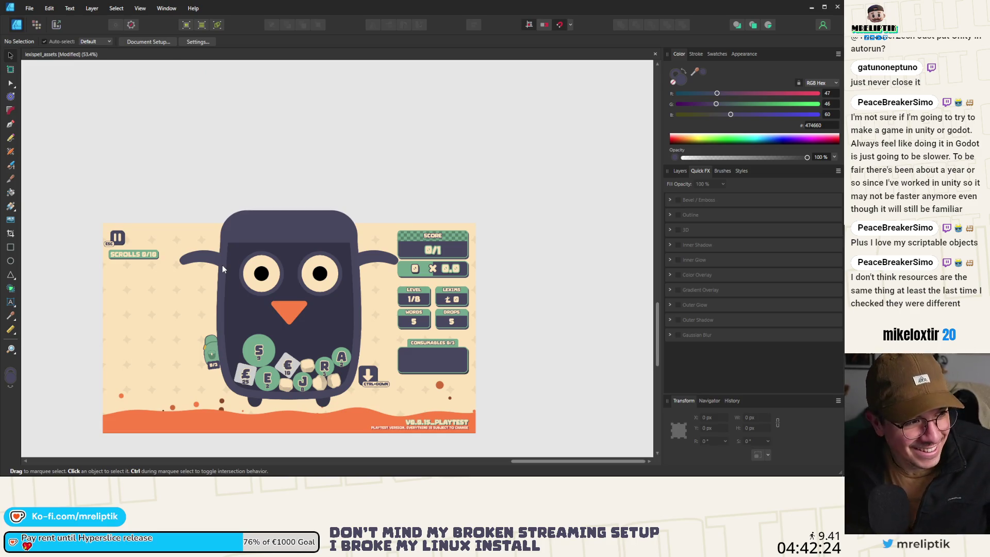
scroll(221, 265, down, 3)
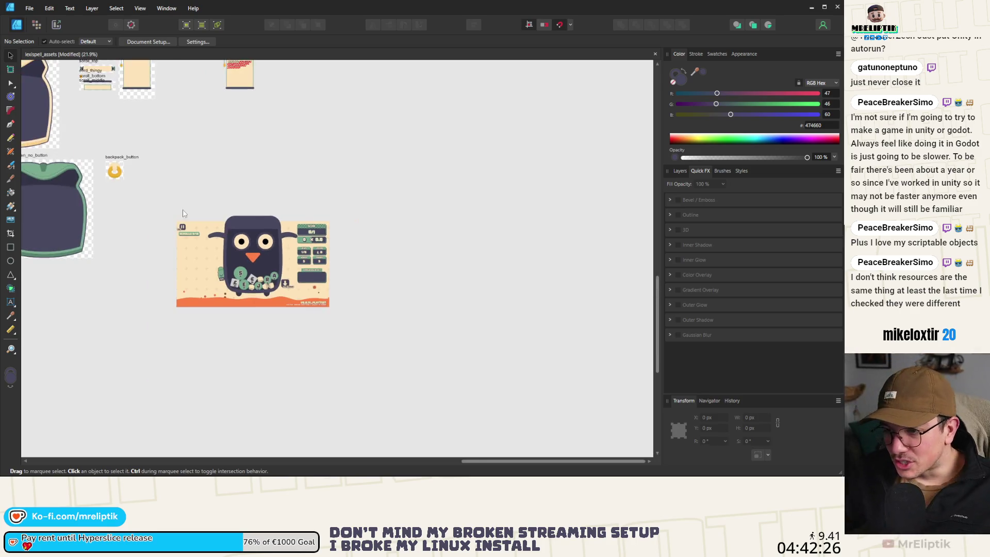
scroll(57, 77, up, 2)
scroll(366, 217, down, 2)
drag(345, 259, 216, 400)
- Delete the empty backpack_closed_outline artboard and save the asset file
scroll(365, 313, down, 3)
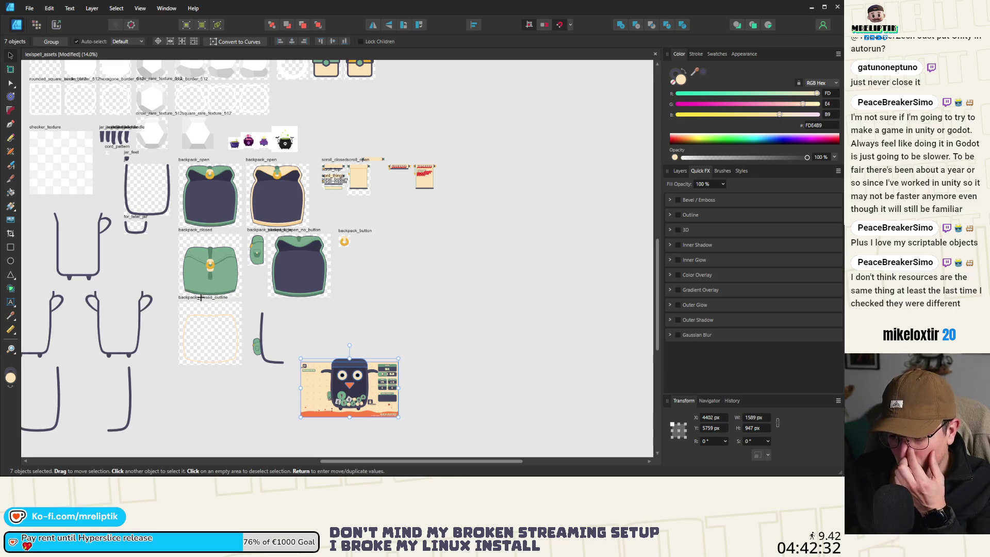
click(201, 297)
key(Delete)
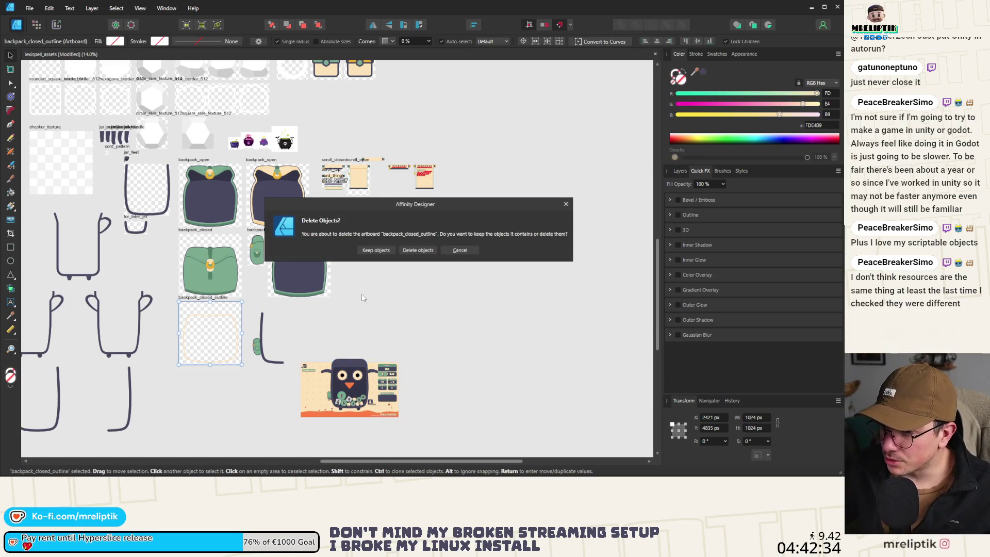
click(423, 250)
key(ctrl+s)
scroll(333, 259, up, 2)
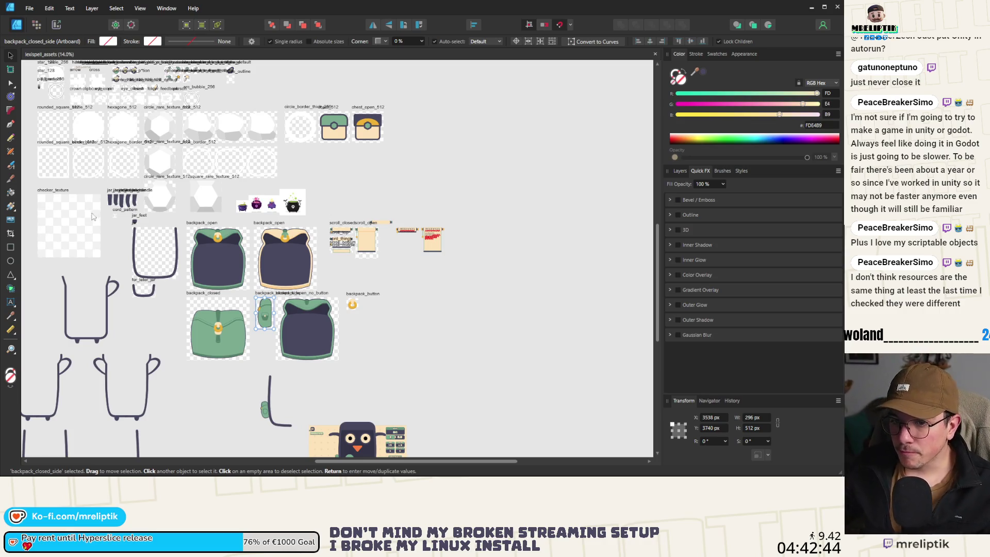
- Draw a dark bar below the backpack and type the export-resolution label inside it
click(11, 248)
scroll(184, 357, up, 5)
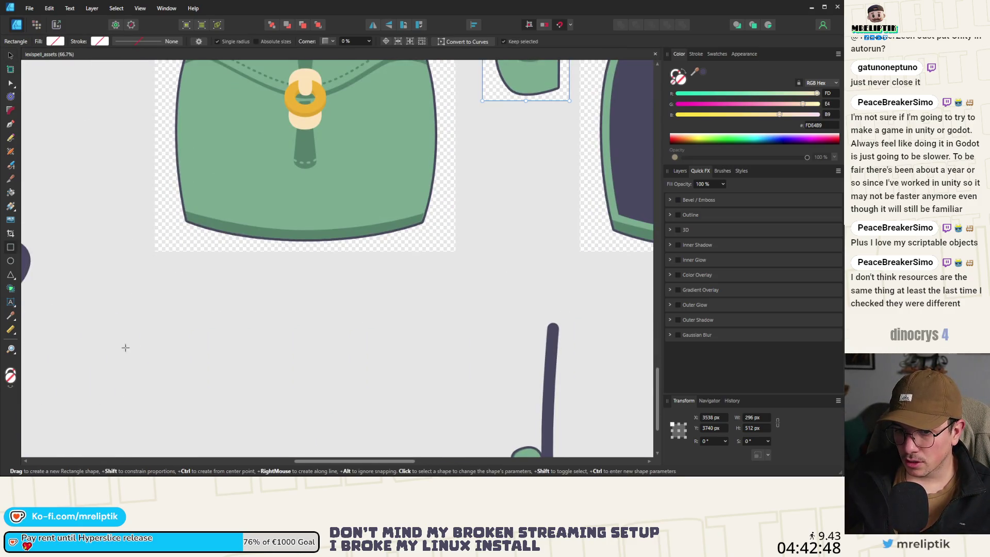
drag(149, 311, 306, 339)
key(t)
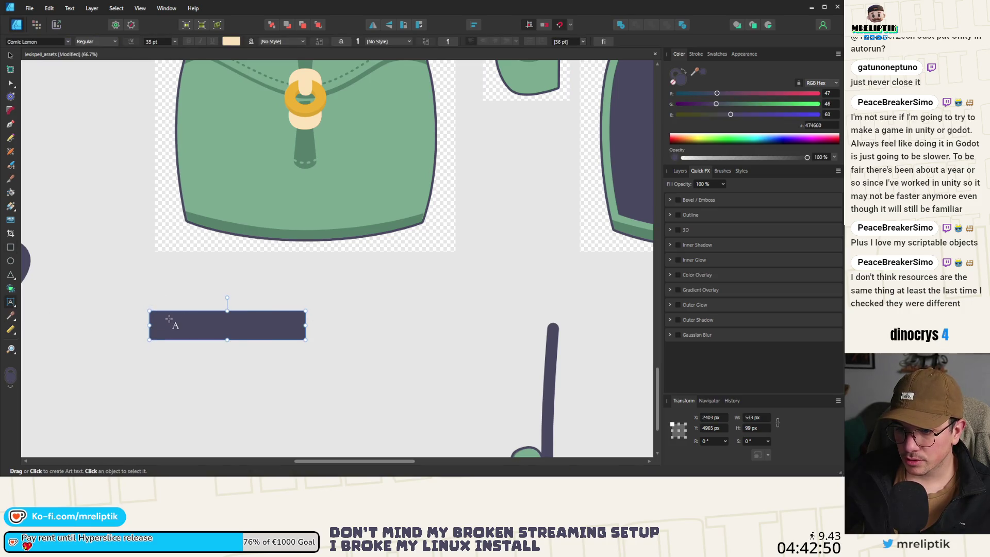
drag(169, 320, 166, 335)
text(EXPORT IN 0.5)
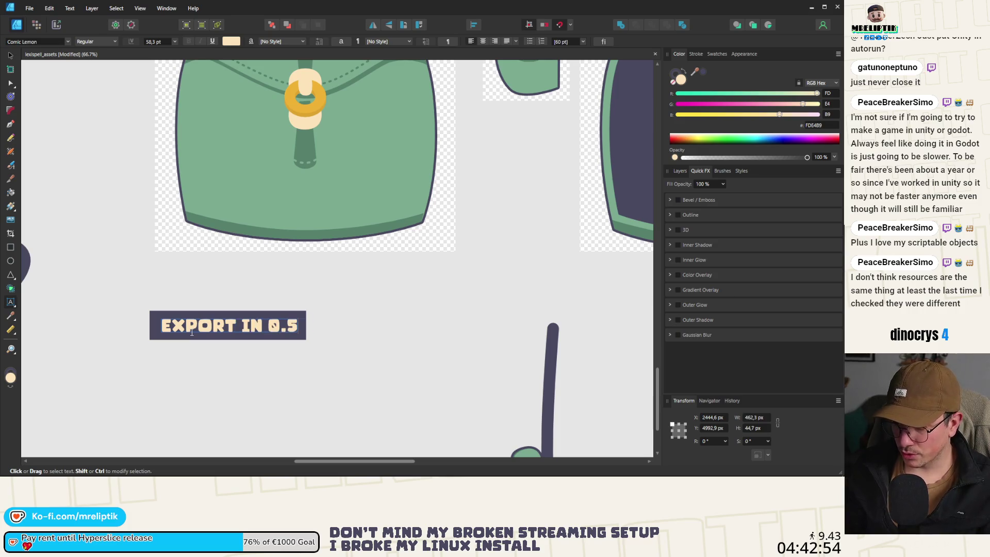
text(X RESOLUTION)
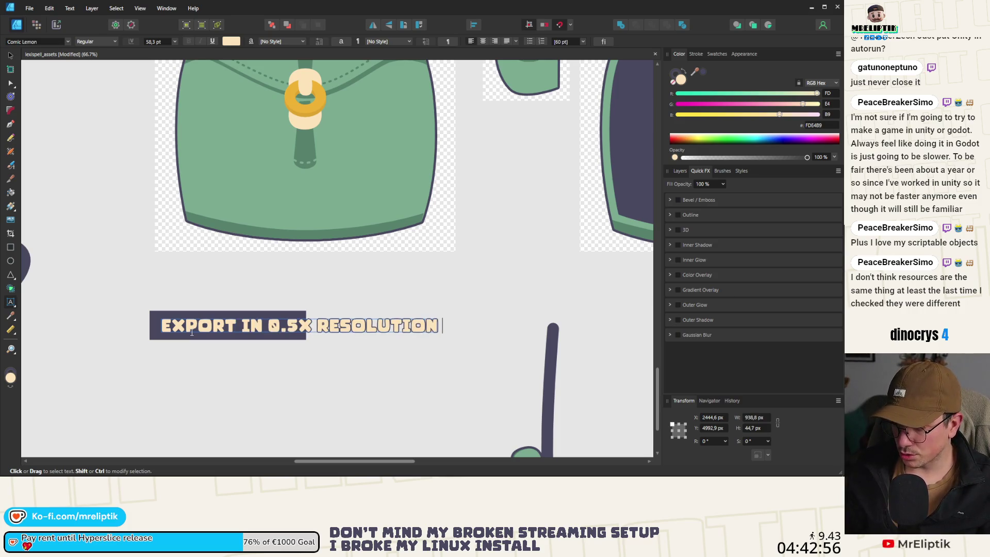
text((512X512°)
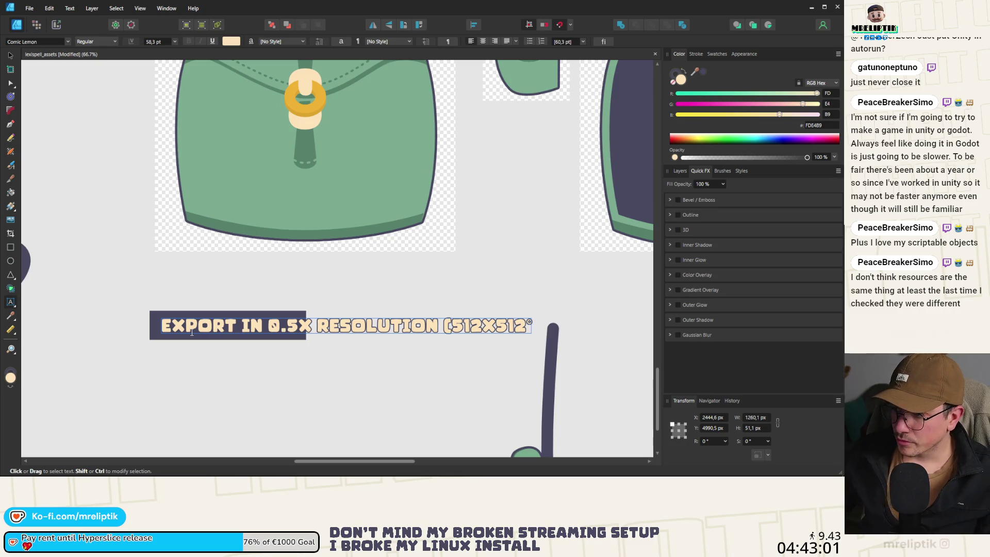
- Remove the stray last character and set the whole label in Calibri
key(BackSpace)
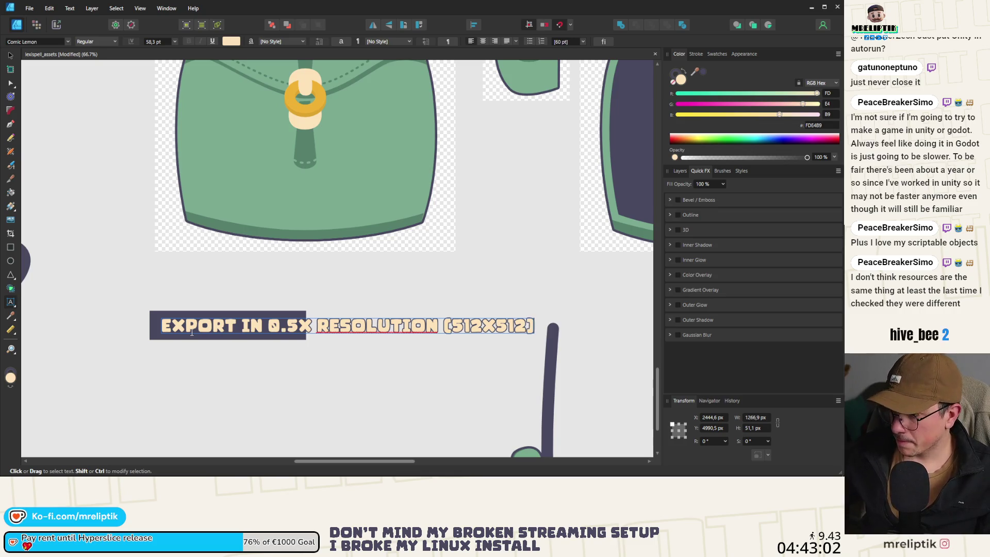
key(ctrl+a)
click(68, 46)
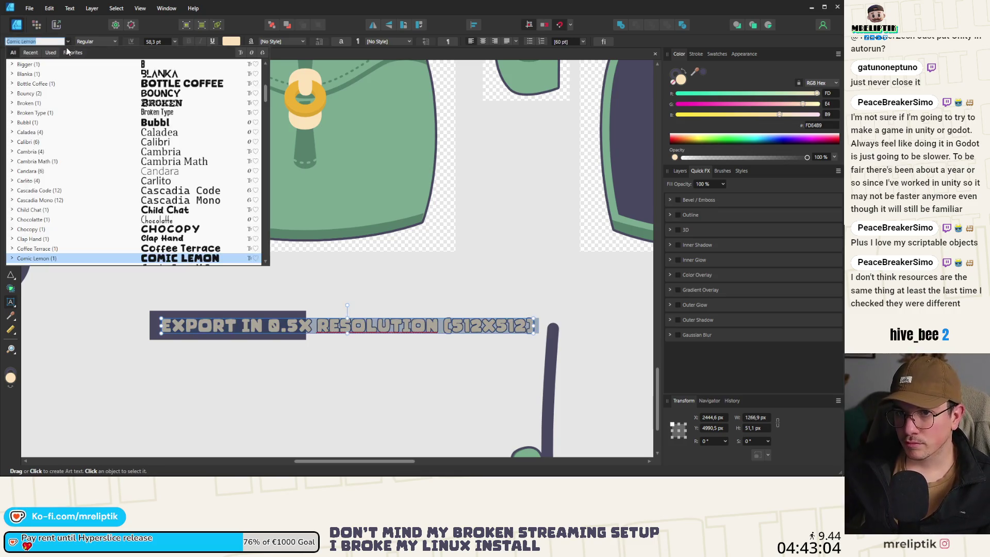
text(cam)
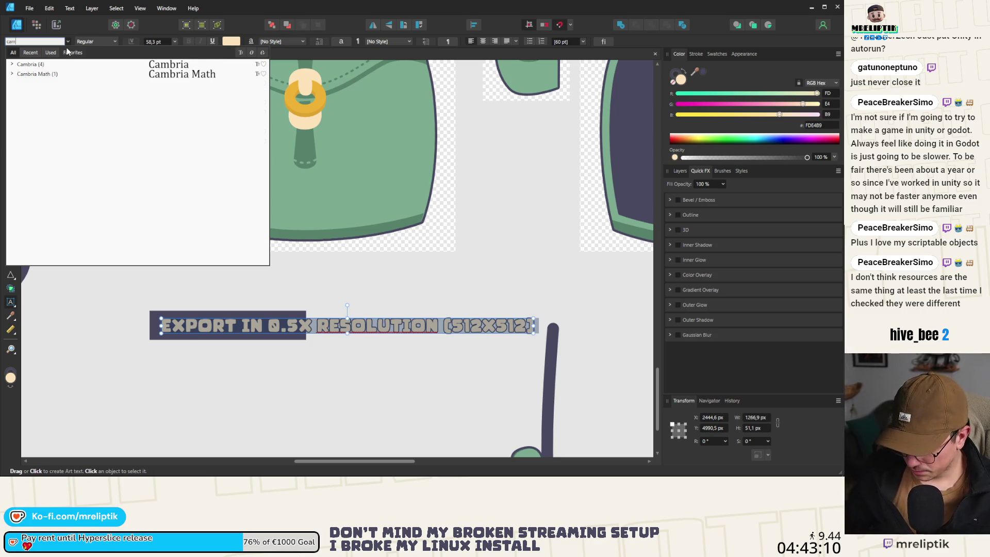
key(BackSpace)
text(libri)
click(103, 64)
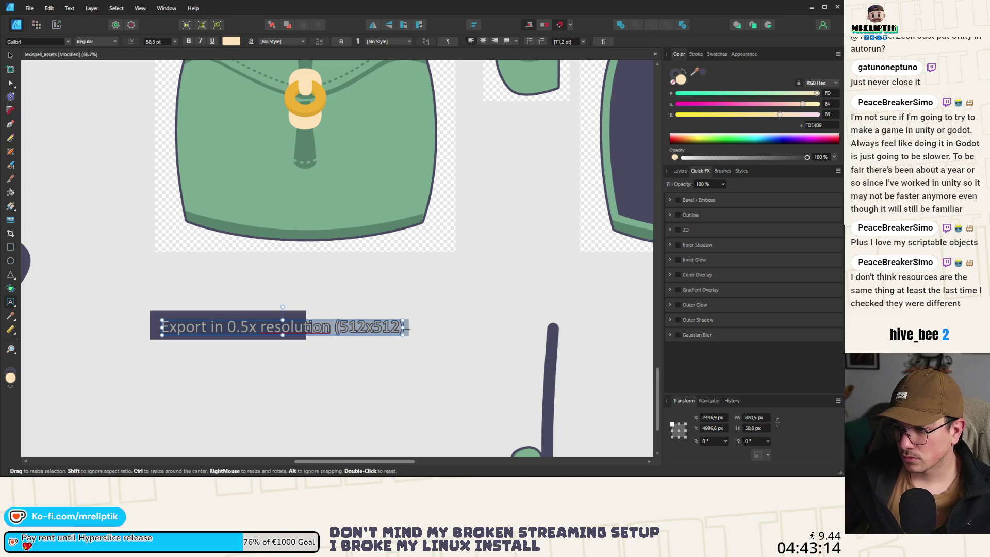
- Widen the dark bar to about 890 px so it sits behind the full label
click(247, 313)
click(10, 55)
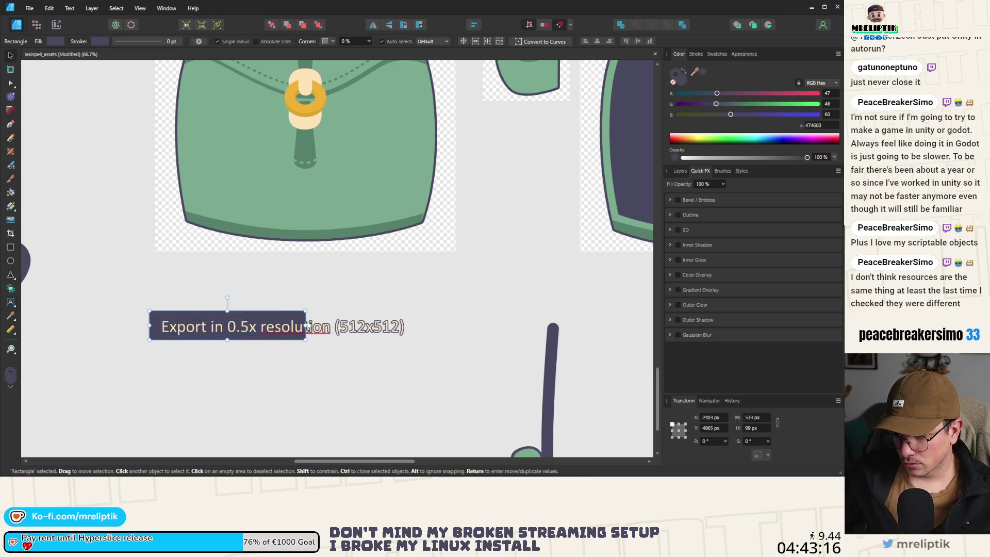
drag(306, 326, 411, 325)
drag(275, 322, 277, 324)
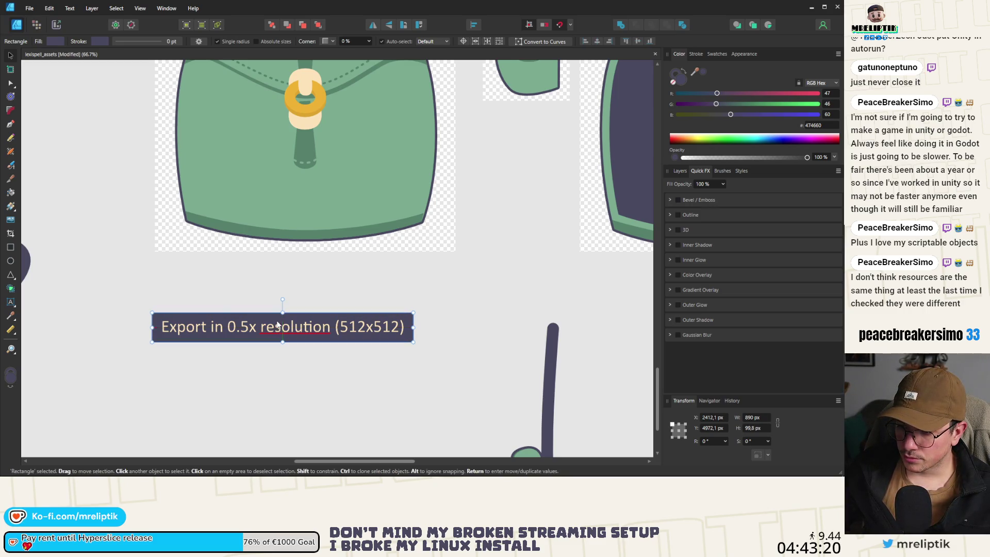
scroll(277, 325, down, 5)
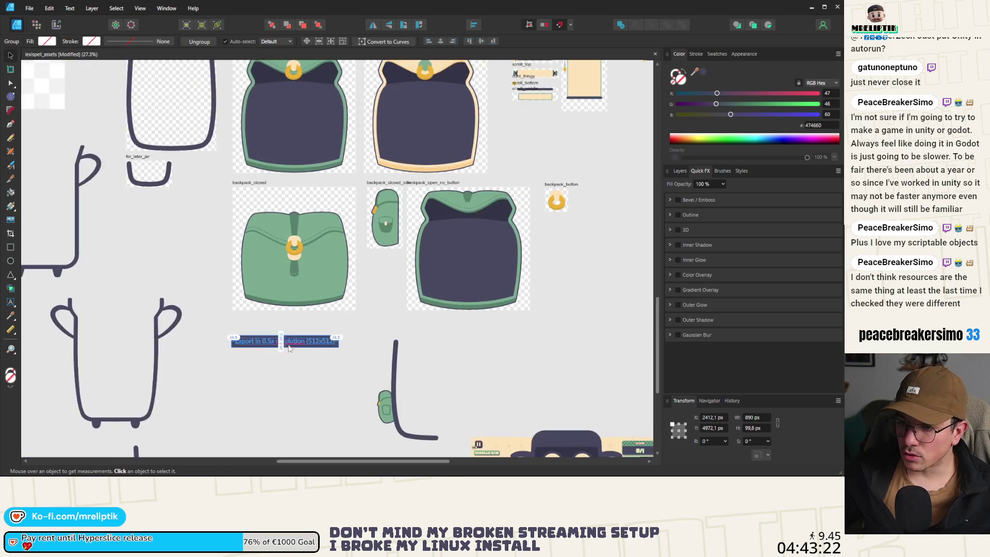
- Place a 0.5x export label above backpack_open, then switch to the Export persona
scroll(285, 344, up, 2)
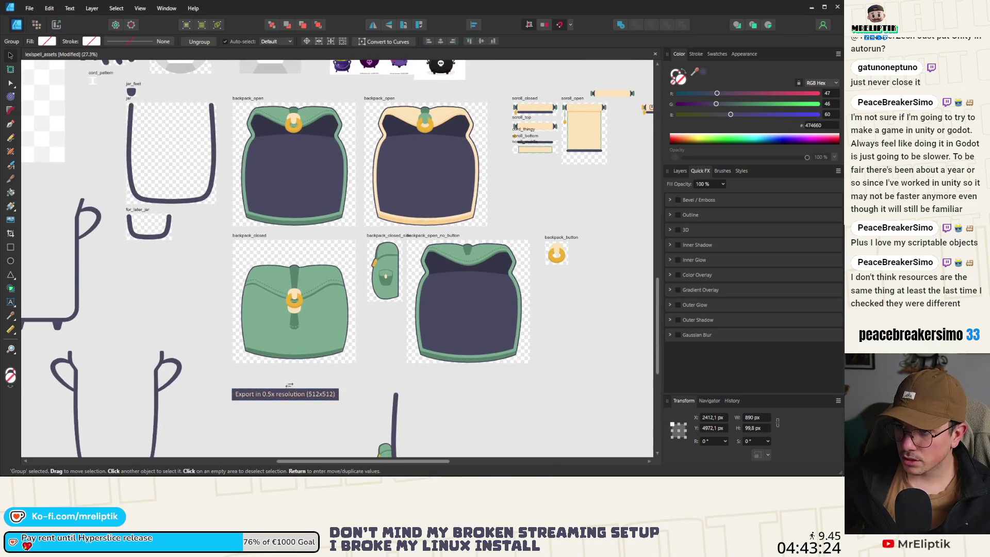
mouse_move(288, 396)
mouse_down()
mouse_move(310, 172)
mouse_move(299, 91)
mouse_move(293, 231)
mouse_up()
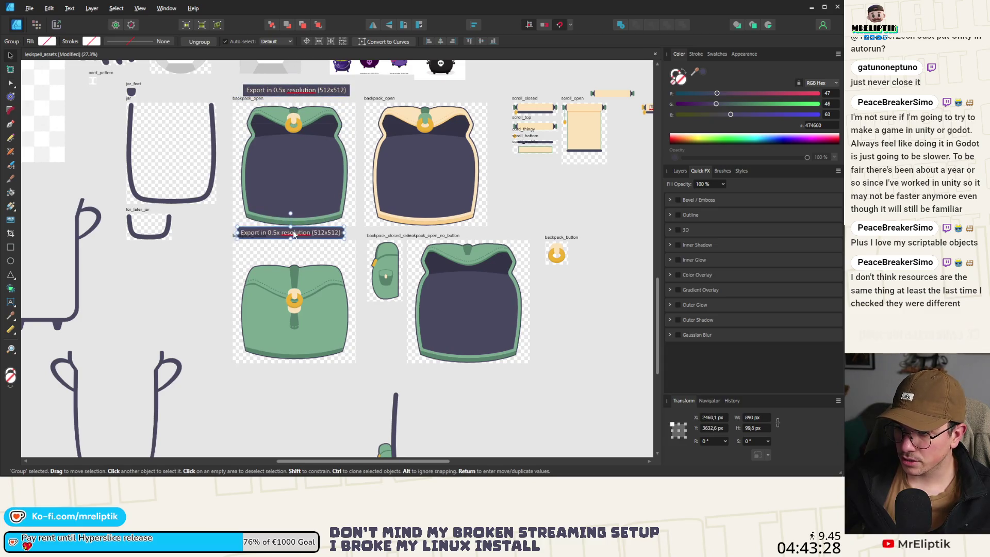
key(Escape)
scroll(278, 258, down, 2)
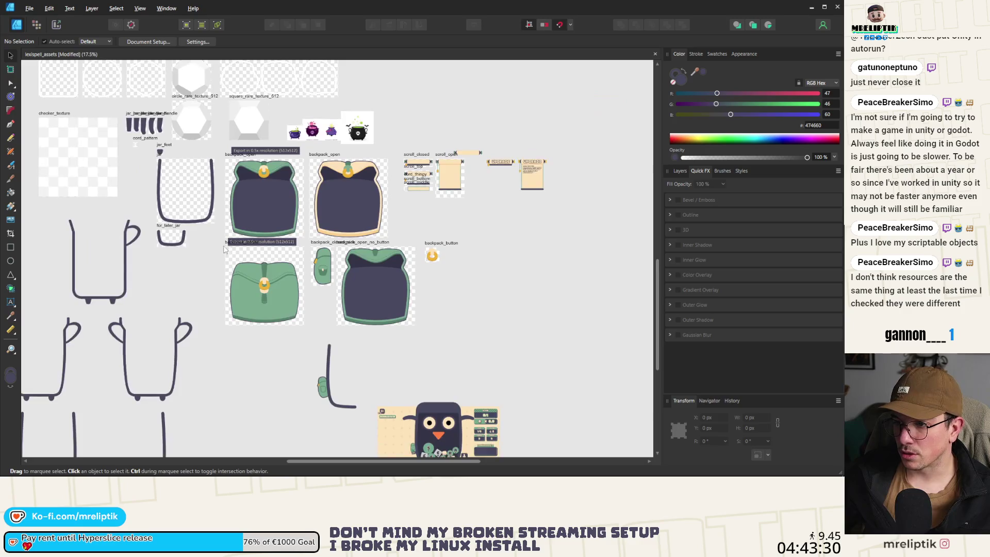
scroll(276, 261, up, 3)
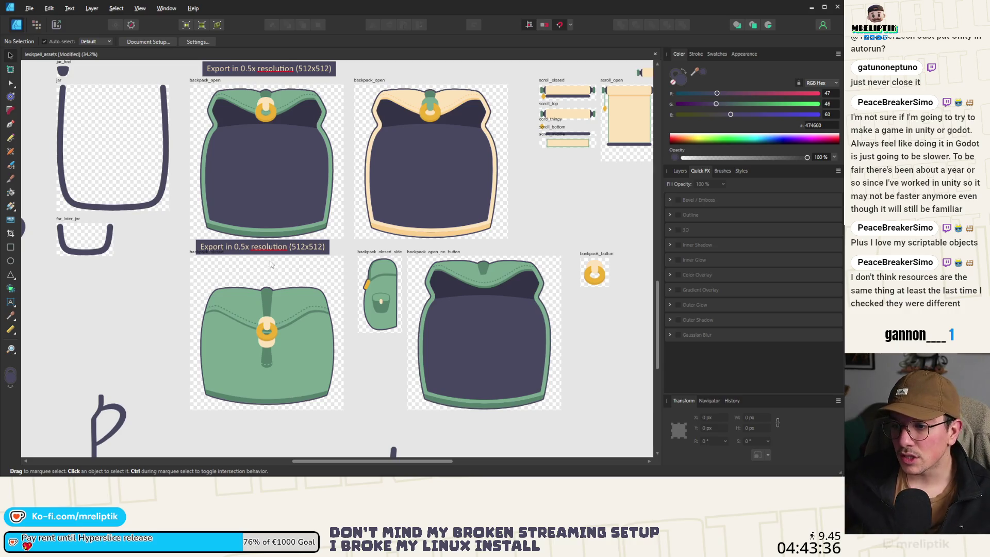
scroll(165, 259, down, 3)
key(ctrl+3)
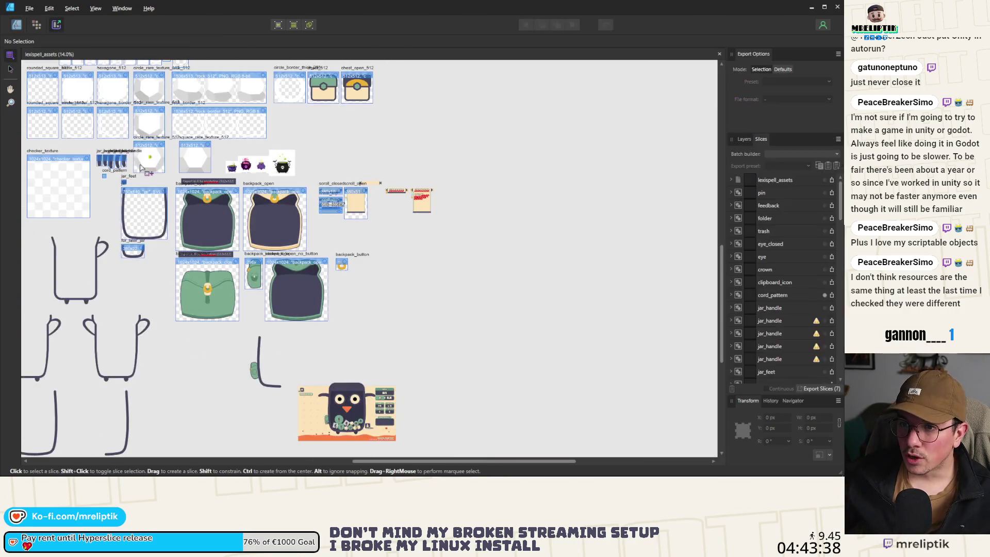
- Zoom in on the backpack area, then return to the Designer persona with Ctrl+1
scroll(214, 300, up, 3)
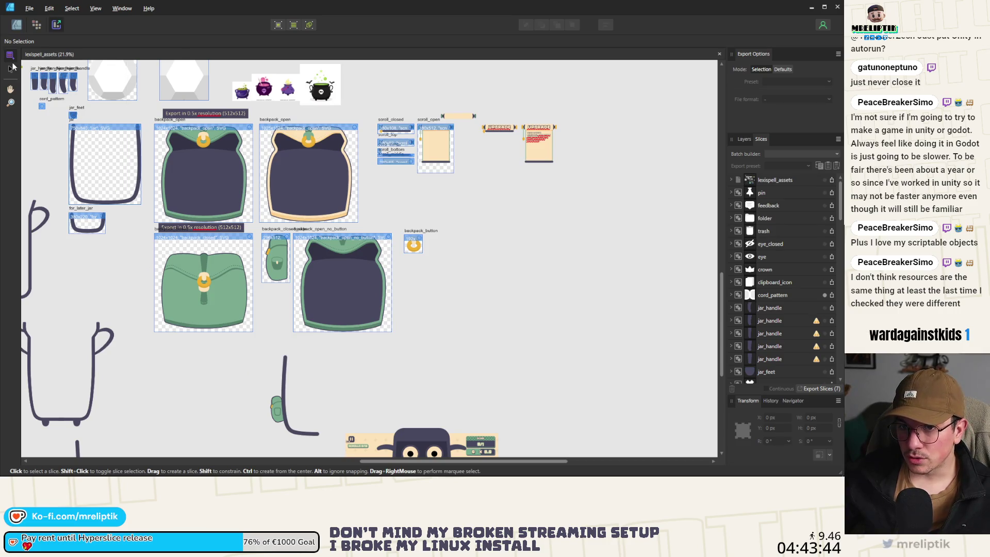
key(v)
key(ctrl+1)
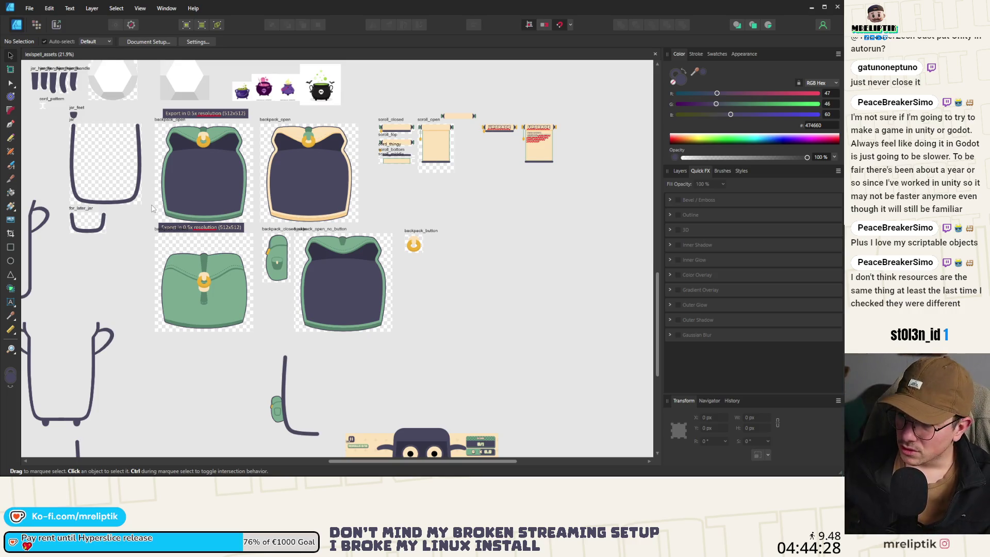
- Clone rune_default to its right and set the copy's X position to 3212 px
scroll(283, 169, down, 1)
scroll(309, 206, up, 5)
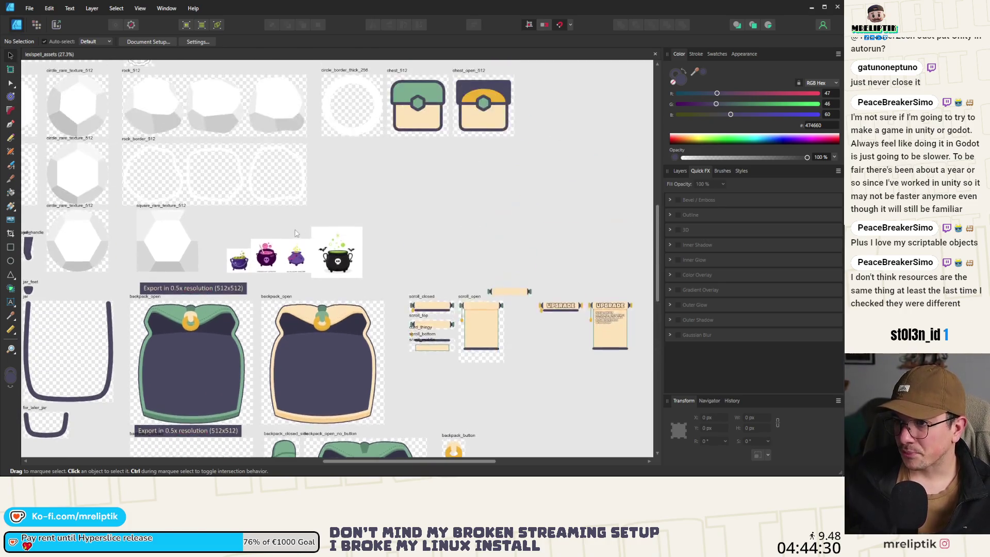
scroll(269, 135, up, 10)
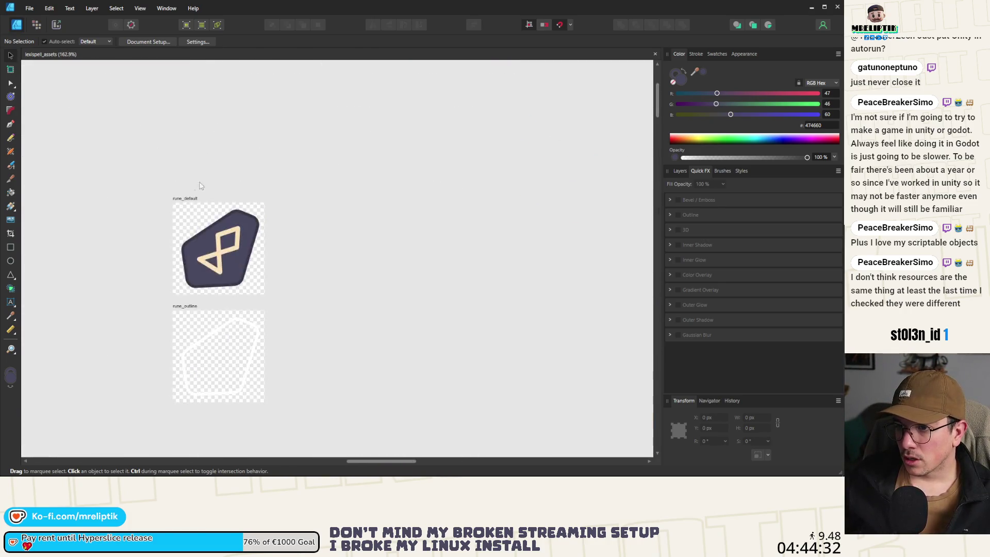
click(190, 198)
drag(190, 197, 272, 197)
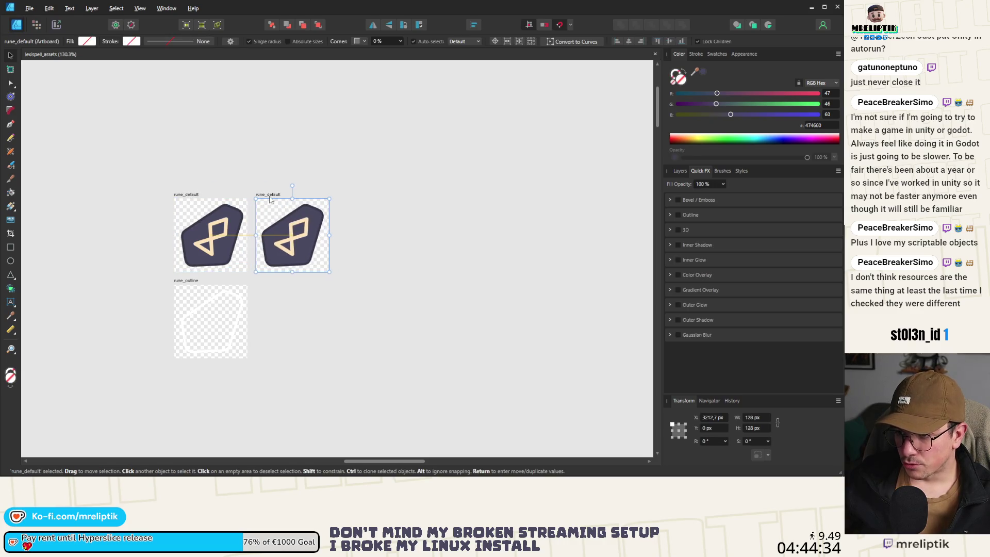
click(343, 201)
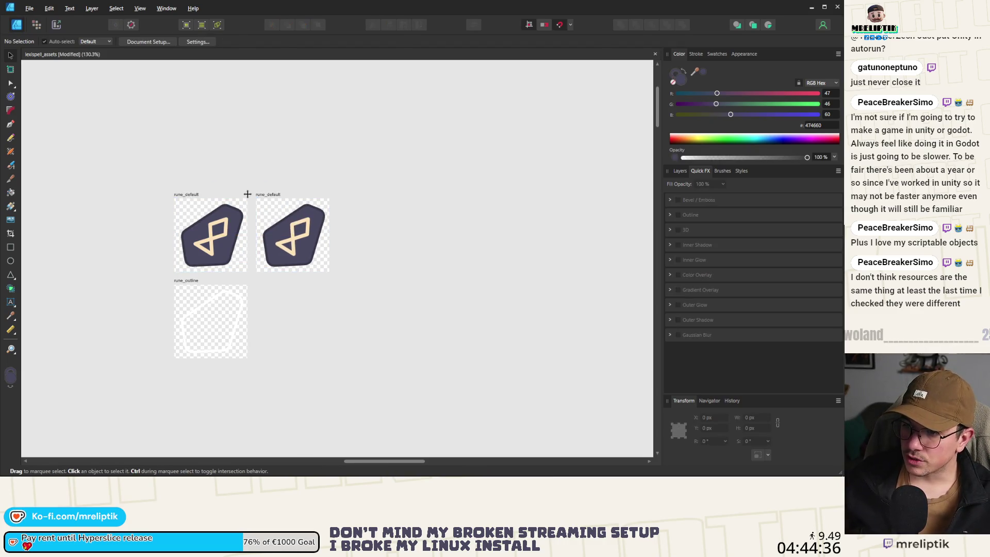
click(263, 195)
click(720, 418)
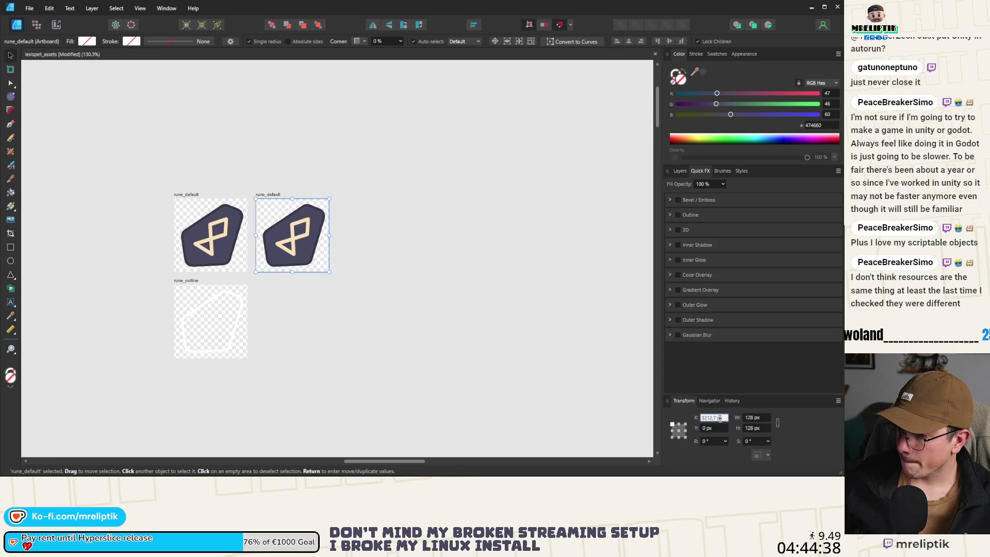
text(3212)
key(Return)
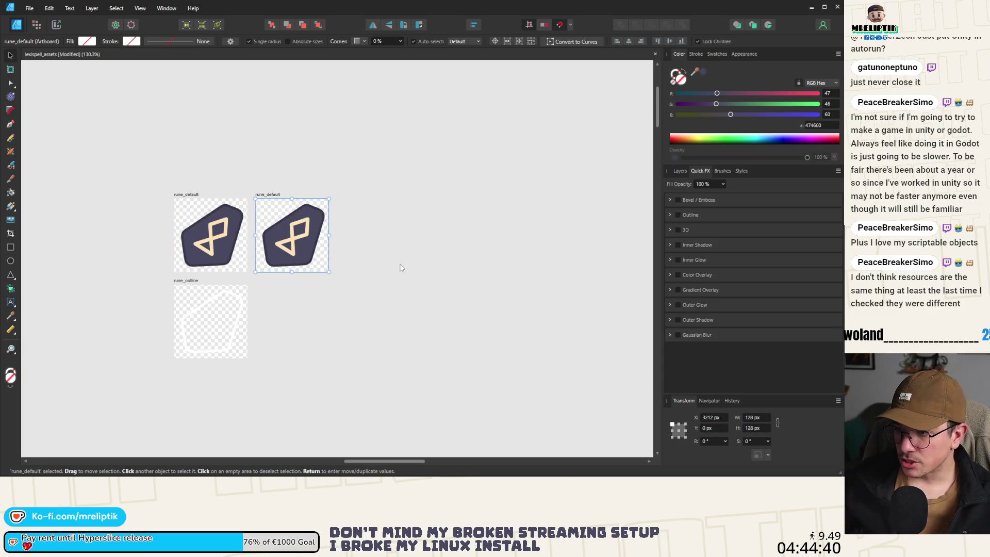
- Clone the copy further right and set its X position to 3353 px
scroll(402, 268, down, 2)
scroll(289, 232, up, 2)
drag(240, 211, 324, 212)
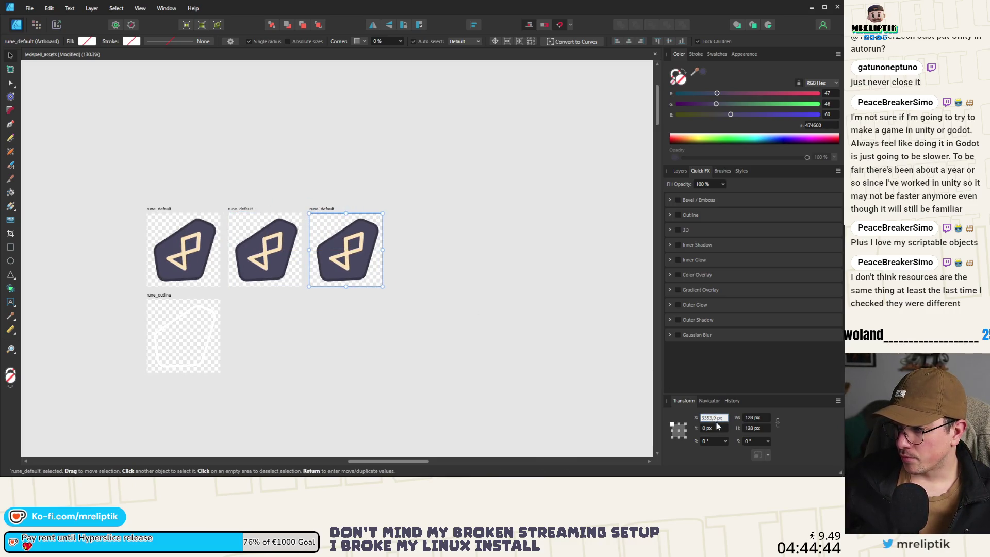
text(3353)
key(Return)
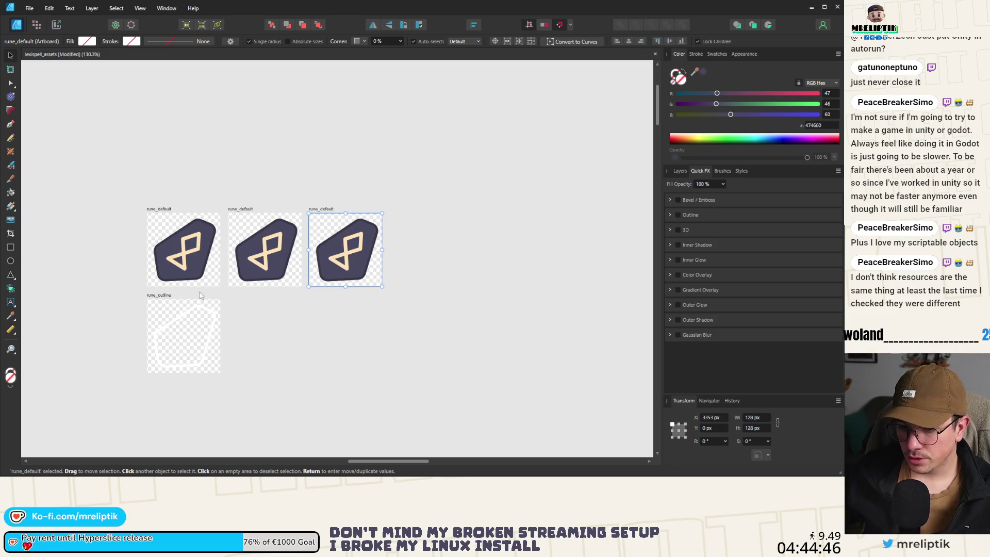
- Switch over to the Godot script editor and the localization spreadsheet
mouse_move(204, 476)
key(alt+Tab)
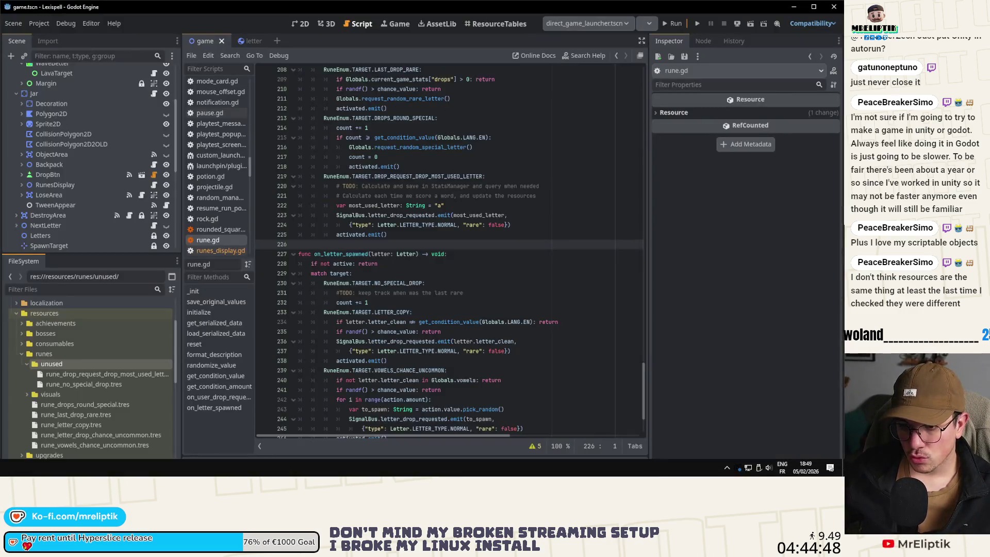
key(alt+Tab)
key(Tab)
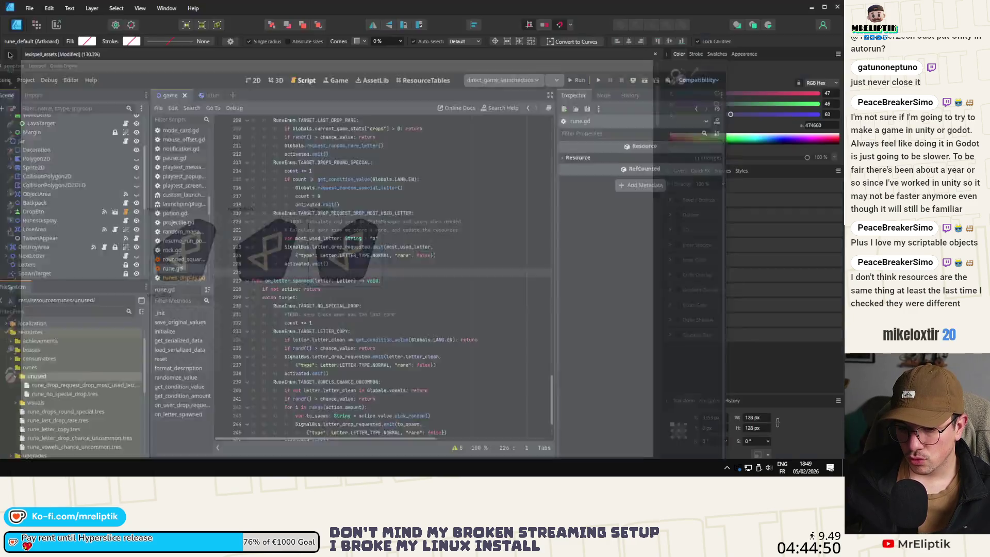
- Switch back to Affinity Designer showing the three rune_default artboards
key(alt+Tab)
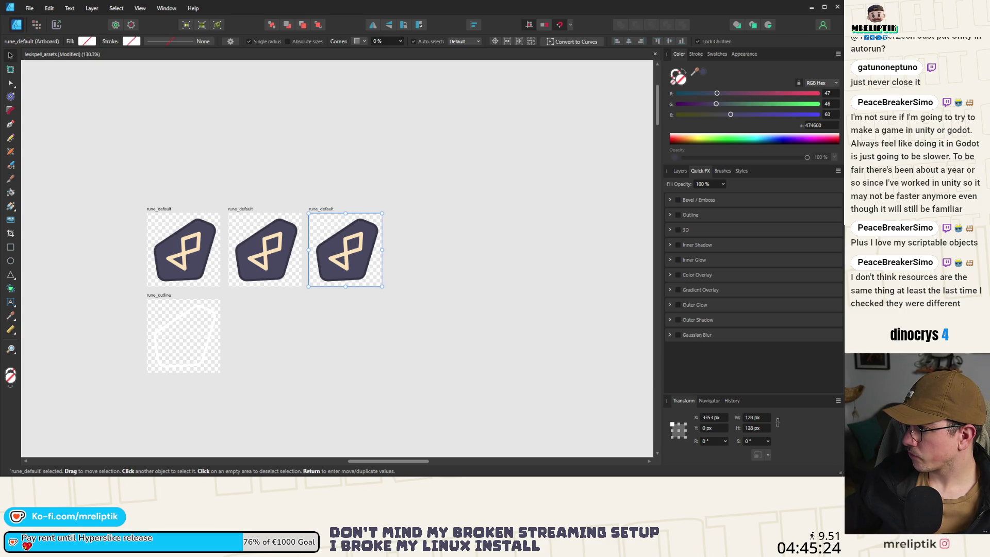
- Rename the middle rune artboard to rune__drops_round_special
ctrl+scroll(256, 206, up, 3)
double_click(229, 222)
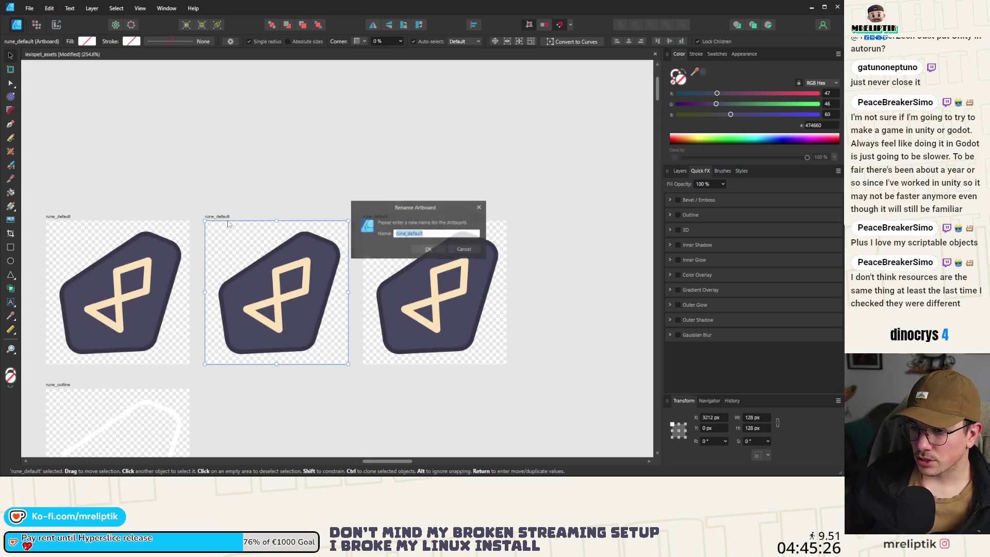
click(410, 233)
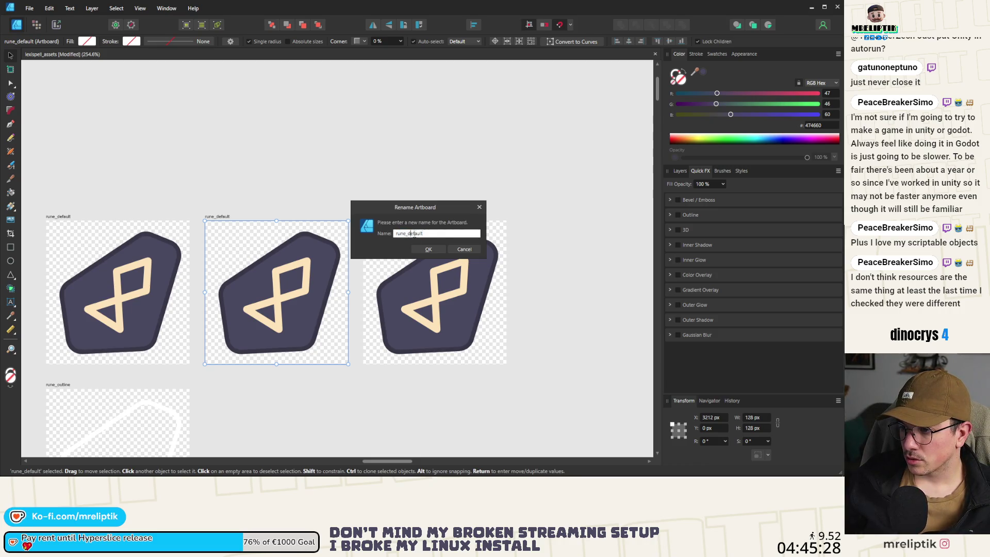
drag(413, 235, 446, 235)
text(drops)
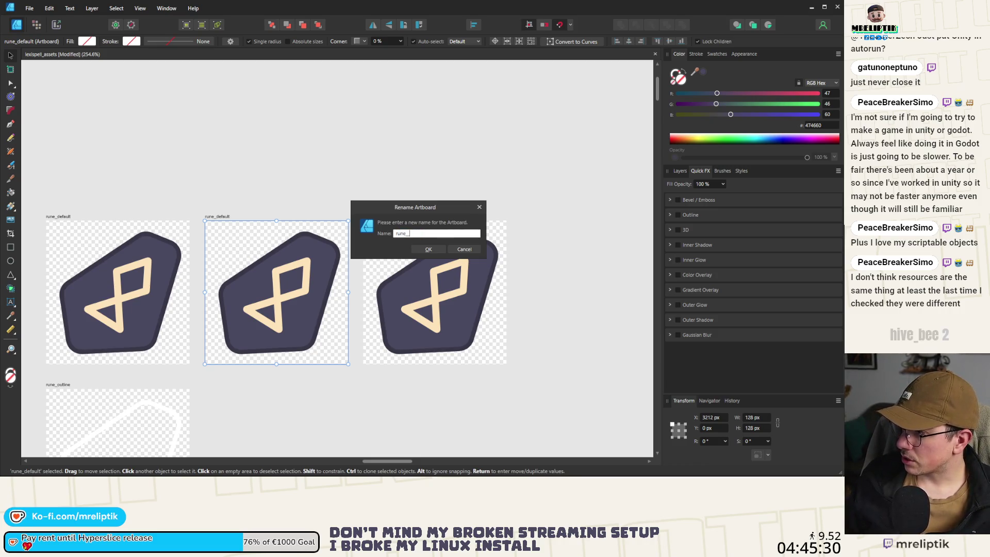
text(_round_)
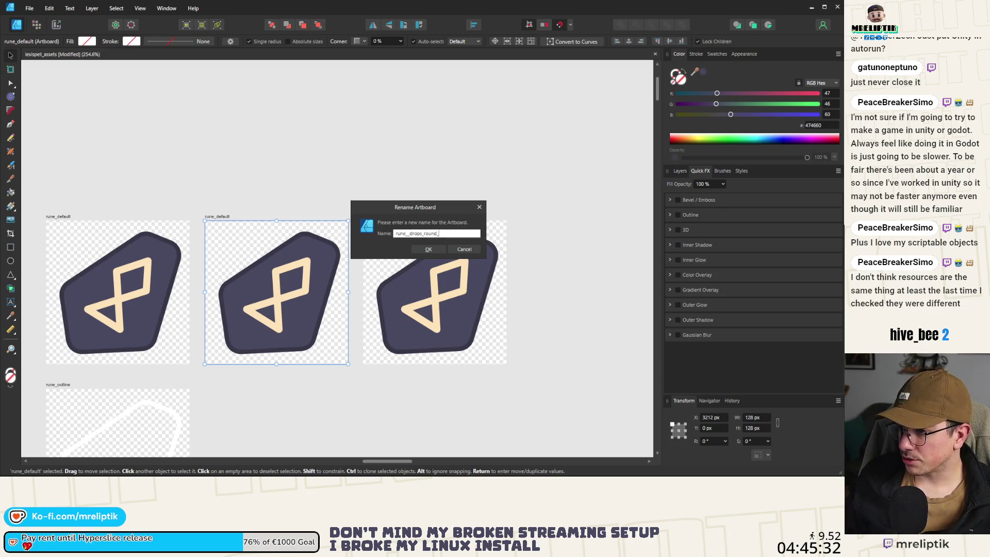
text(special)
key(Return)
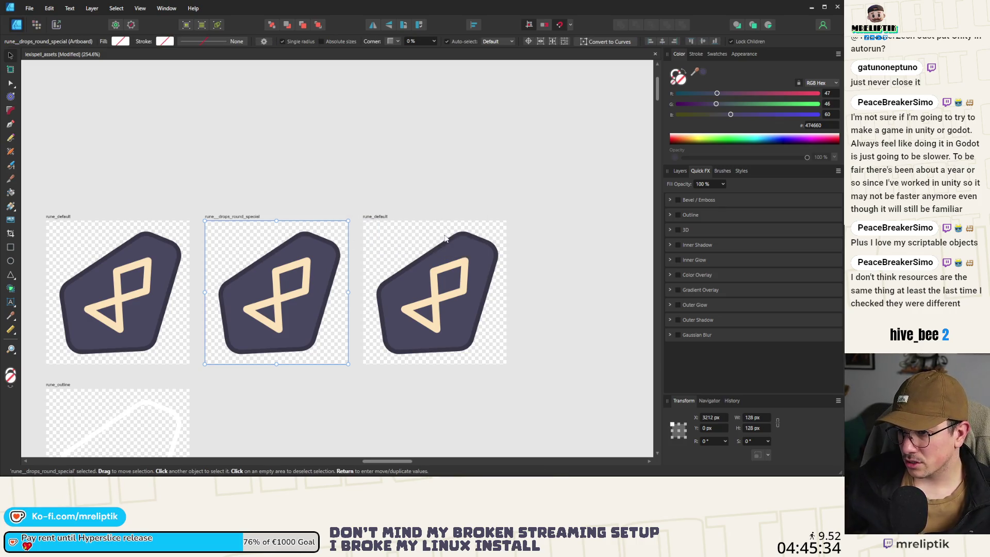
- Rename the third rune artboard to rune_drop_request_drop_most_used_letter
double_click(375, 217)
click(408, 235)
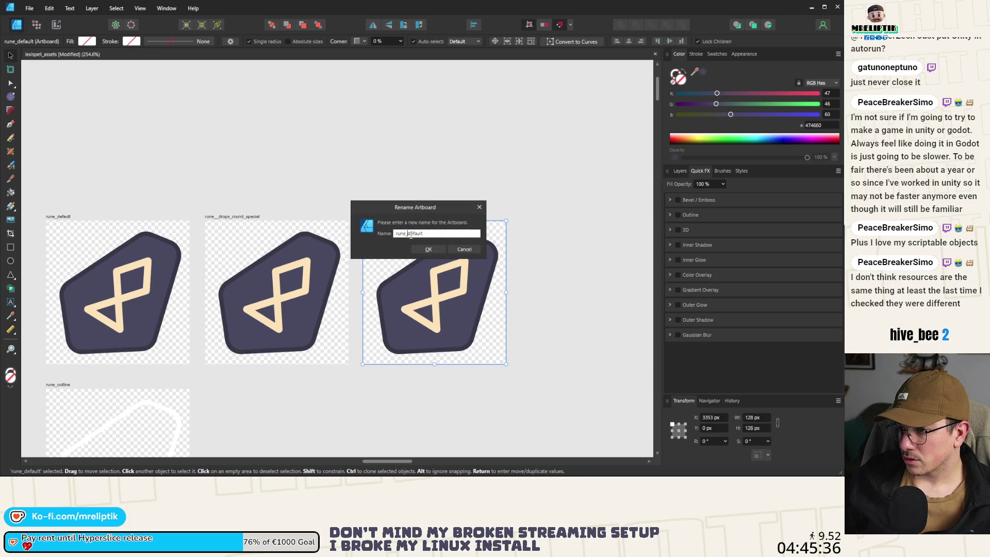
key(BackSpace)
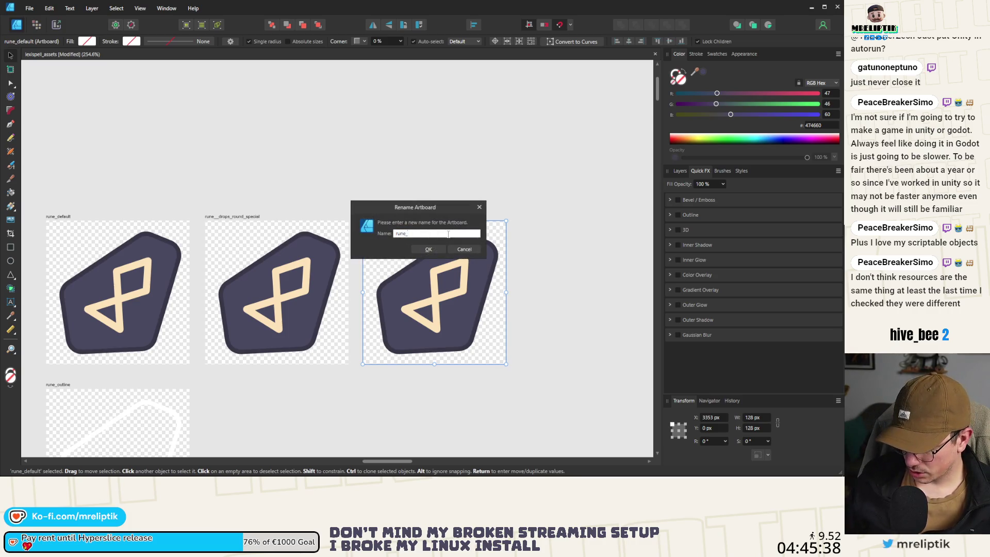
text(drop_resue)
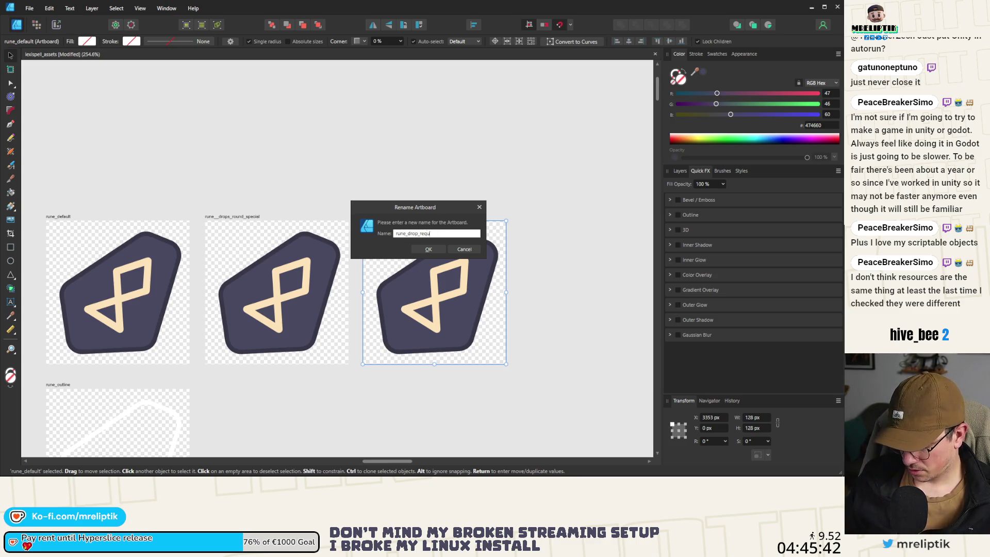
text(drop_)
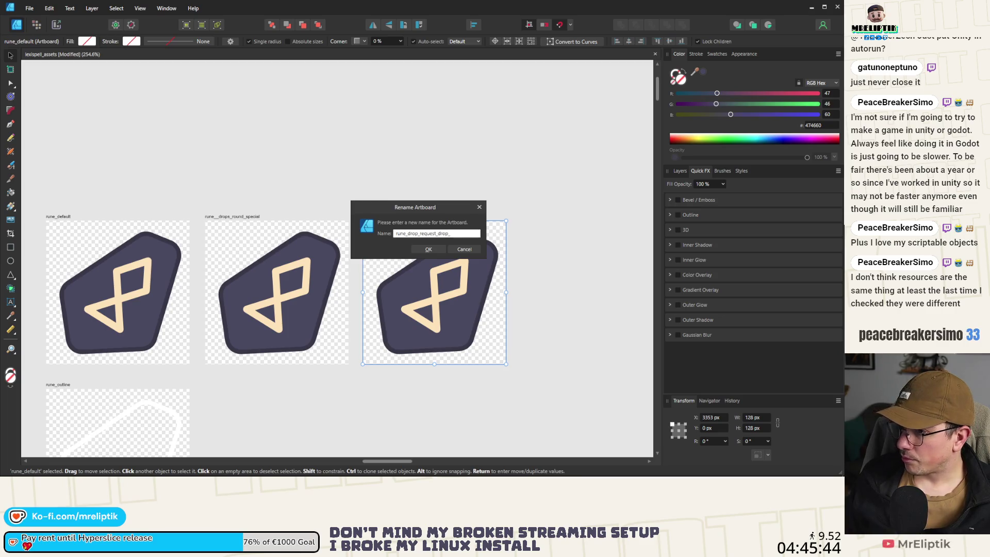
text(most_used_)
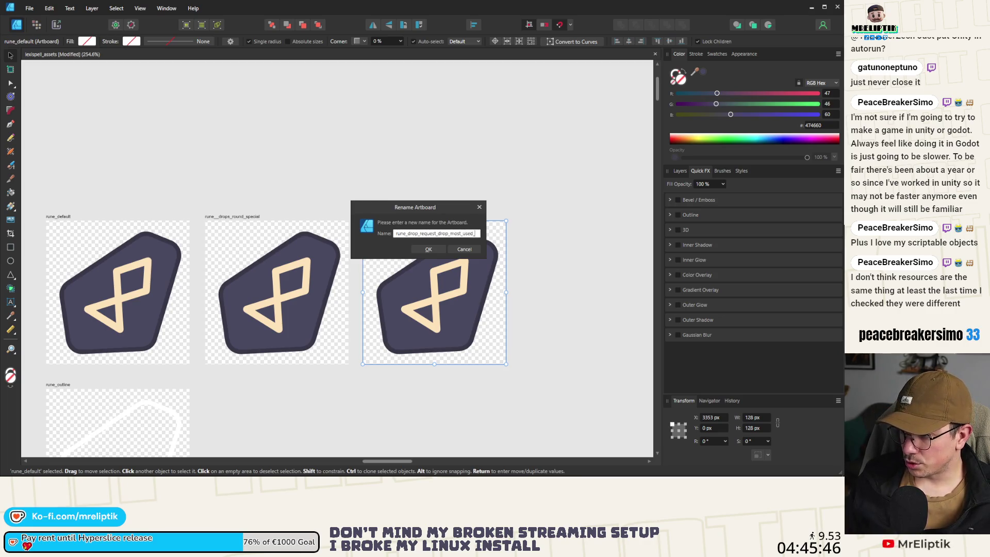
text(letter)
key(Return)
scroll(380, 223, down, 4)
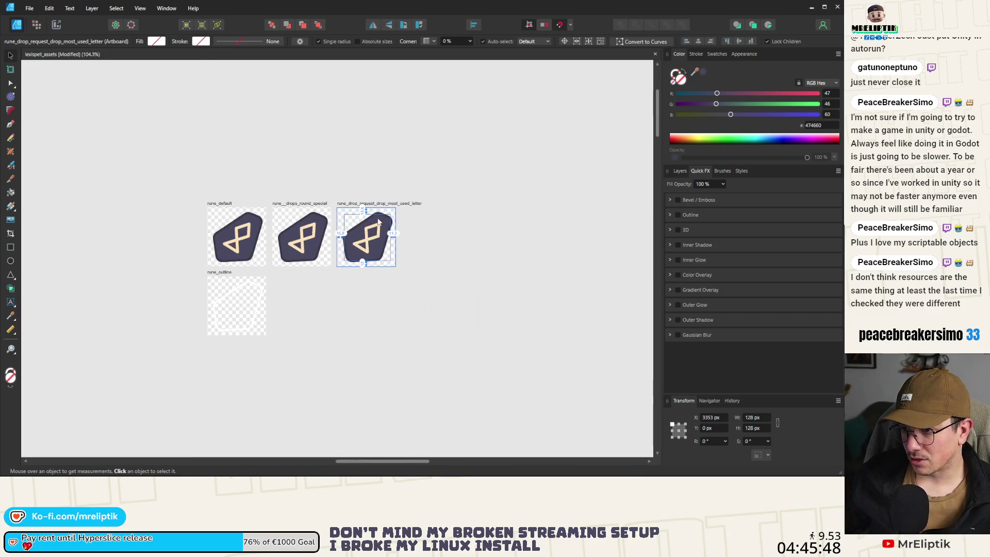
- Clone the two renamed rune artboards to the right
drag(402, 192, 276, 292)
scroll(228, 274, down, 2)
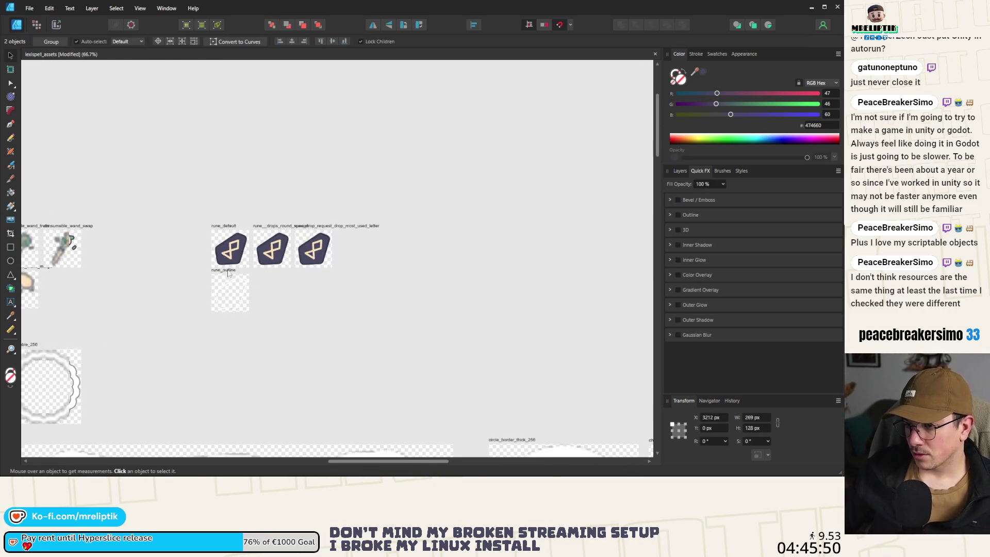
drag(316, 252, 398, 253)
- Select the four top-row rune artboards, then rune_outline and a copied drops artboard
scroll(394, 257, up, 2)
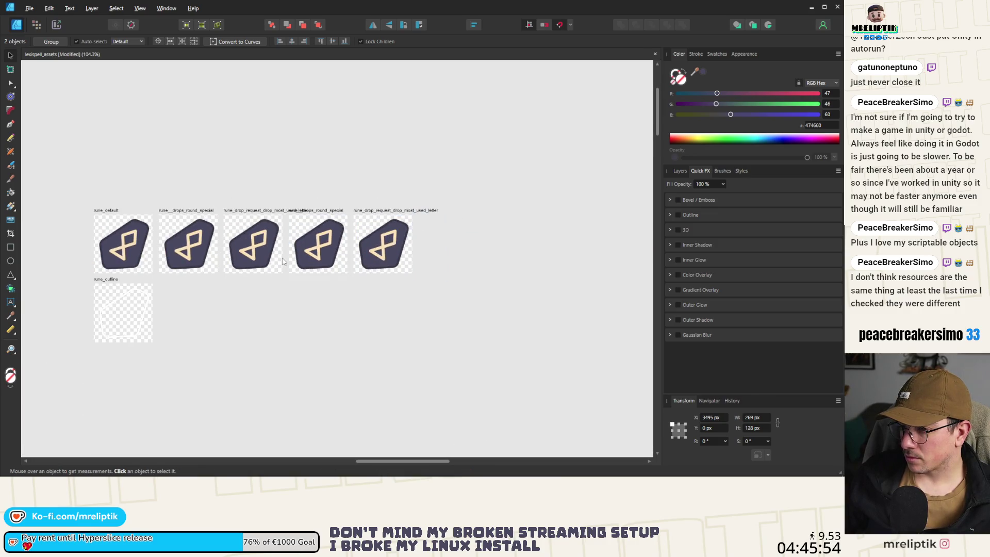
mouse_move(431, 184)
mouse_down()
mouse_move(166, 314)
mouse_move(197, 254)
mouse_move(195, 318)
mouse_up()
scroll(125, 308, up, 3)
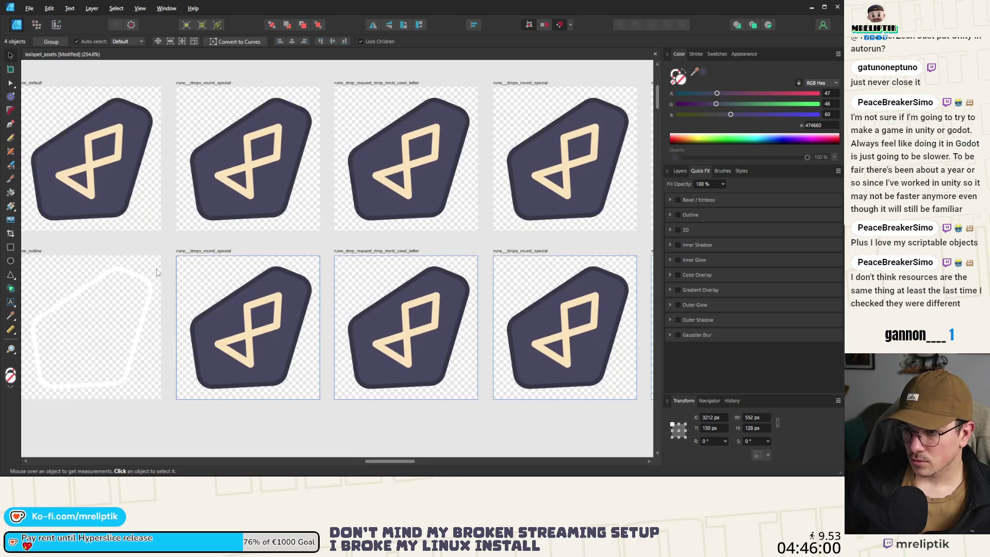
click(79, 255)
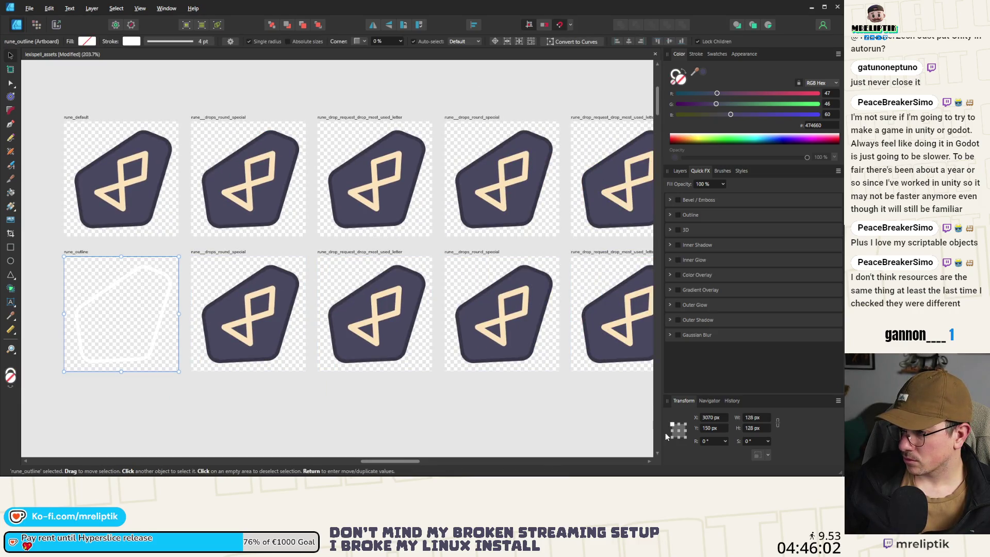
scroll(152, 232, down, 2)
click(204, 246)
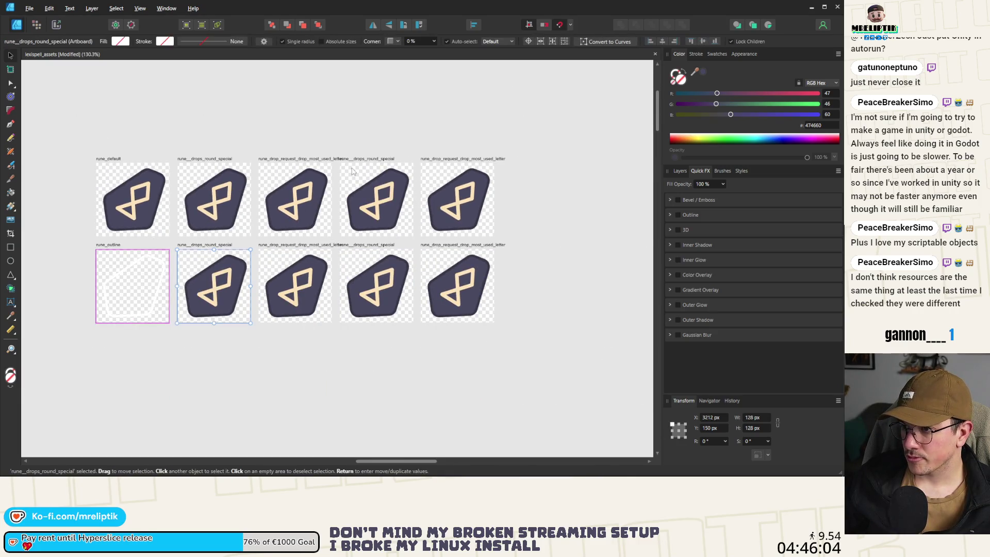
- Rename the fourth top-row artboard to rune_last_drop_rare
click(353, 172)
scroll(371, 163, up, 3)
double_click(348, 165)
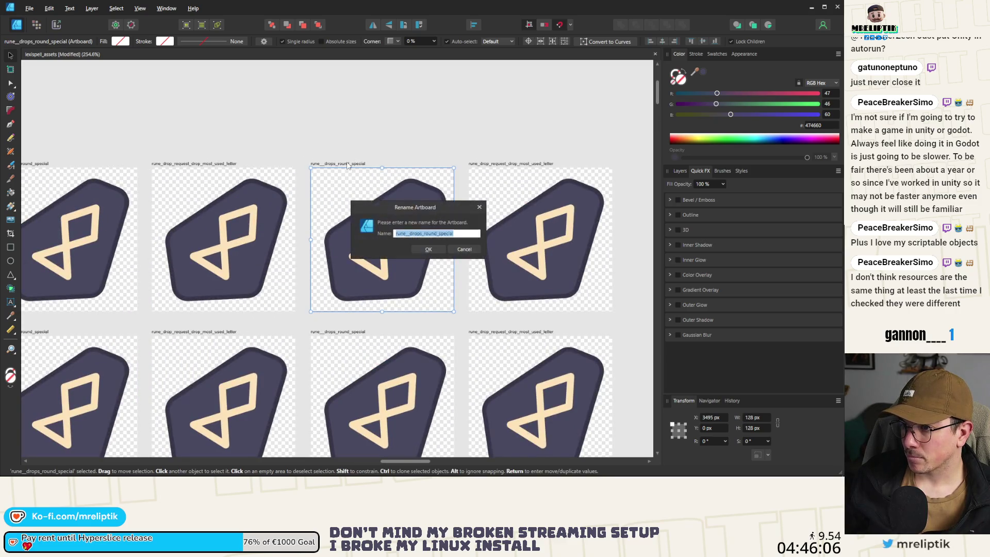
drag(410, 233, 475, 235)
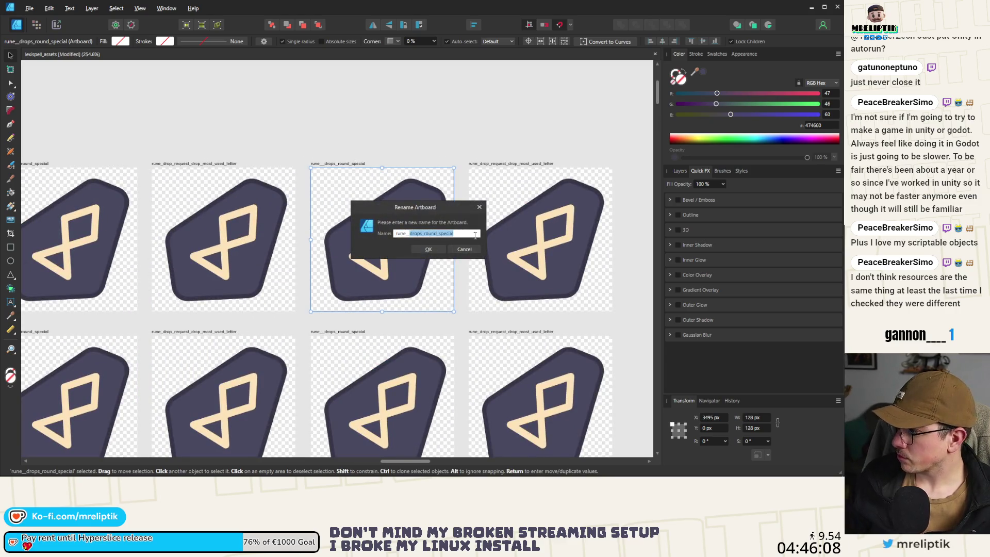
text(last_dr)
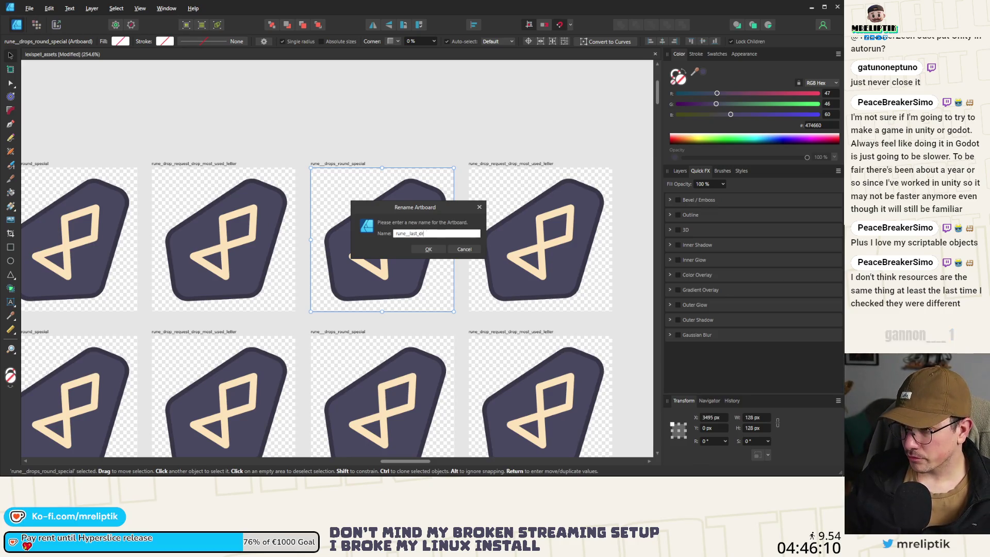
text(op_rare)
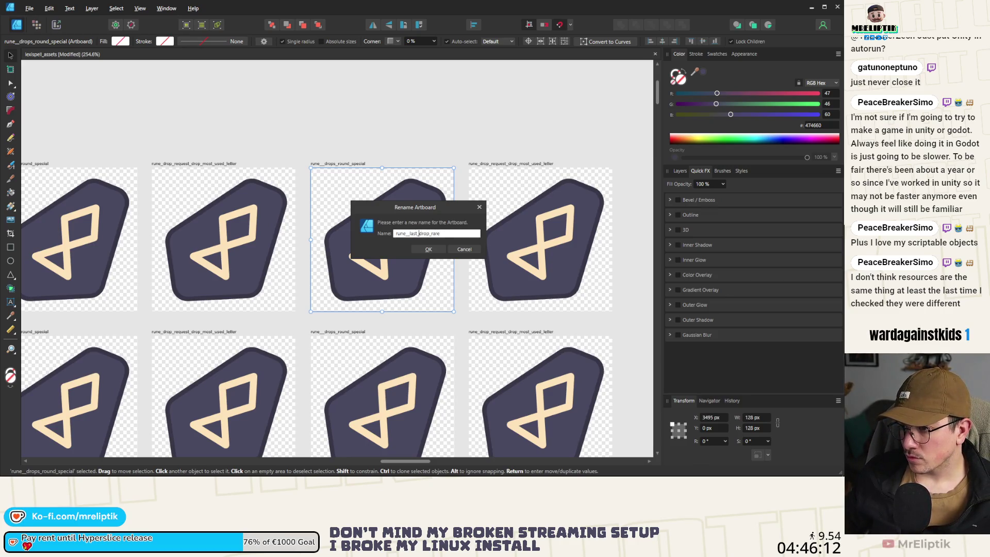
click(411, 234)
key(Return)
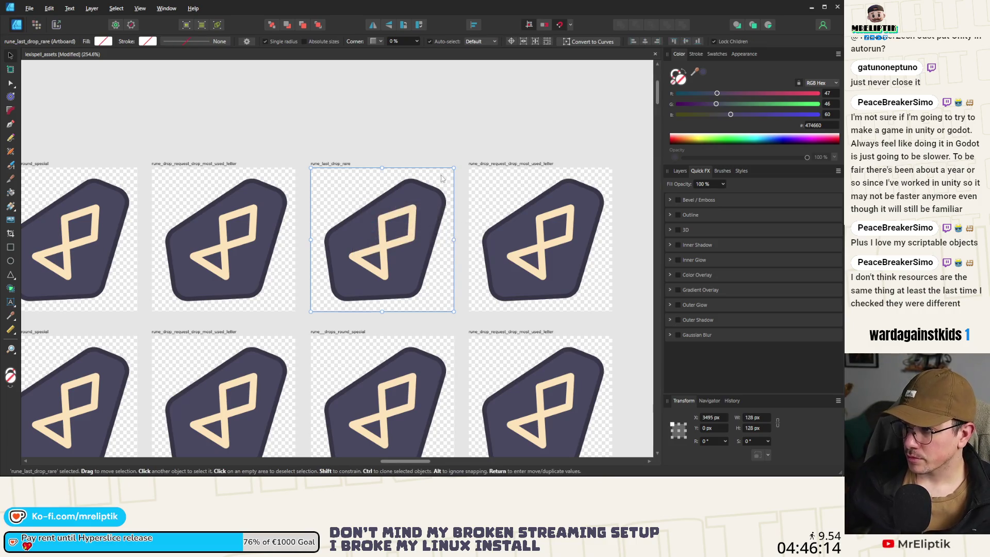
- Rename the fifth top-row artboard to rune_letter_copy
double_click(499, 164)
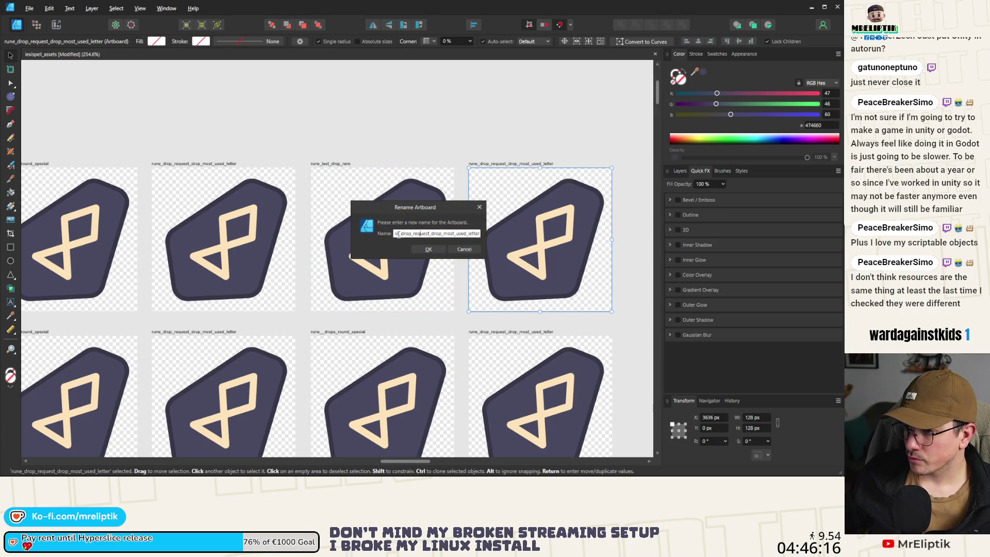
drag(401, 234, 489, 235)
text(_)
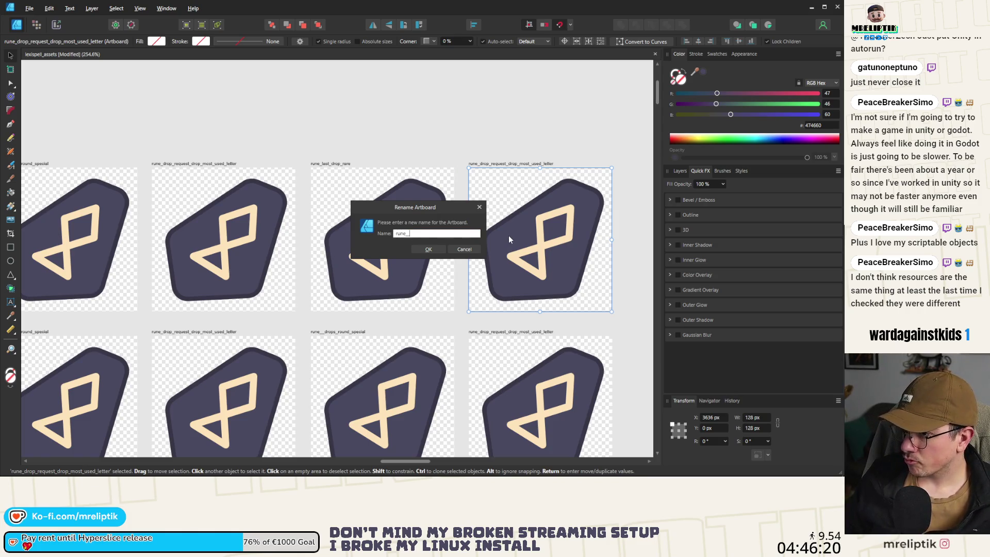
text(letter_co)
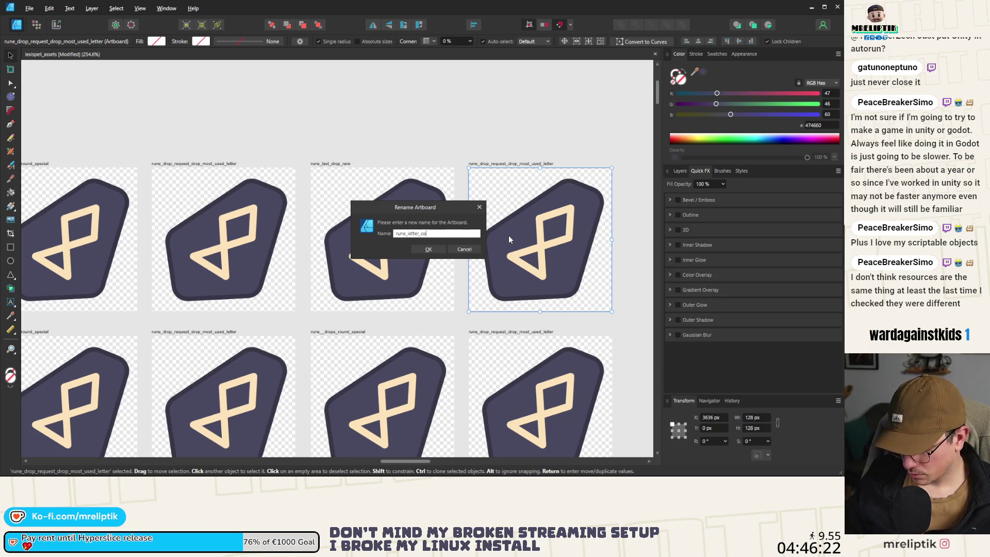
text(py)
key(Return)
scroll(487, 235, down, 5)
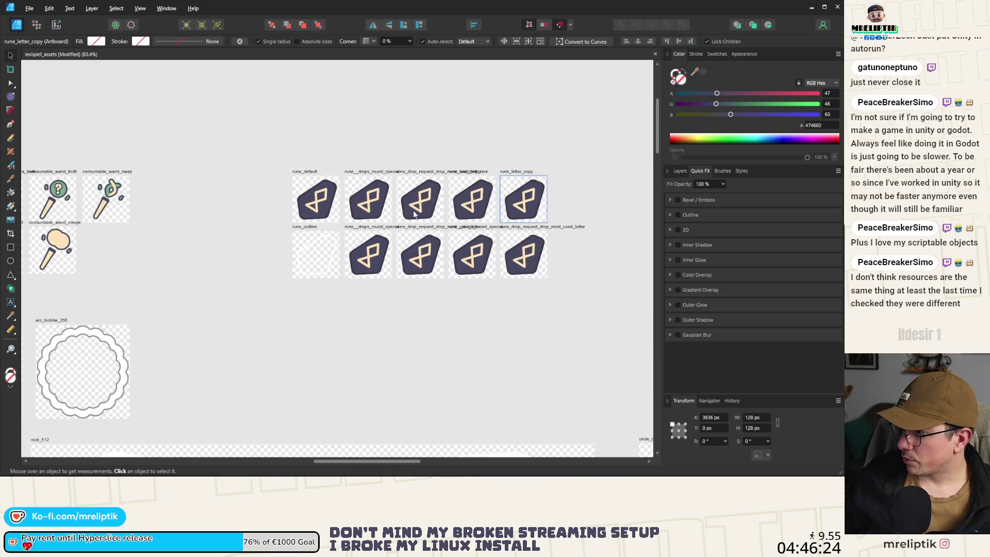
- Rename the lower-row drops artboard to rune_letter_drop_chance_uncommon
scroll(366, 230, up, 3)
double_click(379, 237)
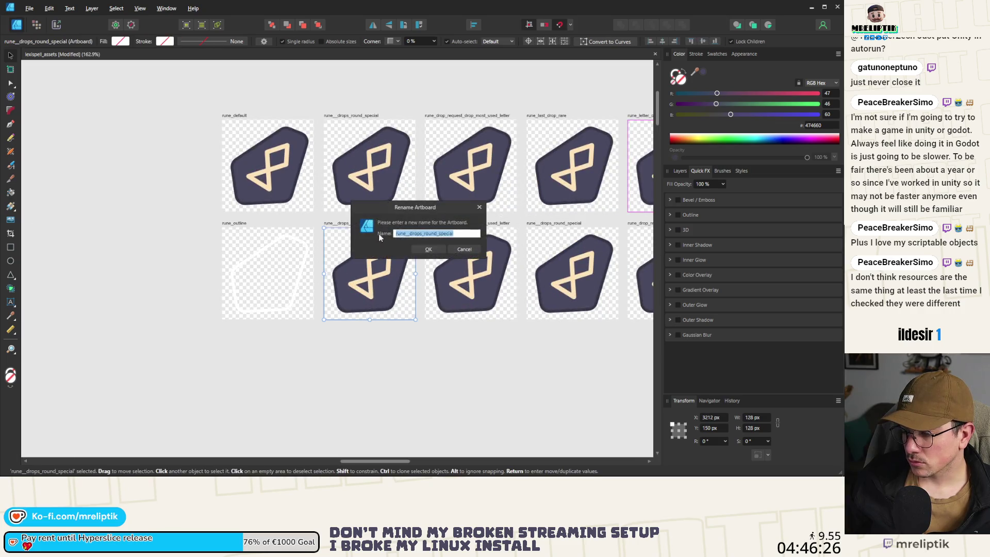
click(409, 233)
shift+click(472, 237)
key(BackSpace)
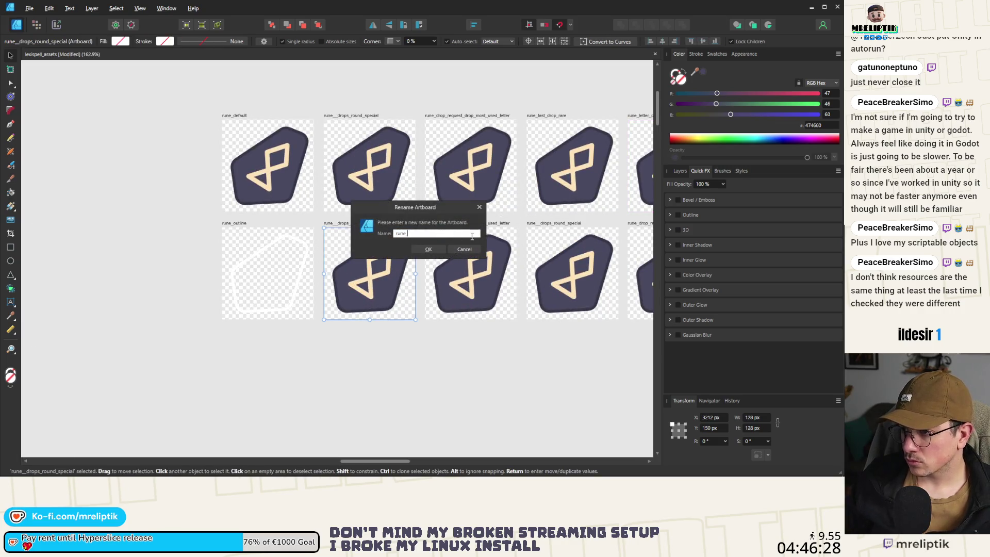
text(letter)
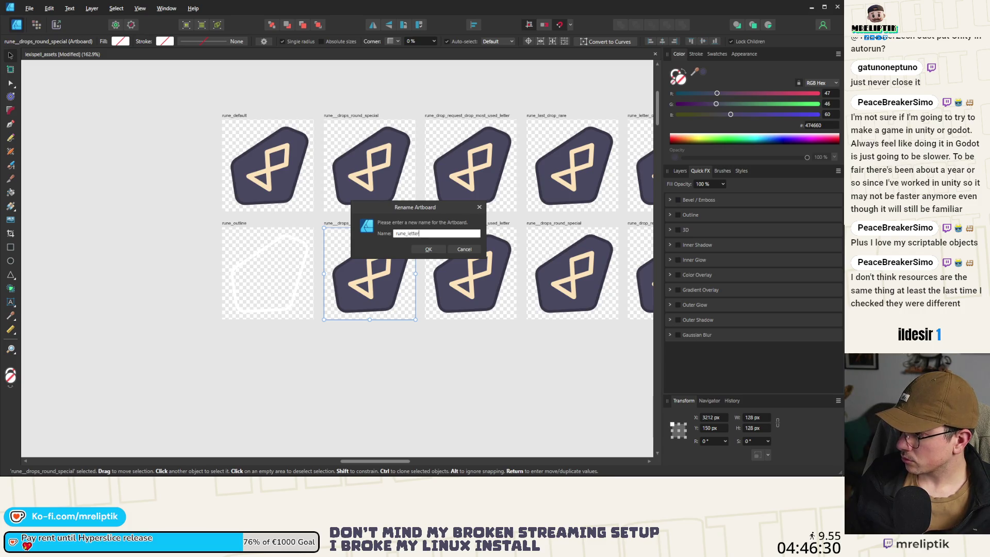
text(_drop_chanc)
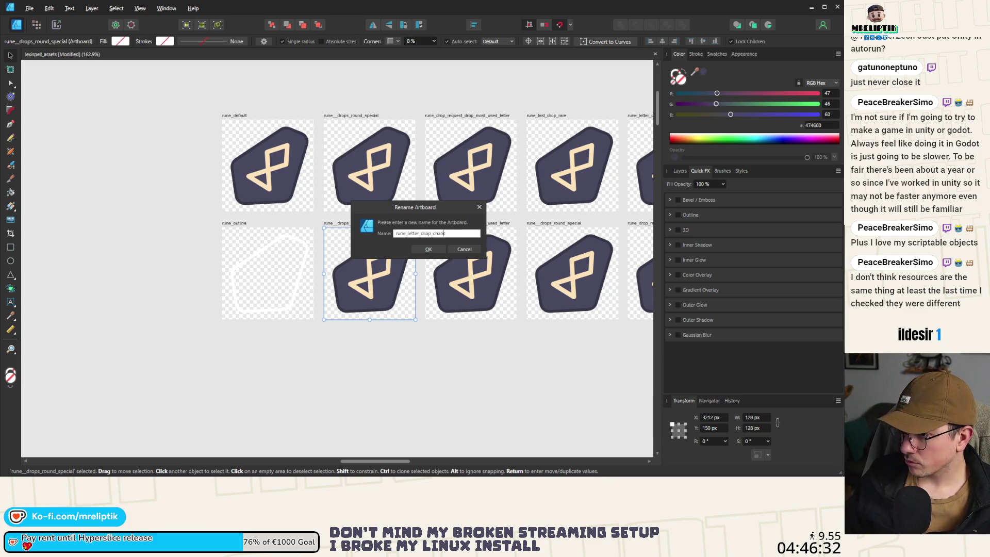
text(e_uncommon)
key(Return)
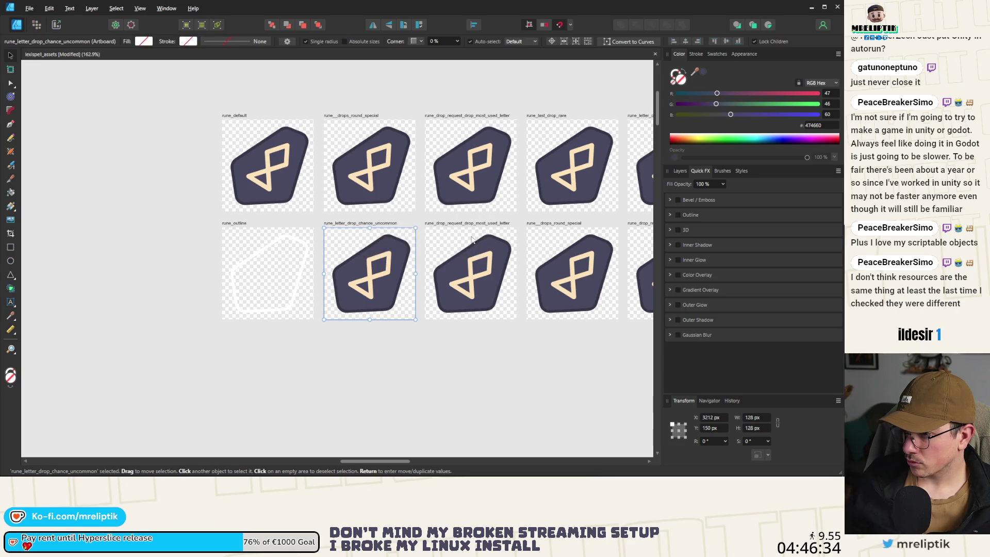
- Fix the top-row artboard name to rune_drops_round_special, removing the doubled underscore
click(330, 124)
key(F2)
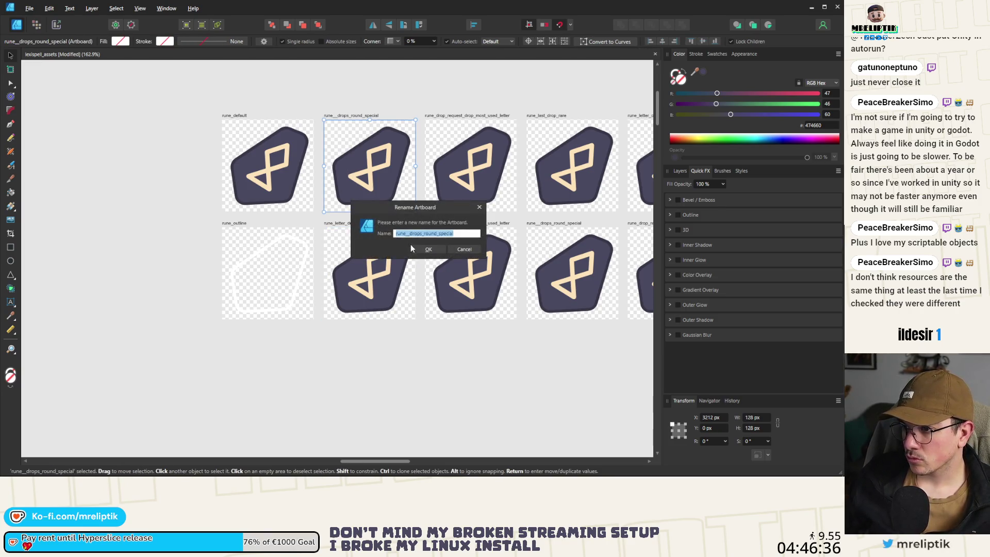
click(409, 235)
key(BackSpace)
key(Return)
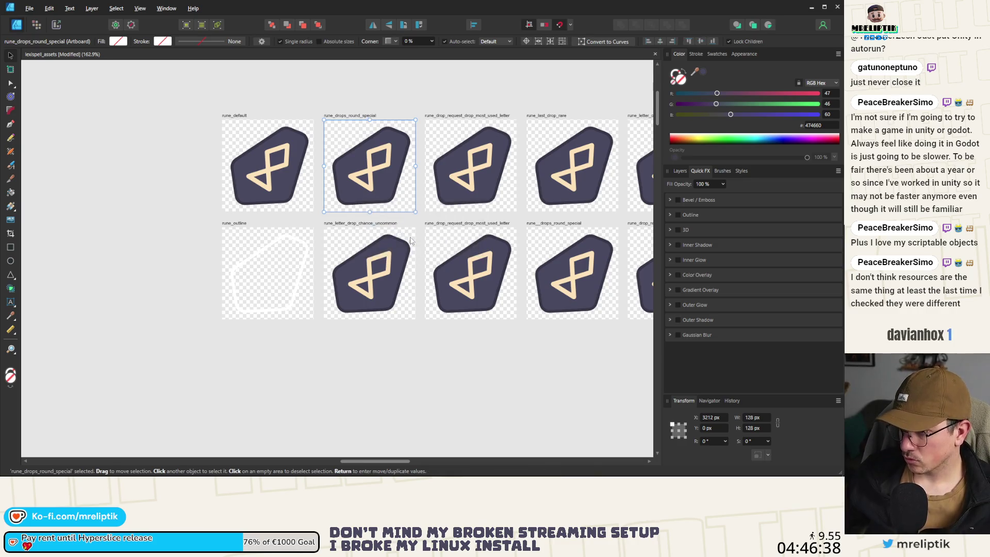
- Rename the third lower-row artboard to rune_no_special_drop
click(309, 229)
key(F2)
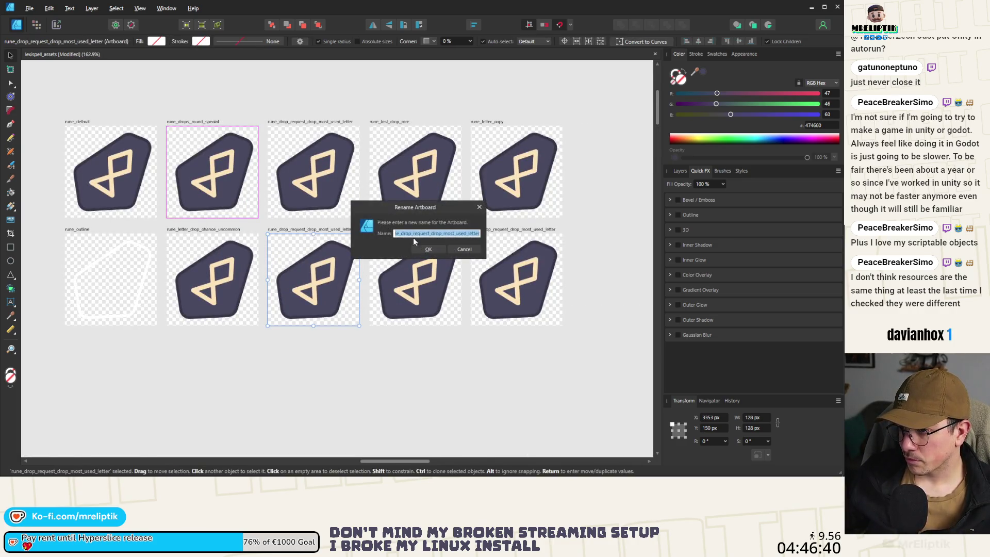
drag(404, 234, 509, 239)
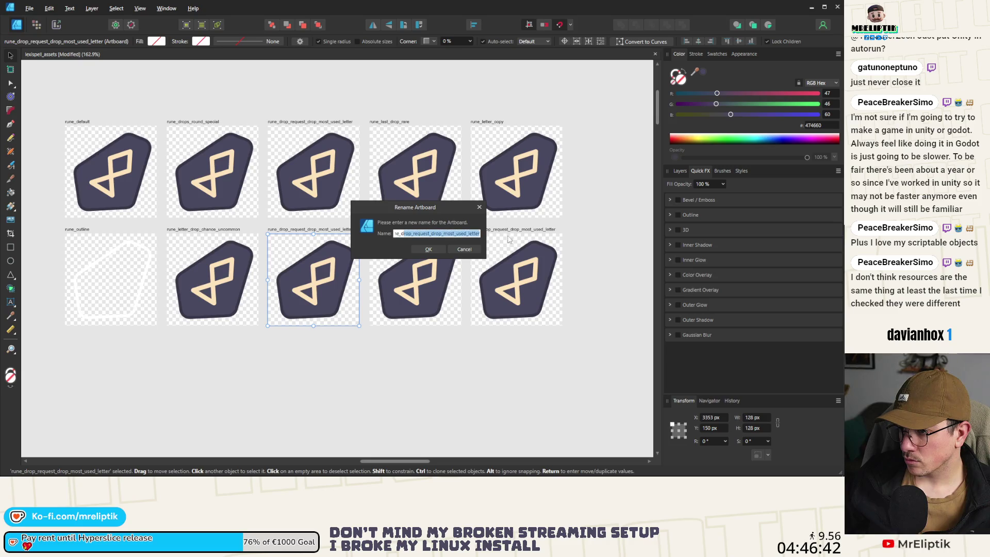
key(BackSpace)
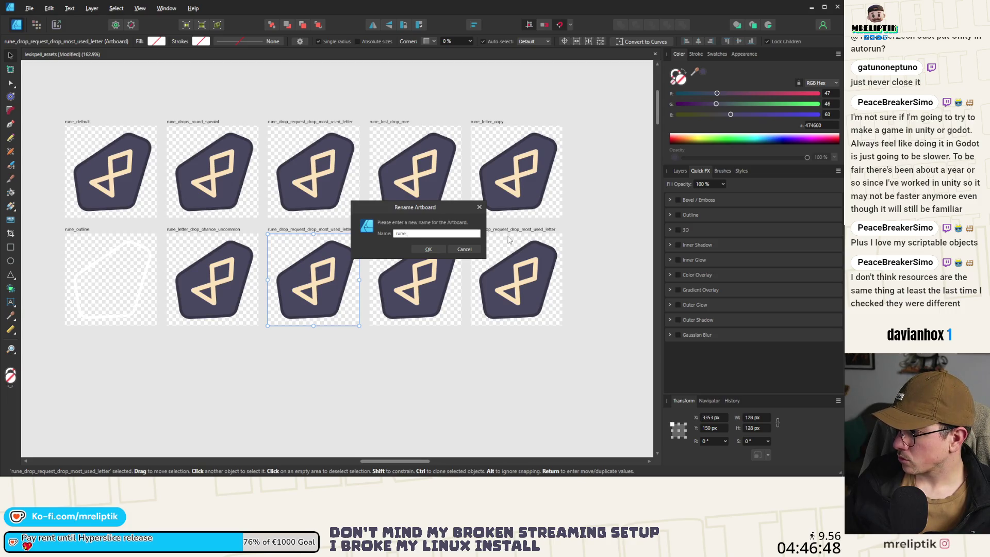
text(no_spe)
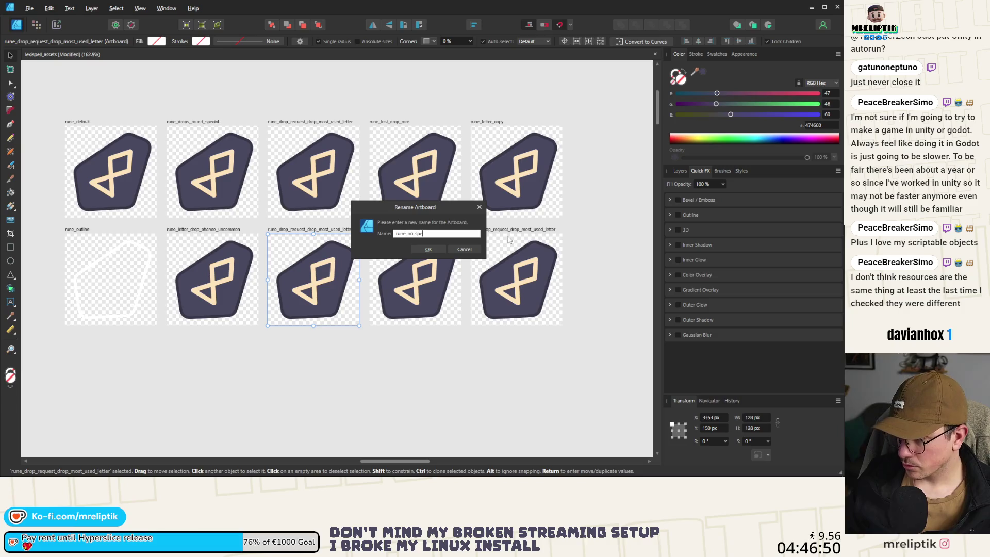
text(cial_drop)
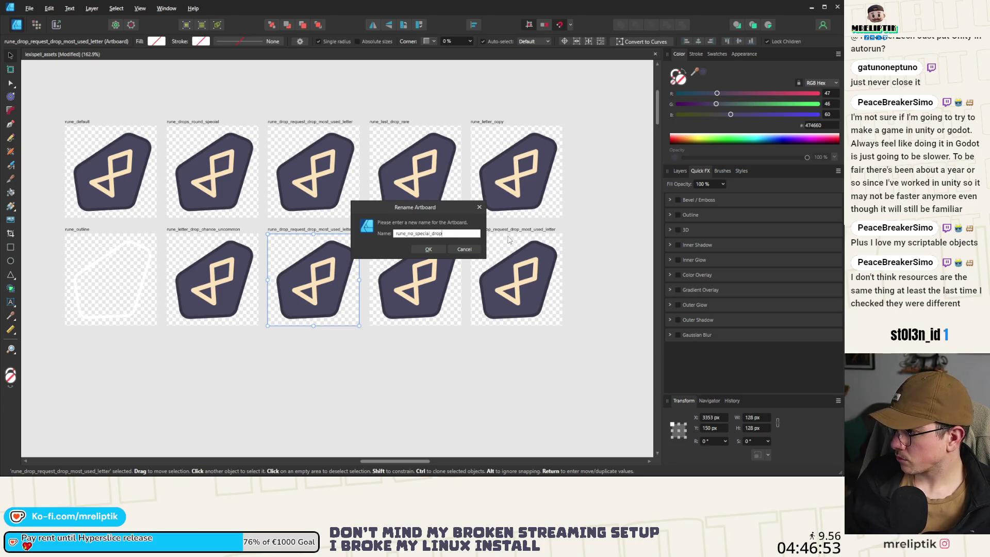
key(Return)
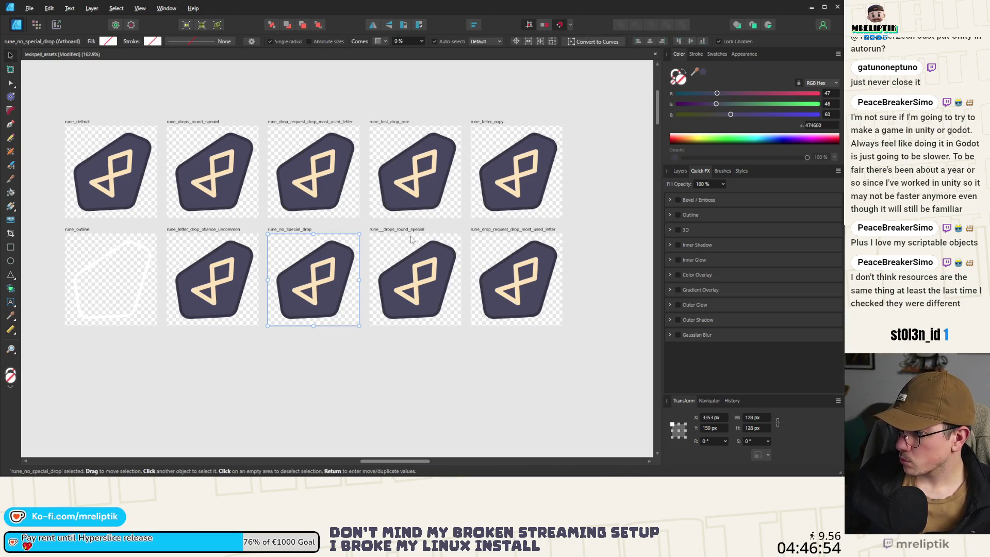
- Rename the next duplicate artboard to rune_vowels_chance_uncommon
double_click(394, 229)
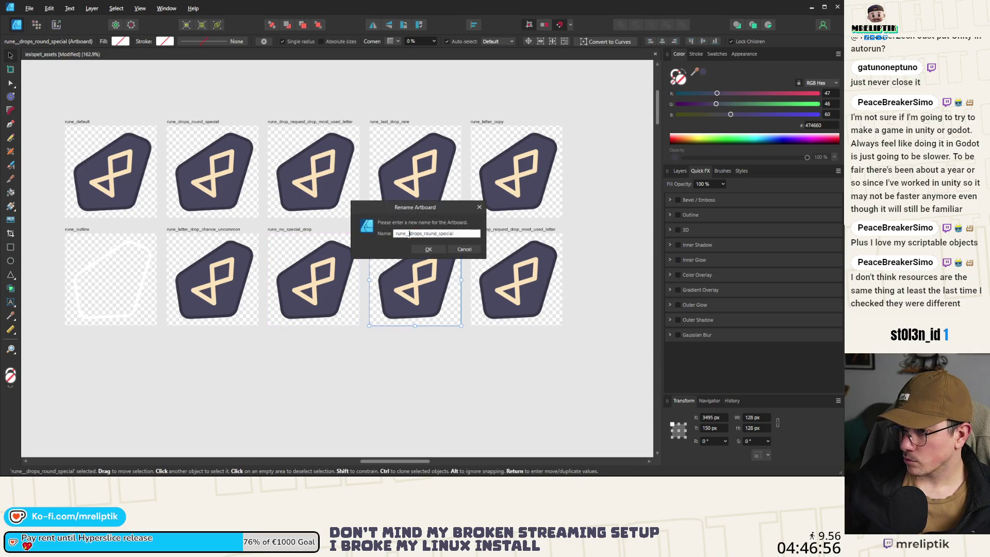
drag(408, 233, 499, 235)
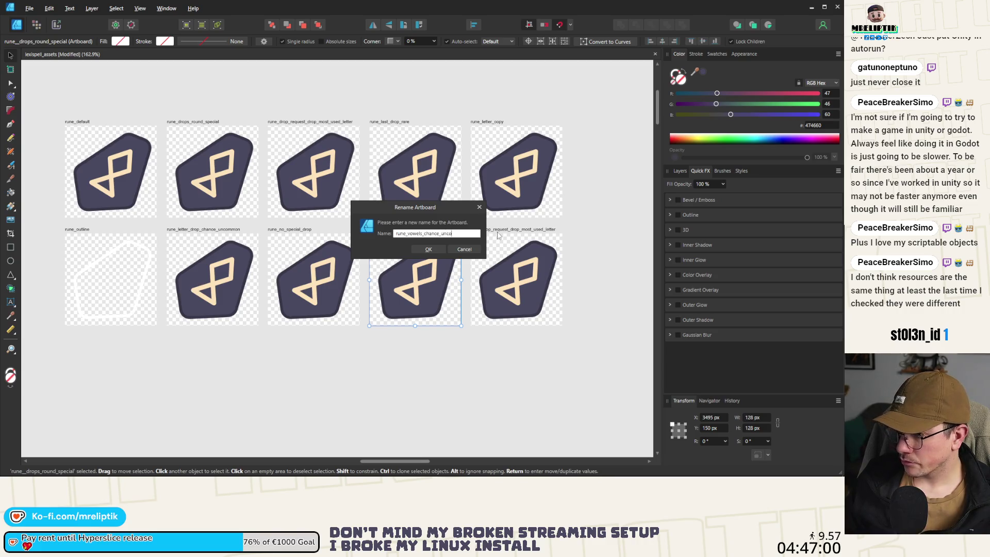
text(n)
key(Return)
- Delete the leftover last artboard in row two together with its contents
double_click(505, 230)
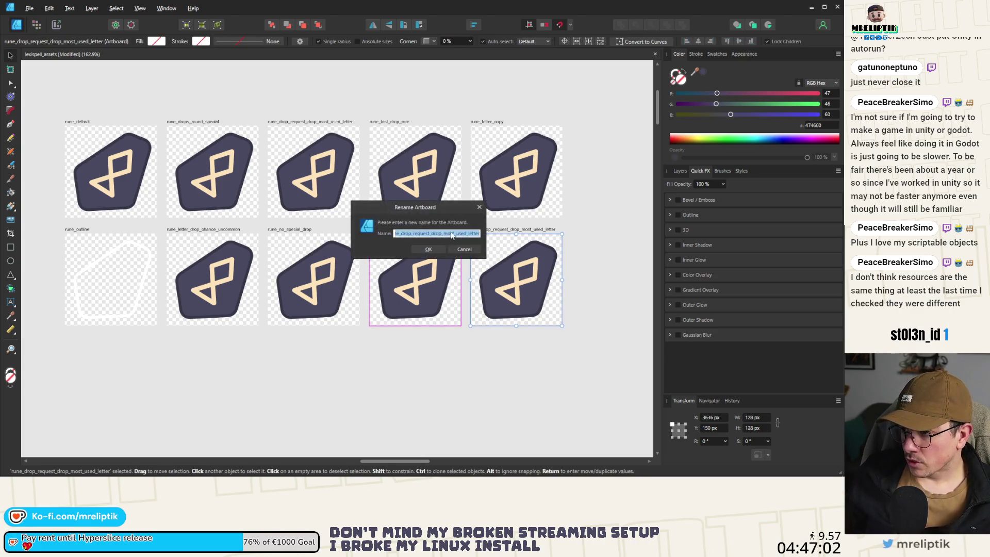
drag(401, 233, 547, 235)
key(BackSpace)
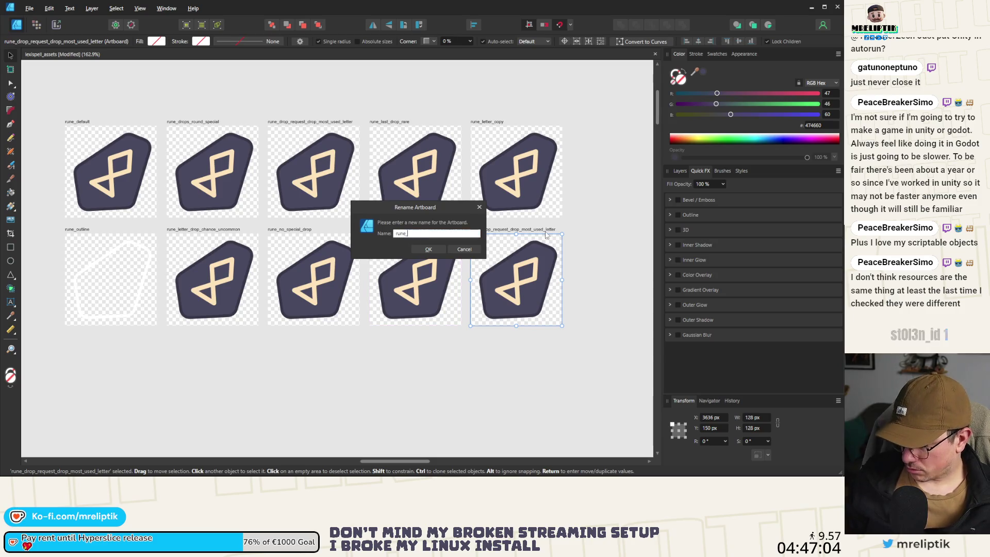
key(Return)
ctrl+scroll(416, 231, down, 3)
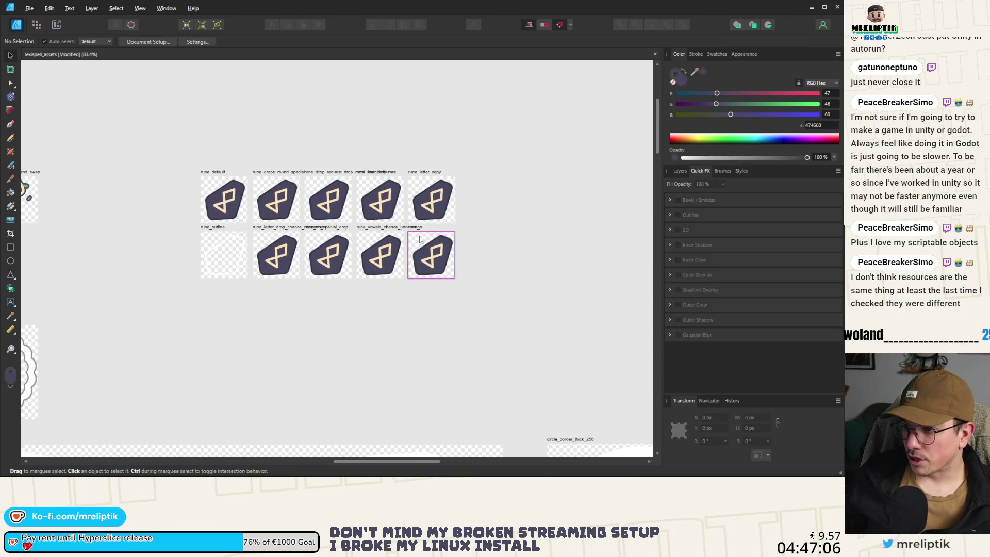
key(Delete)
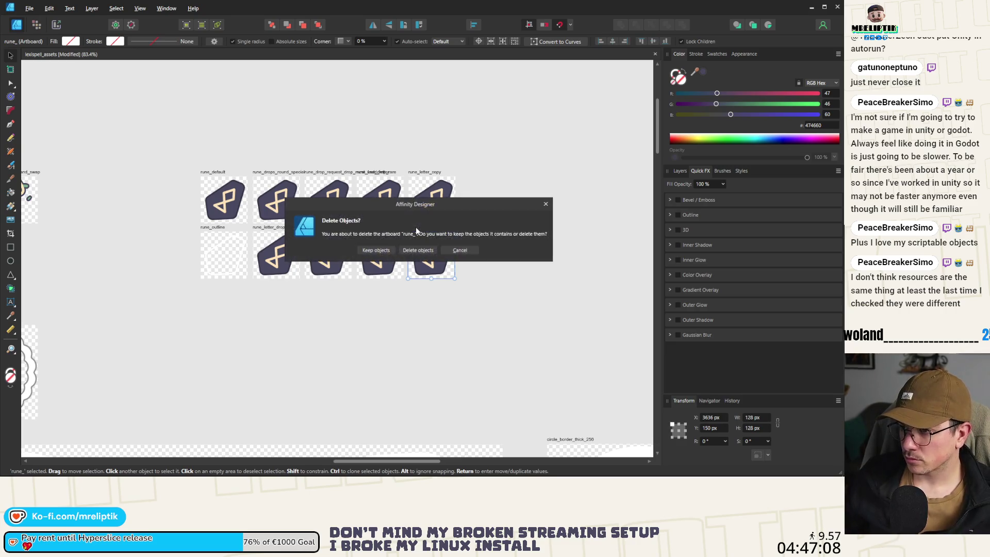
click(416, 252)
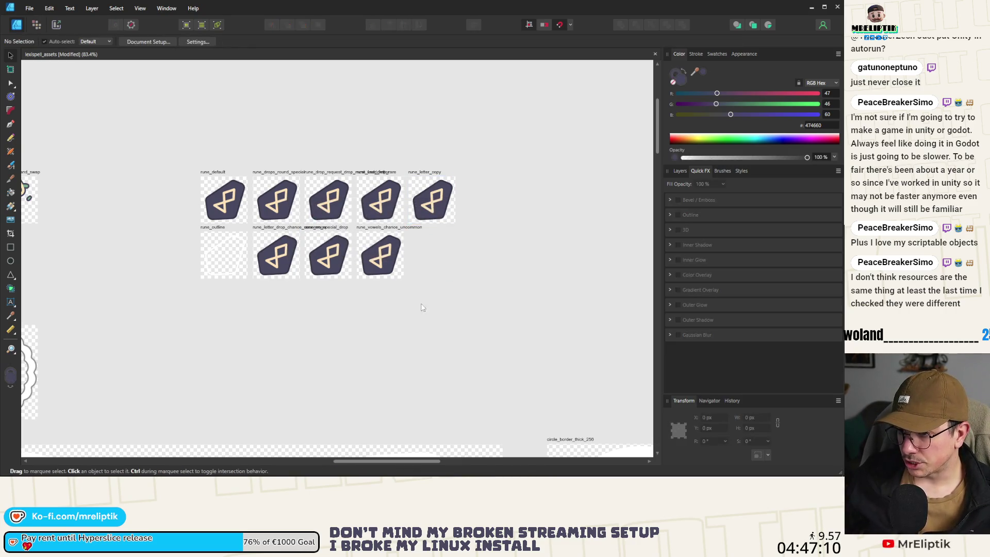
ctrl+scroll(432, 252, up, 2)
ctrl+scroll(433, 252, up, 1)
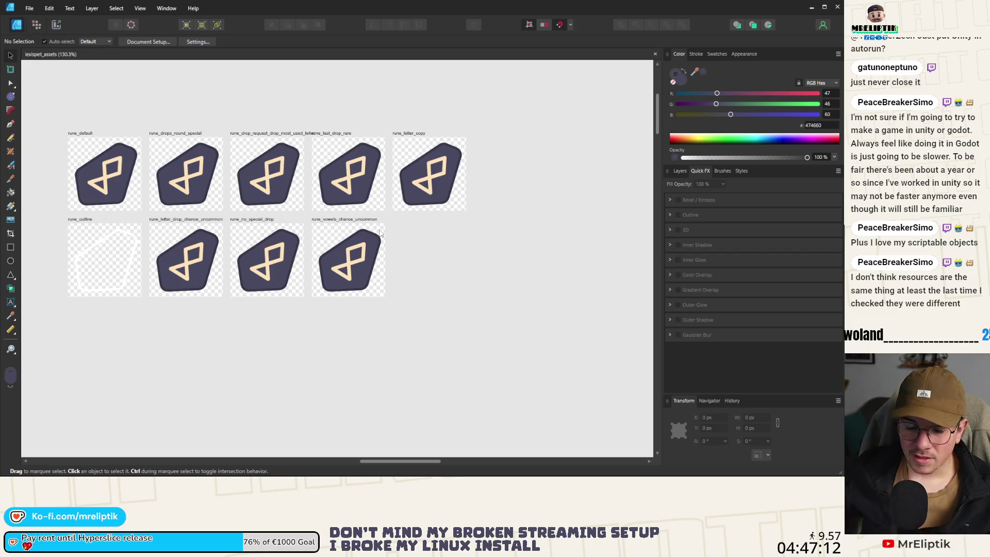
ctrl+scroll(191, 128, up, 2)
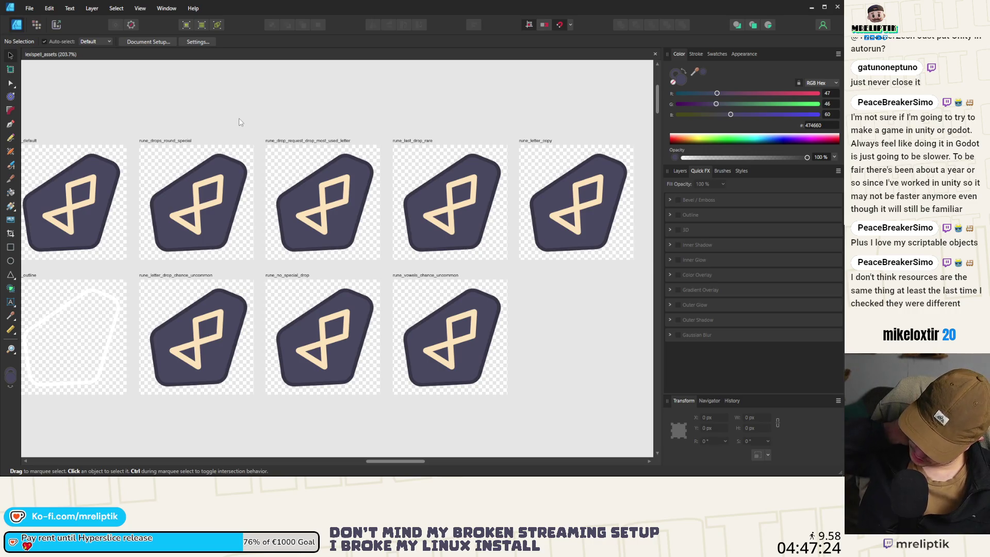
- Select the rune group of rune_drops_round_special and show its shapes in the Layers panel
click(155, 216)
ctrl+scroll(169, 227, up, 5)
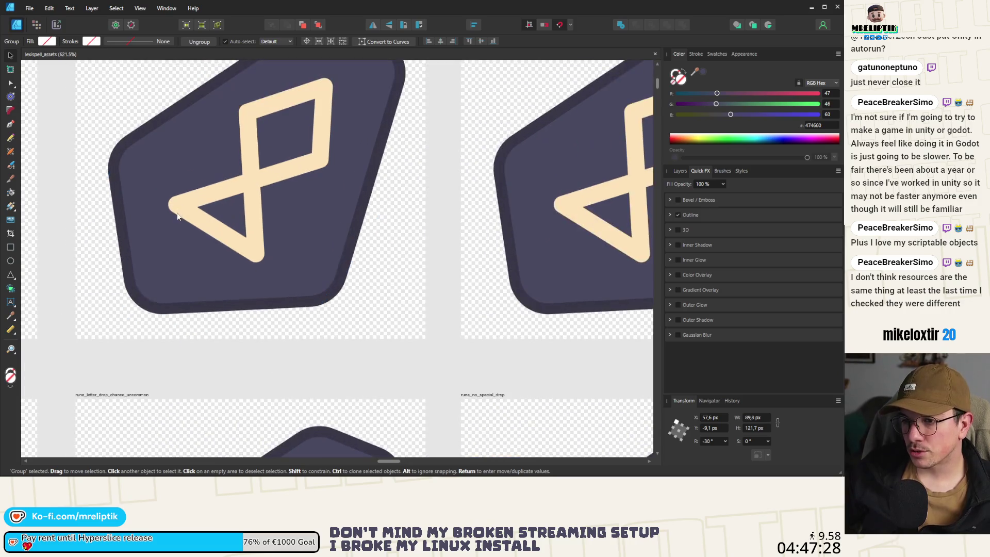
click(680, 172)
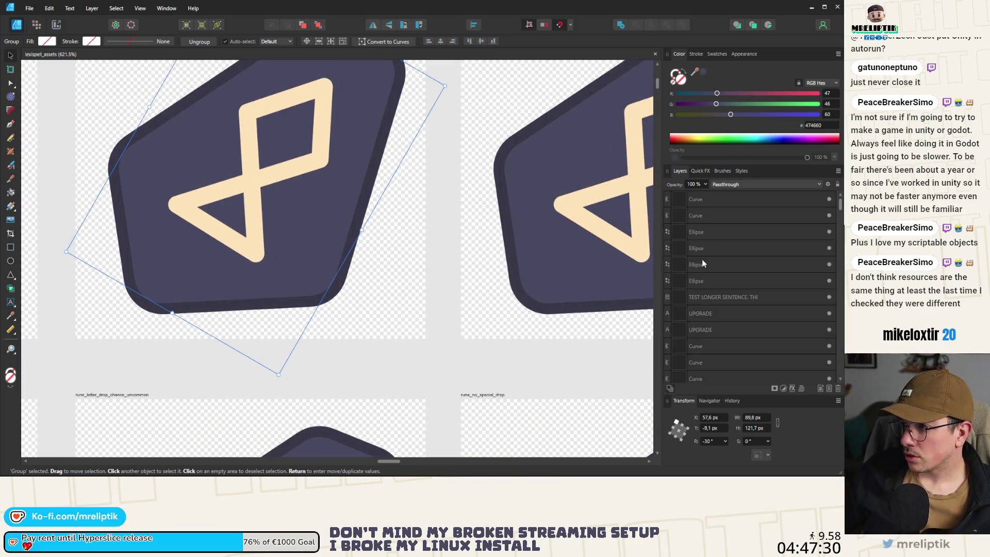
ctrl+scroll(242, 253, down, 3)
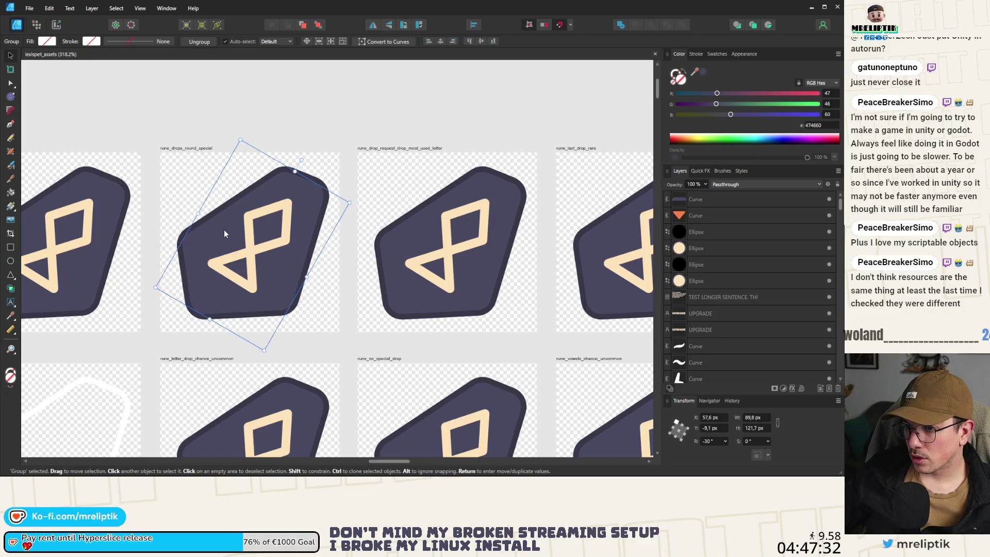
- Enter the rune group, expand the Curve layer and delete its nested child curve
double_click(224, 230)
ctrl+scroll(222, 239, up, 3)
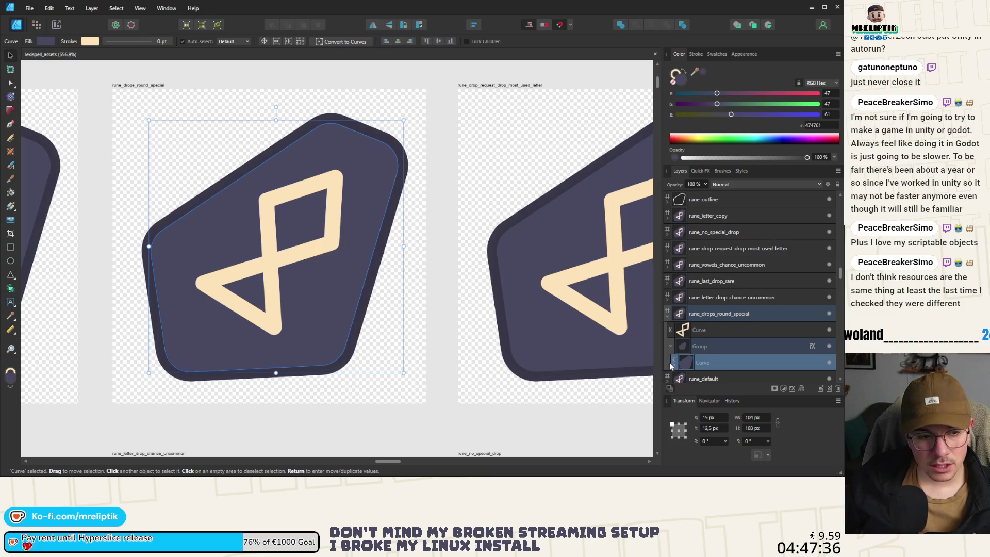
scroll(677, 358, down, 3)
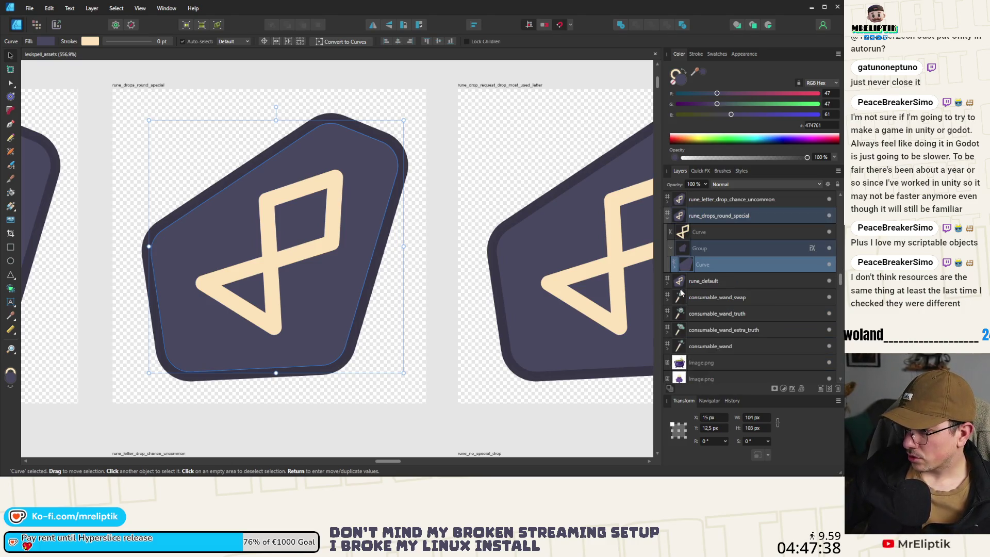
click(676, 268)
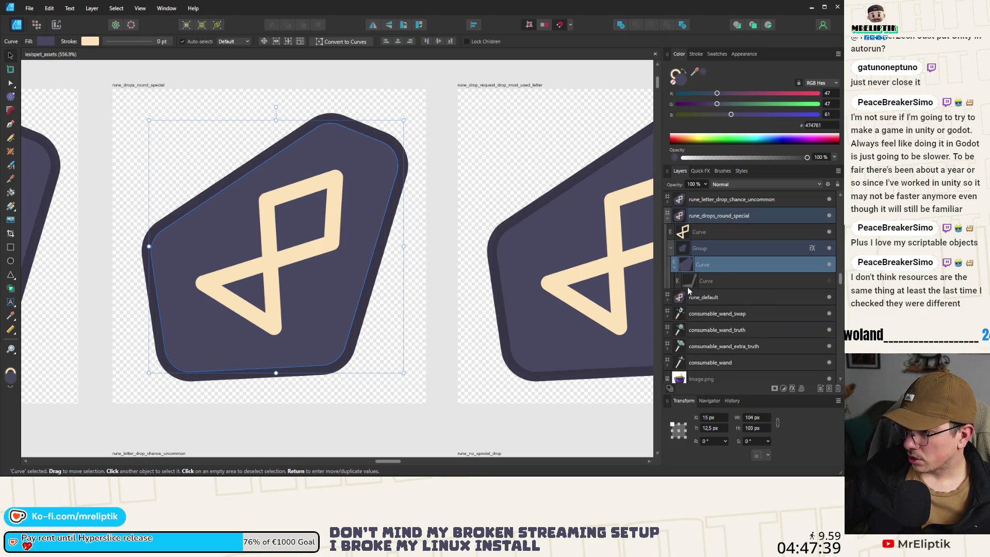
click(716, 282)
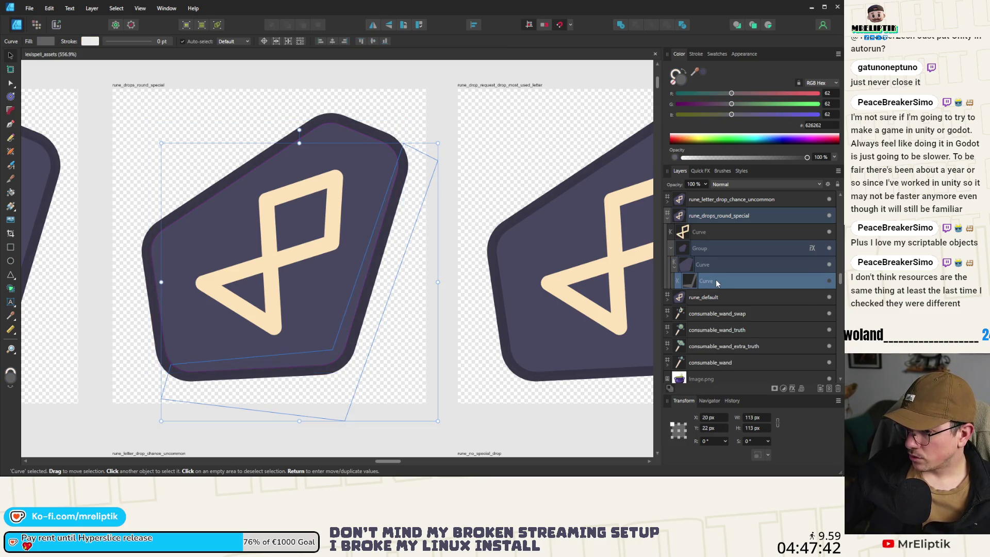
key(Delete)
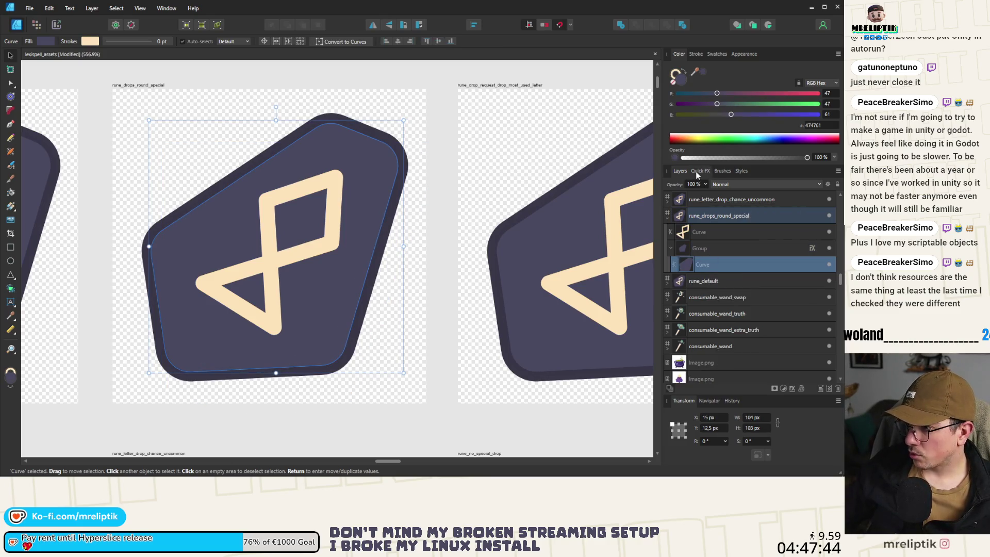
- Enable an Outer Shadow in Quick FX with a 3.7 px offset
click(700, 171)
click(671, 319)
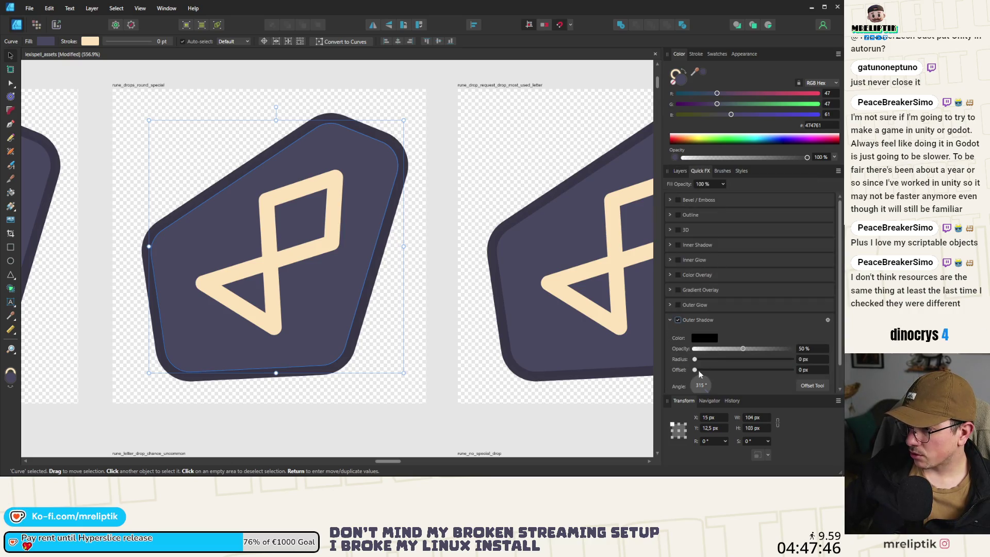
scroll(702, 376, down, 1)
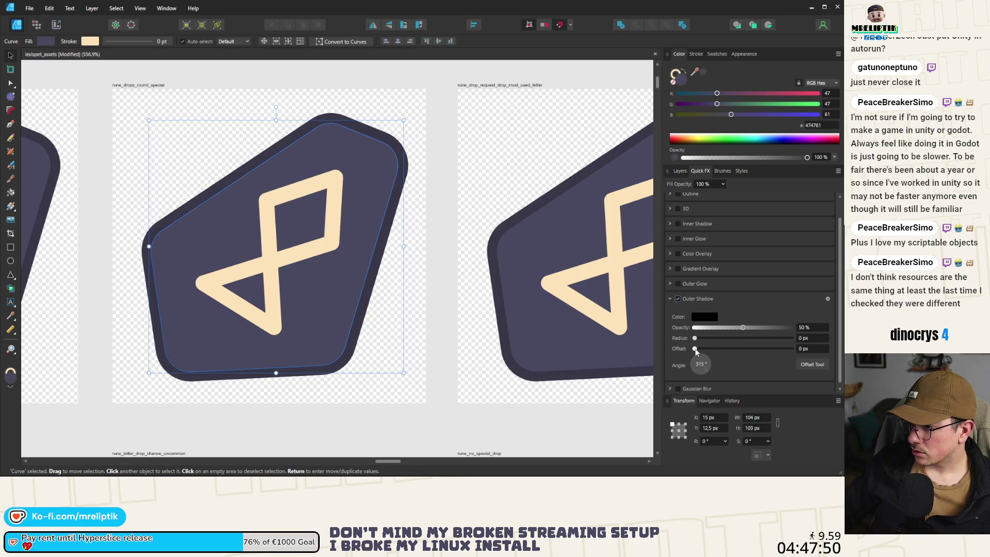
mouse_move(695, 351)
mouse_down()
mouse_move(758, 351)
mouse_move(728, 351)
mouse_up()
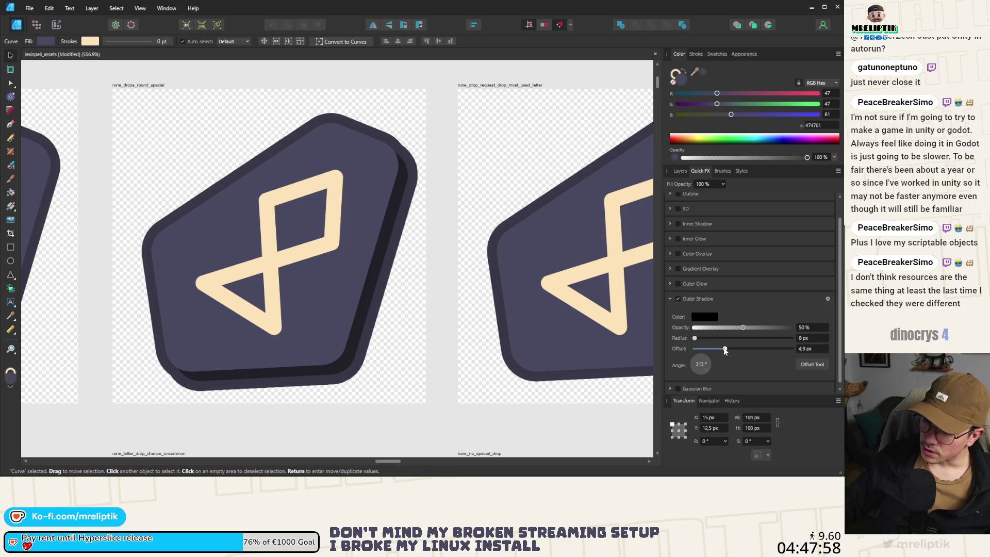
drag(727, 351, 724, 351)
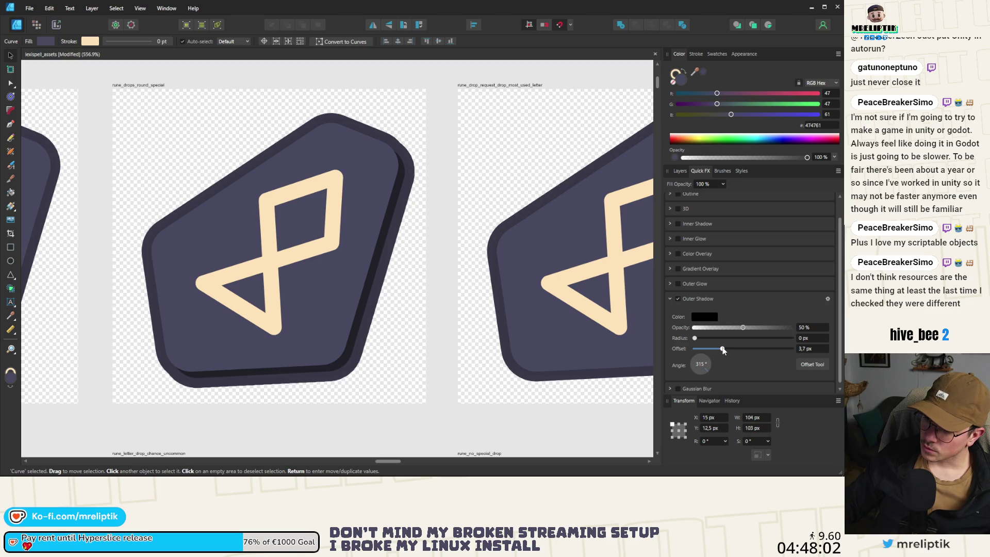
drag(723, 349, 723, 349)
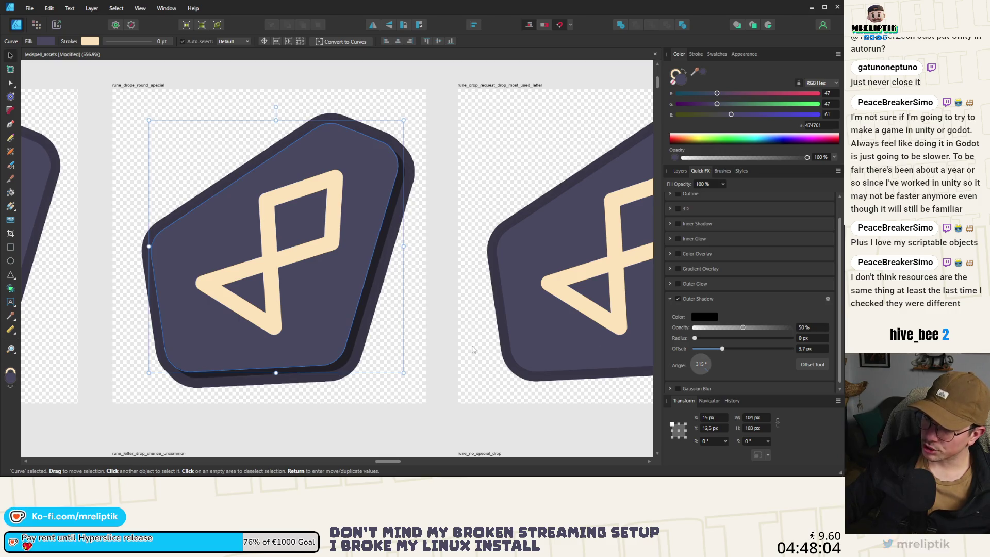
scroll(366, 231, down, 8)
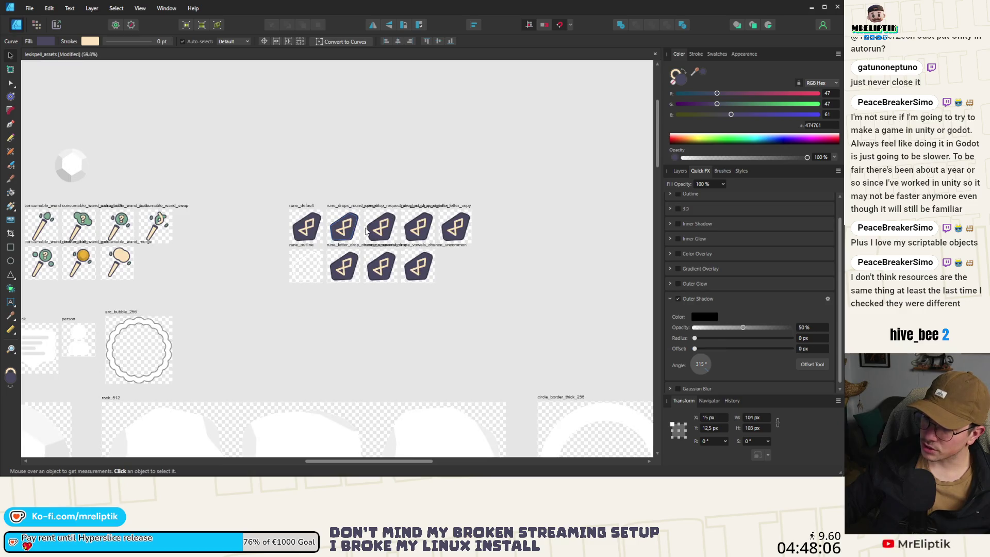
- Deselect the rune shape and zoom across the rune artboards to review them
scroll(366, 230, up, 6)
click(299, 150)
scroll(264, 223, down, 3)
scroll(265, 222, up, 3)
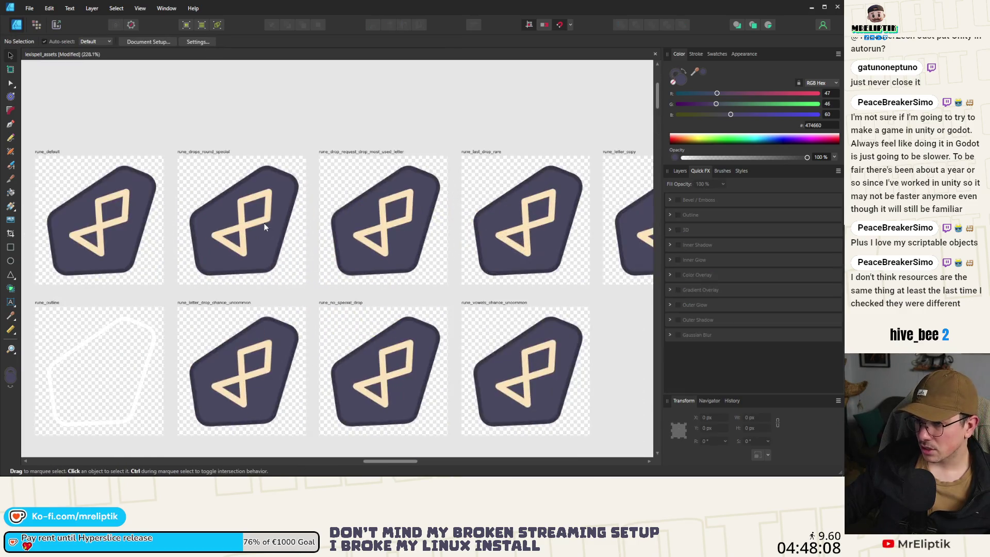
scroll(259, 214, up, 3)
scroll(257, 213, down, 4)
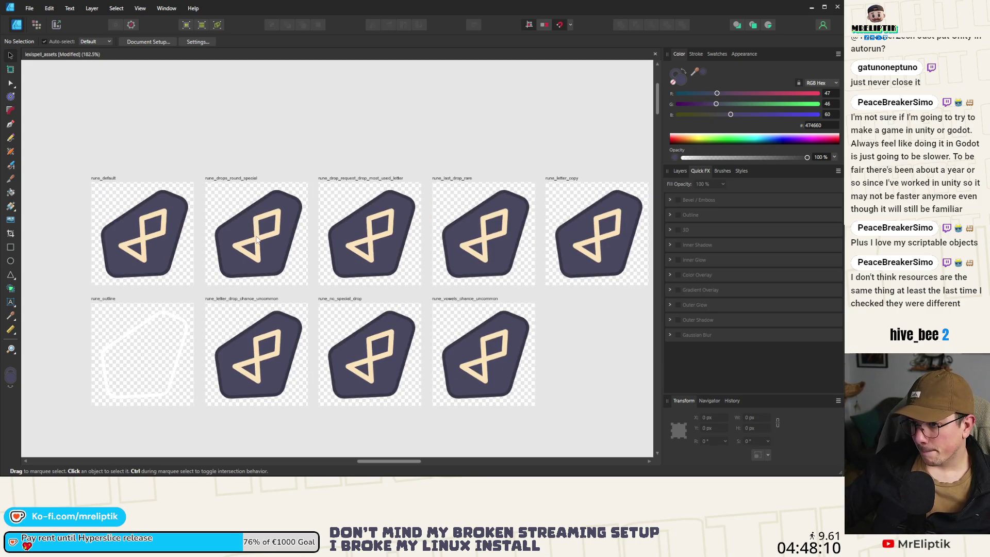
scroll(257, 238, up, 3)
scroll(256, 238, down, 4)
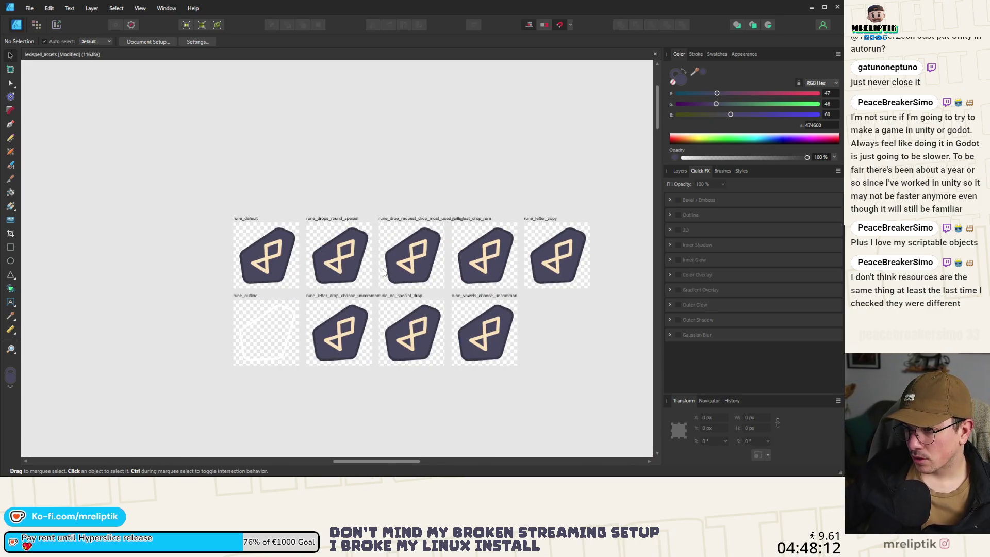
scroll(383, 272, up, 3)
scroll(383, 272, down, 3)
scroll(328, 282, up, 1)
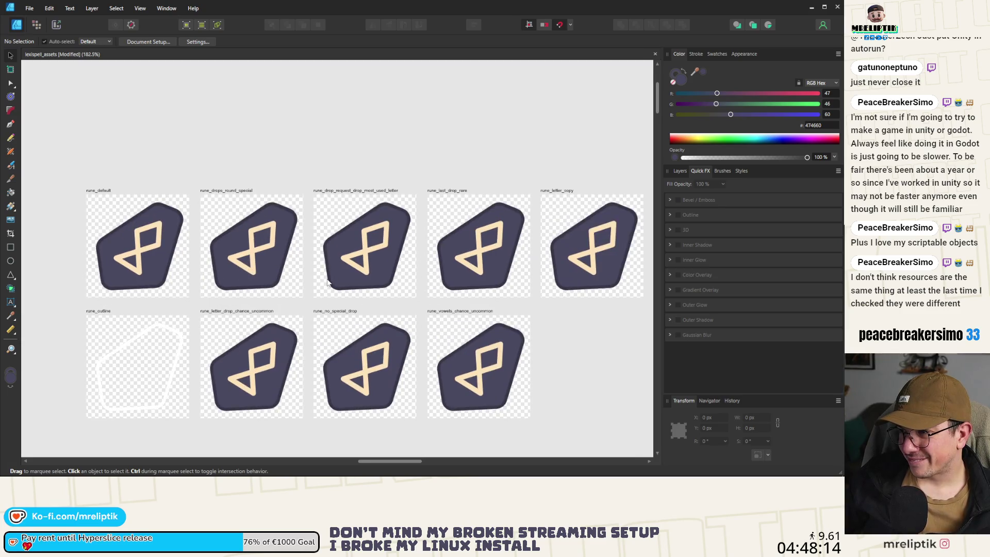
scroll(329, 282, up, 4)
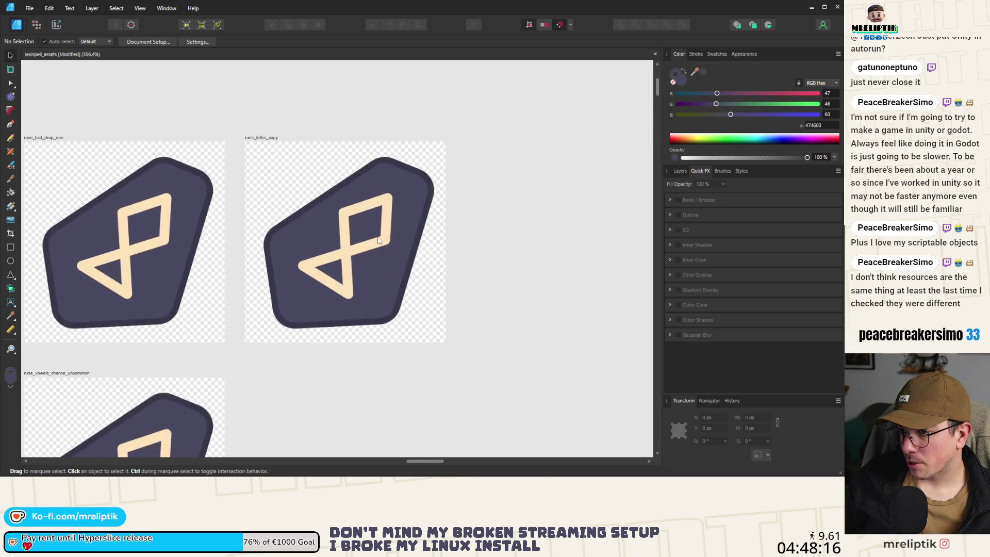
- Node-edit the rune_letter_copy glyph, removing the top loop to leave a small square
click(383, 253)
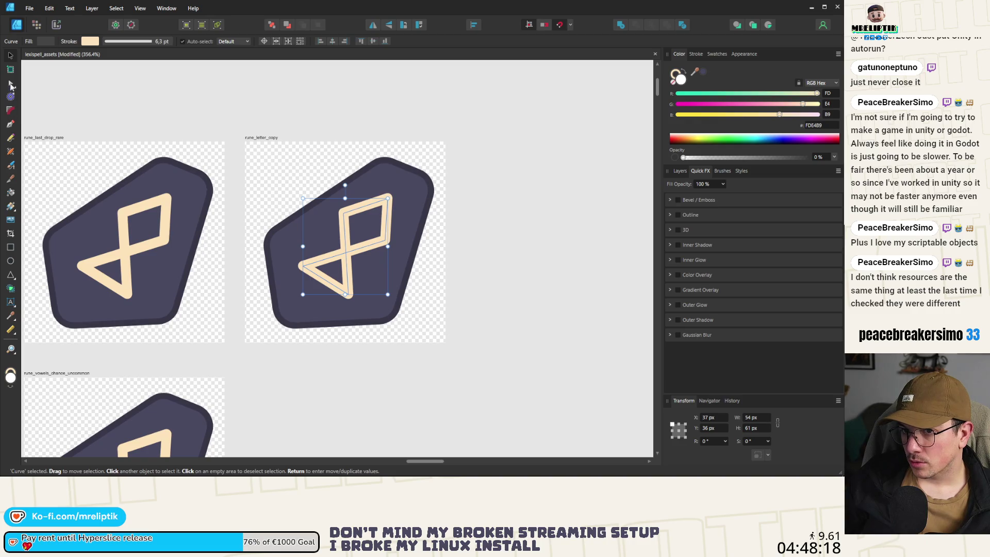
click(10, 84)
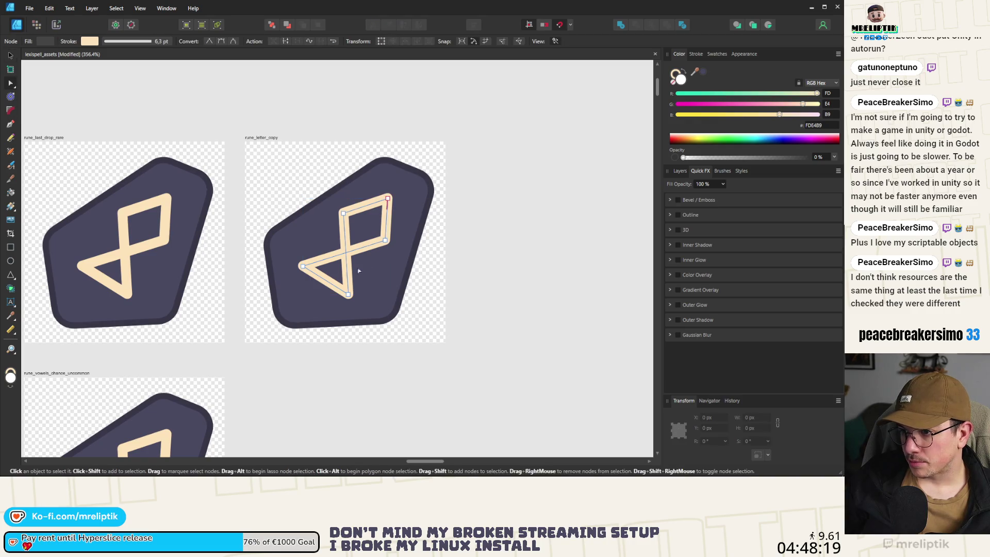
click(327, 283)
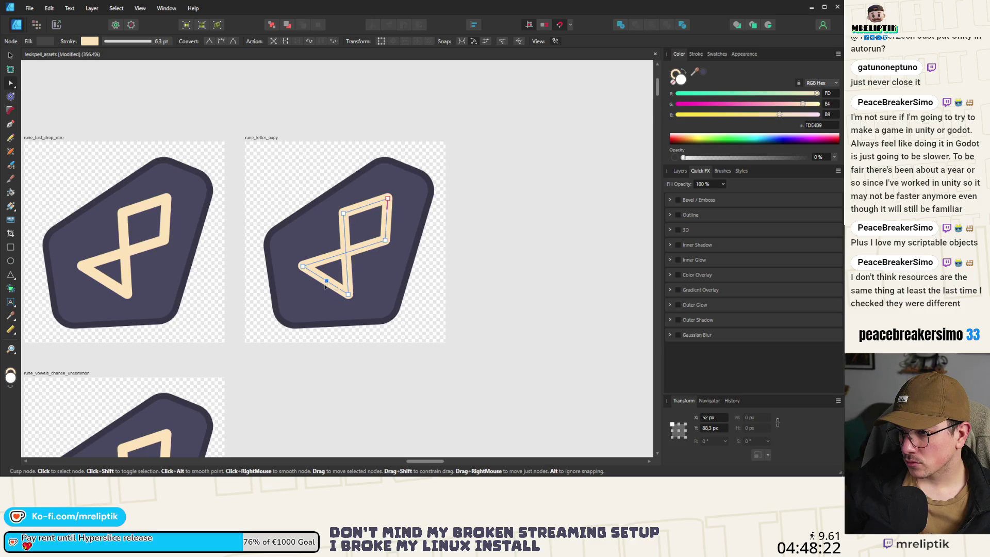
drag(326, 283, 314, 303)
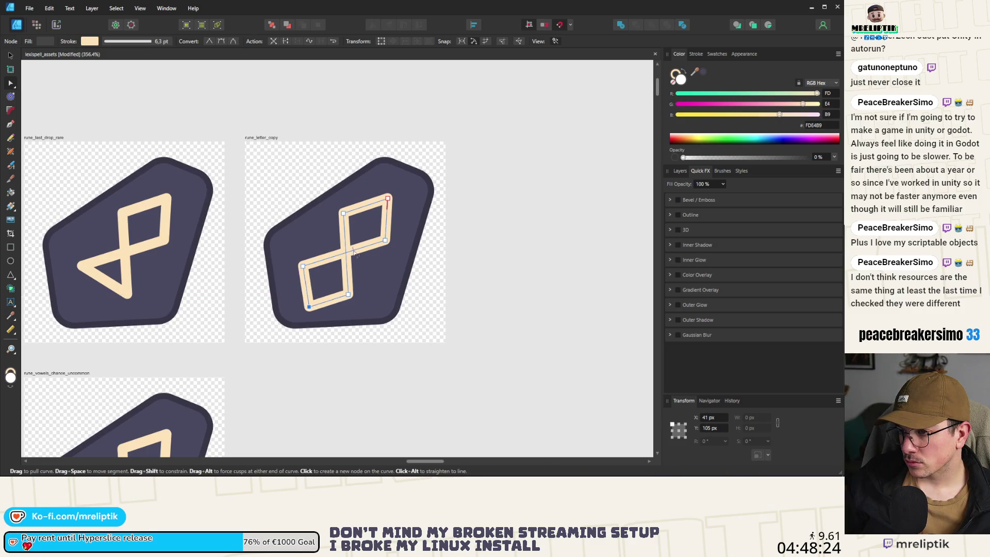
drag(403, 188, 348, 247)
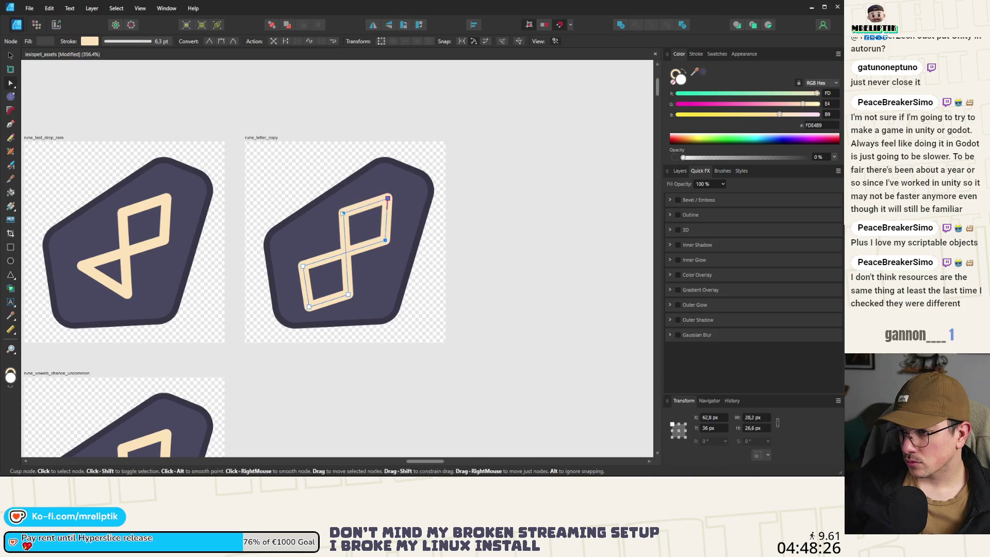
click(374, 240)
click(374, 240)
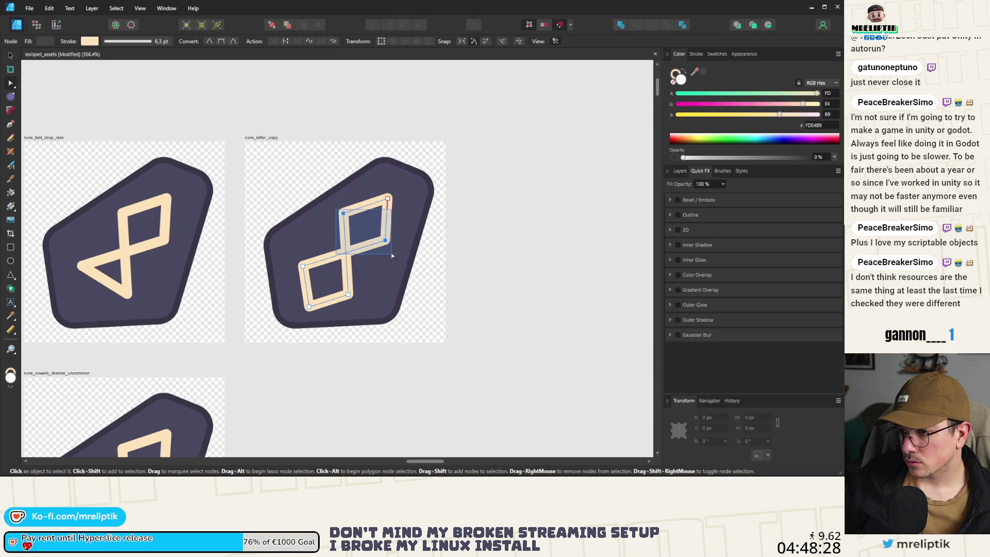
key(Delete)
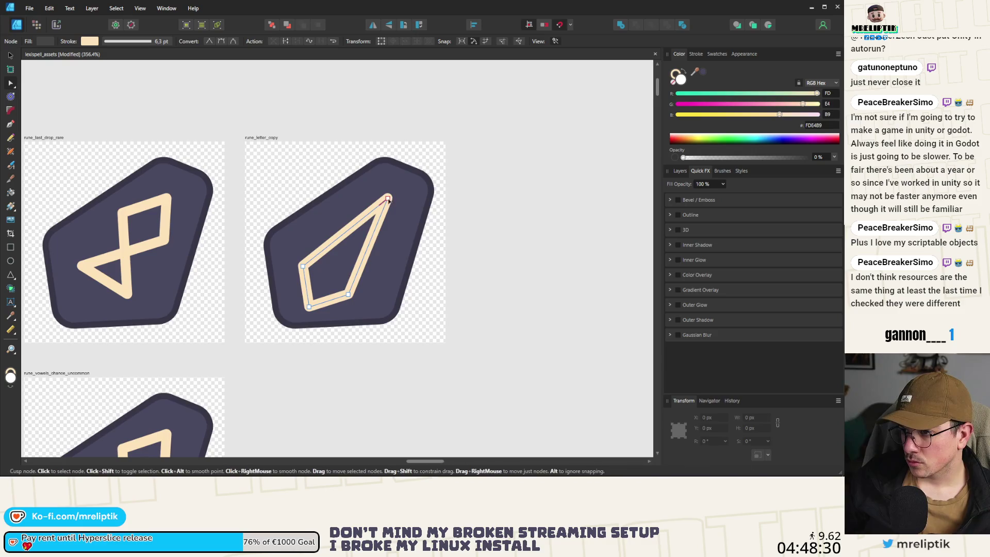
mouse_move(388, 198)
mouse_down()
mouse_move(330, 262)
mouse_move(336, 269)
mouse_move(373, 224)
mouse_up()
click(10, 55)
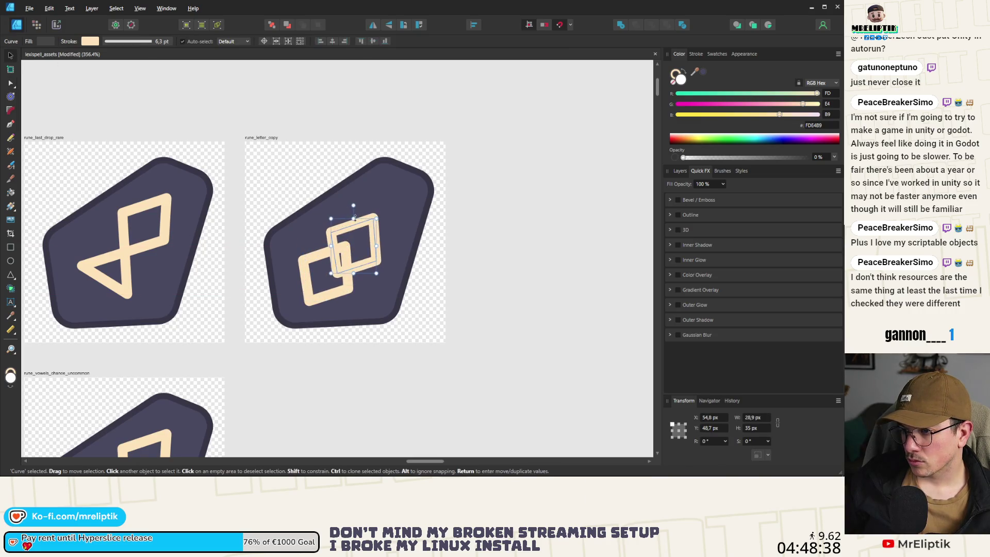
- Rotate the copied square 180°, offset it up-right, and centre the pair in the rune
click(390, 25)
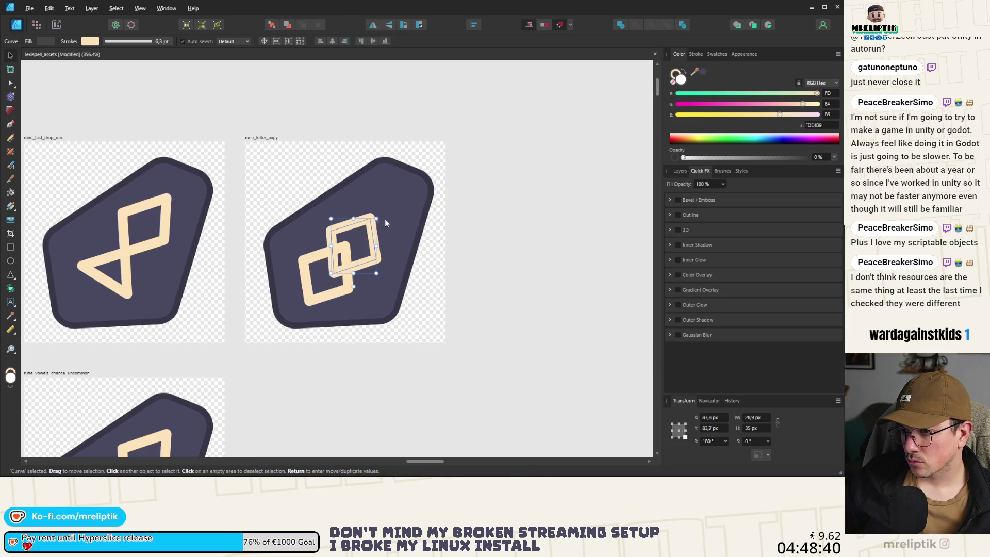
mouse_move(342, 266)
mouse_down()
mouse_move(372, 236)
mouse_move(335, 251)
mouse_move(363, 248)
mouse_move(356, 251)
mouse_up()
shift+click(344, 257)
shift+click(356, 254)
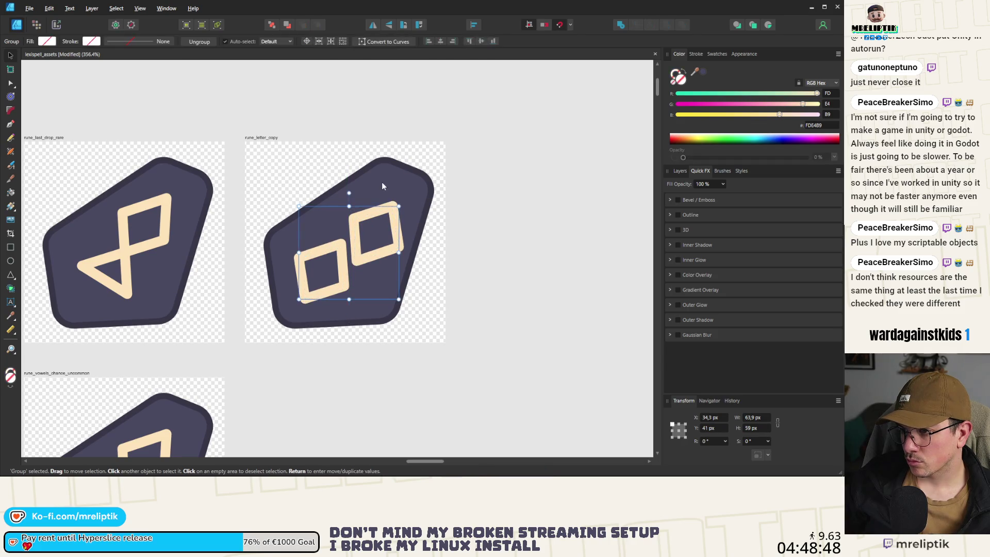
click(295, 43)
click(333, 41)
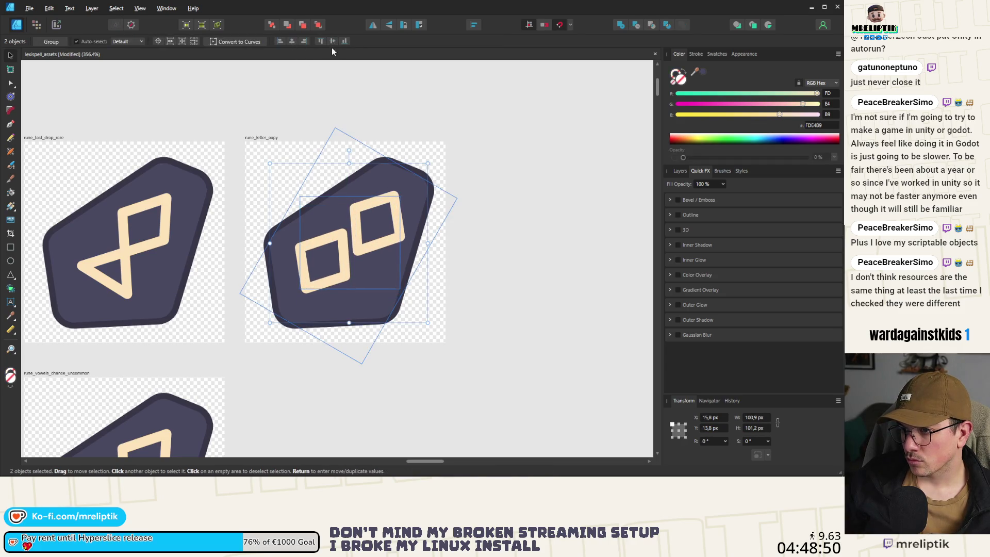
click(436, 253)
click(393, 160)
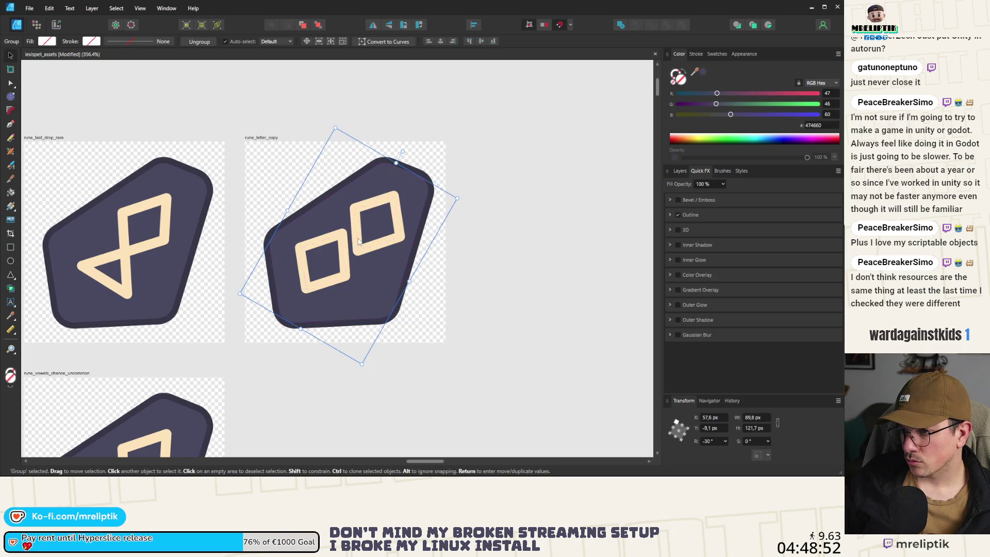
click(361, 251)
drag(361, 251, 361, 252)
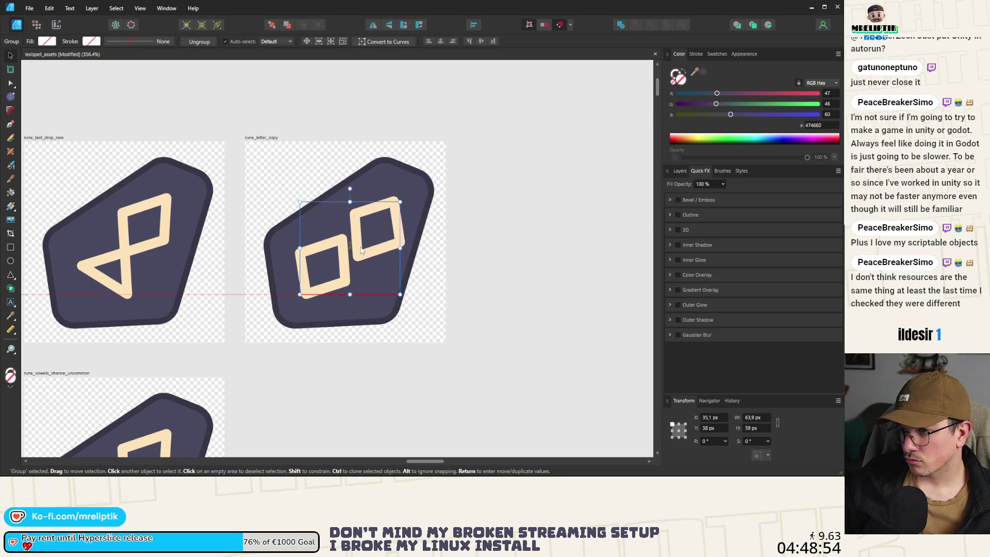
scroll(361, 251, down, 5)
key(ctrl+d)
- Reshape the left square's corners into a slanted diamond with the Node tool
scroll(277, 201, up, 2)
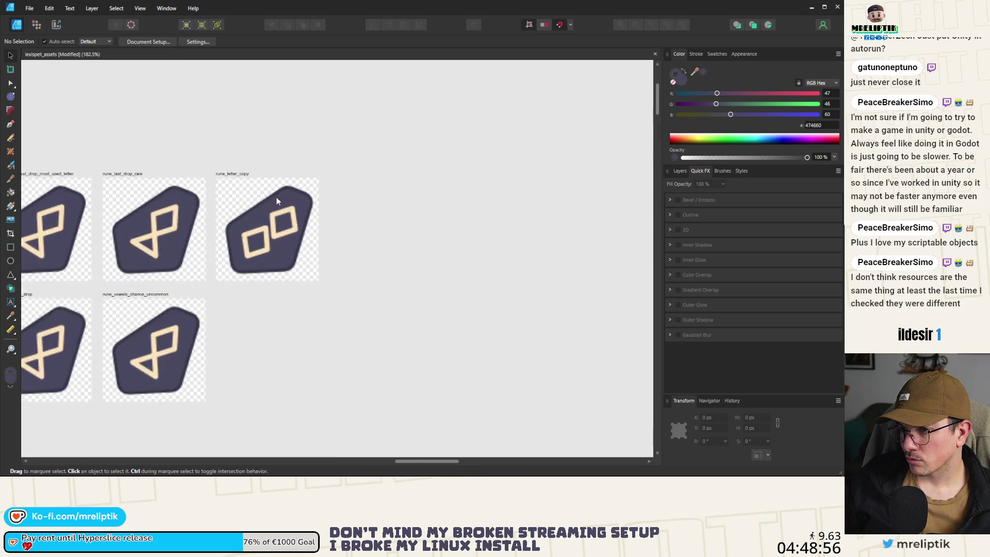
scroll(262, 241, up, 2)
click(262, 241)
scroll(262, 242, up, 3)
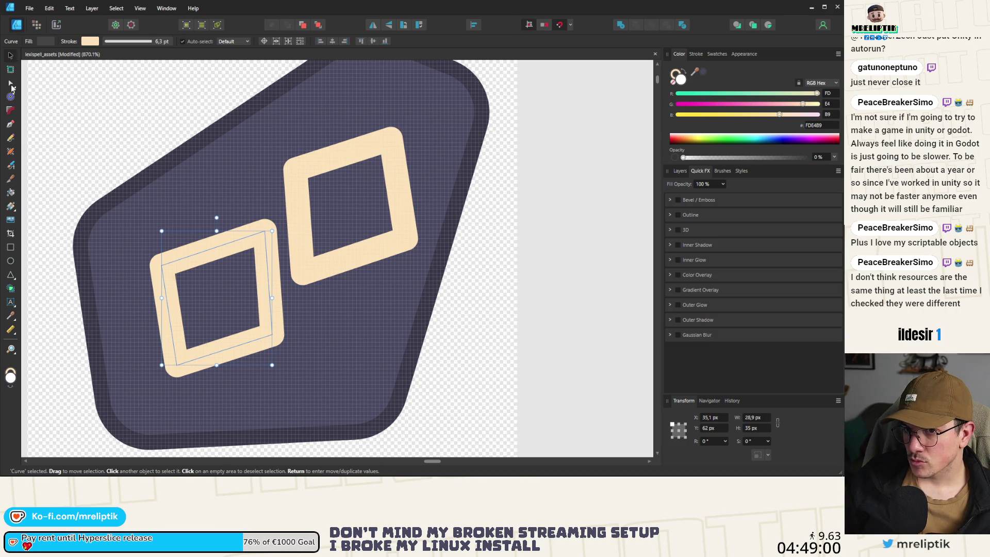
click(11, 84)
drag(266, 232, 273, 219)
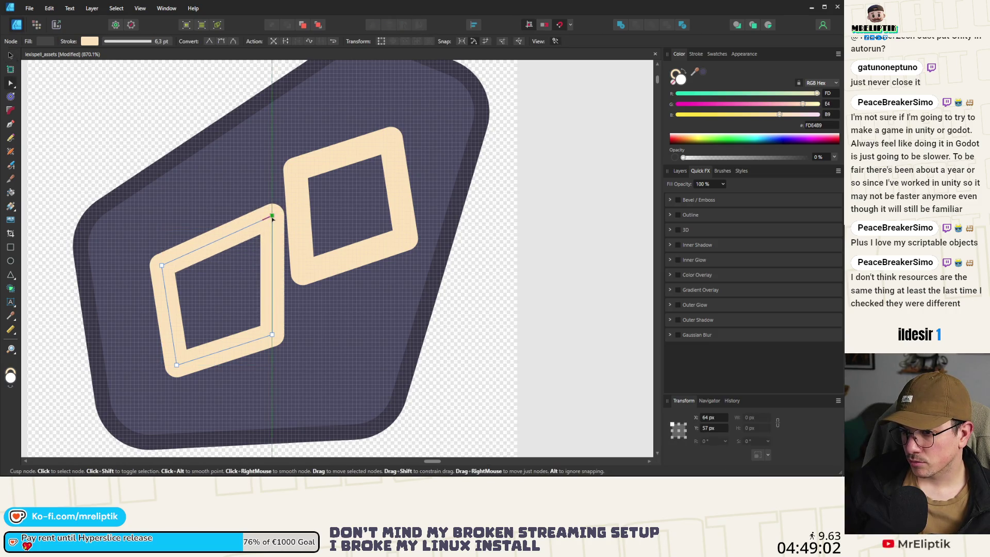
drag(272, 334, 272, 330)
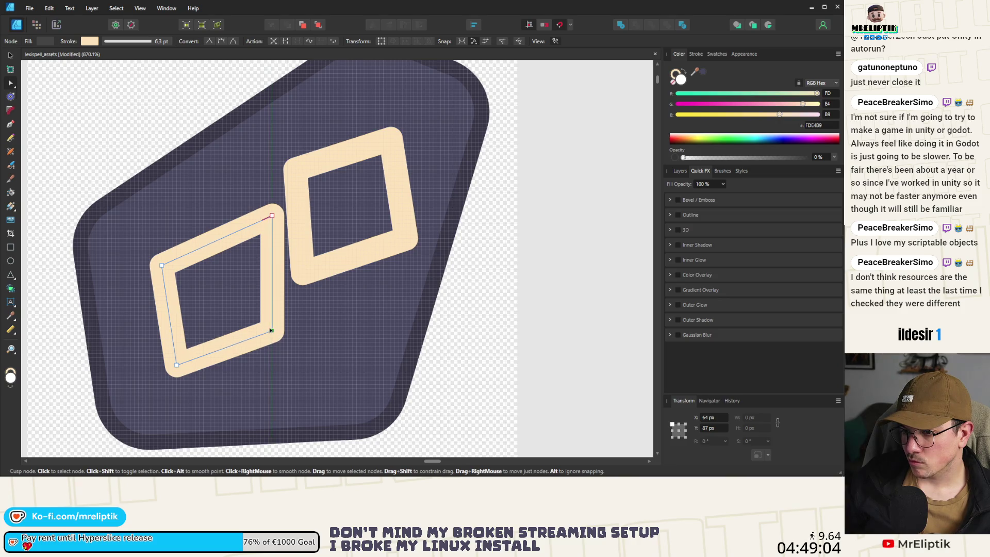
drag(162, 266, 169, 265)
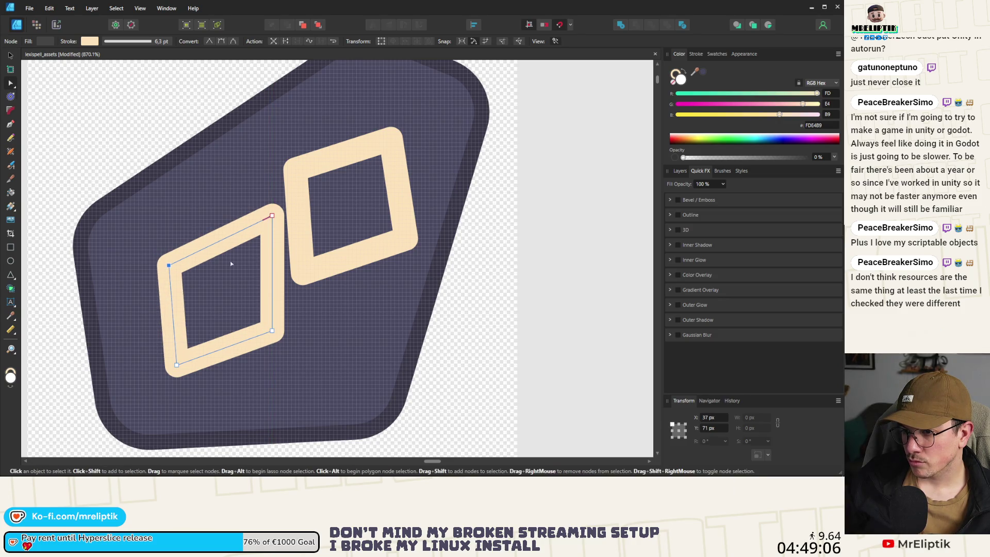
drag(272, 214, 280, 206)
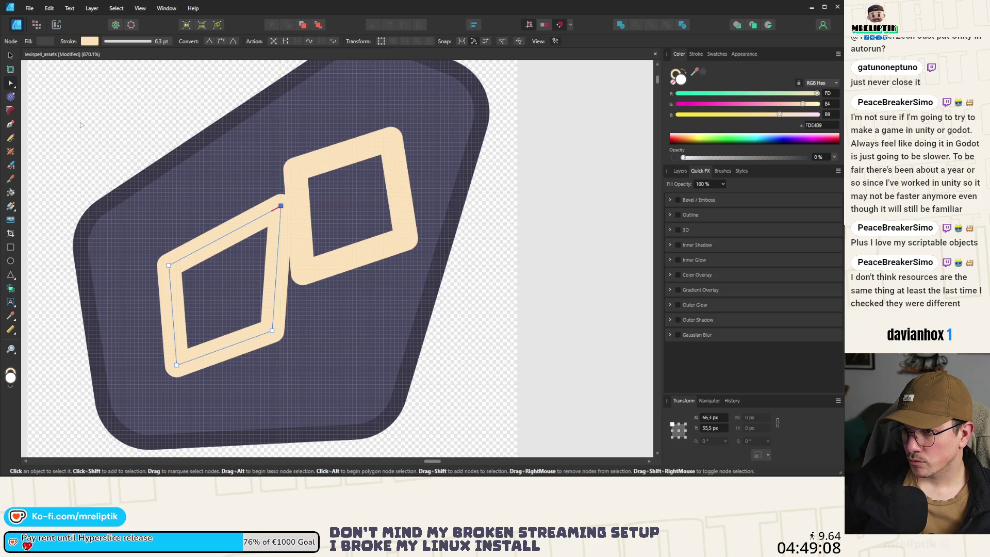
key(v)
- Replace the right square with a 180°-rotated copy of the diamond, placed up and right
click(311, 271)
key(Delete)
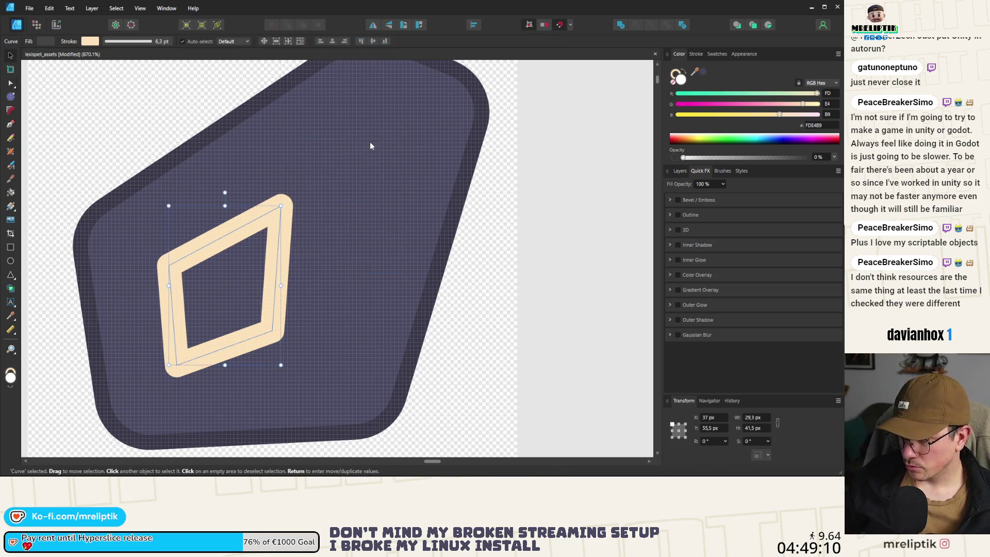
click(301, 259)
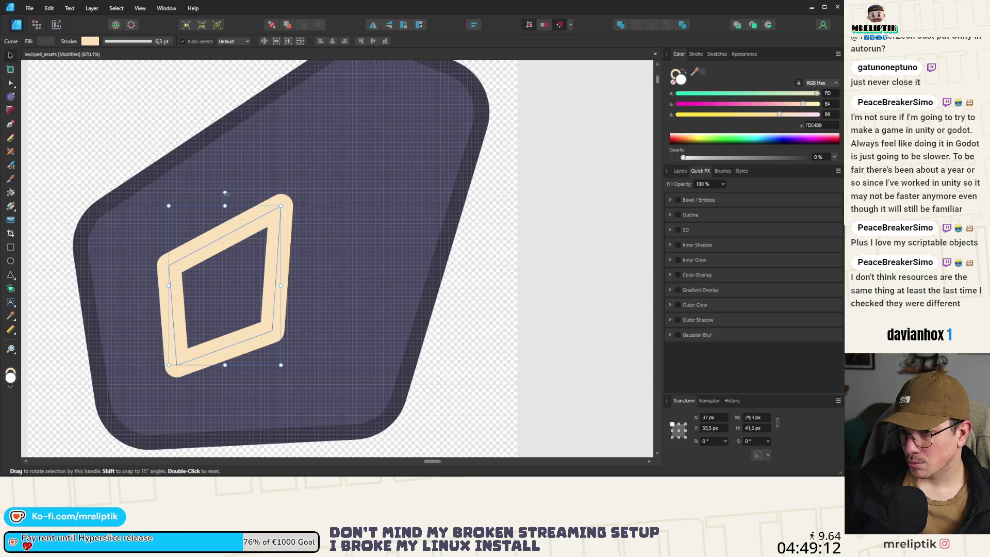
mouse_move(225, 192)
mouse_down()
mouse_move(305, 238)
mouse_move(223, 379)
mouse_up()
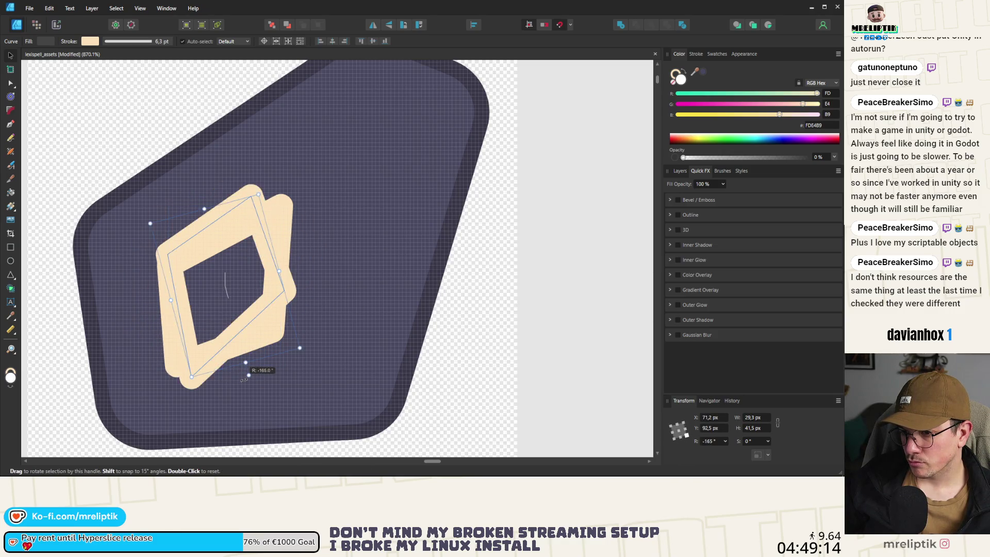
mouse_move(255, 348)
mouse_down()
mouse_move(392, 196)
mouse_move(364, 278)
mouse_move(367, 244)
mouse_up()
scroll(250, 248, down, 3)
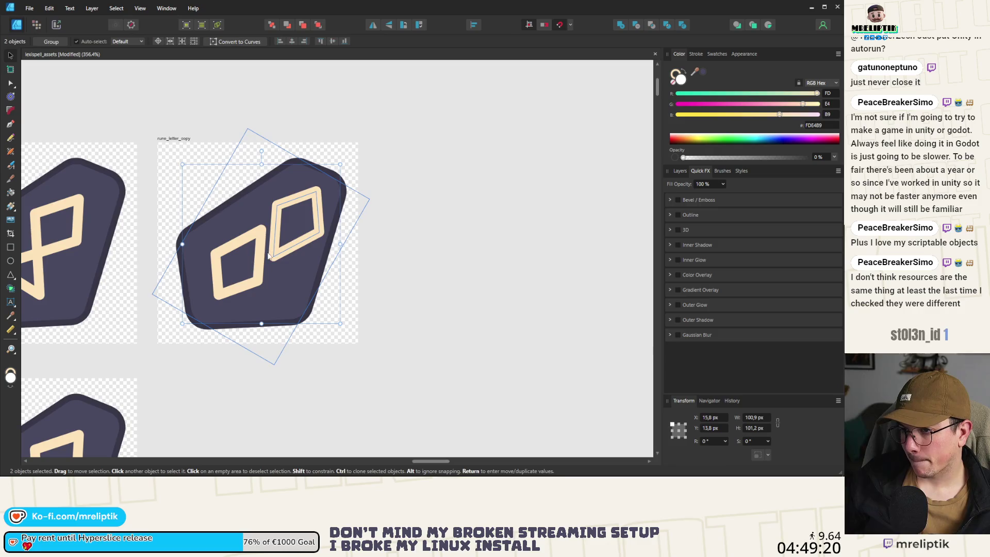
- Group the two diamonds and centre the pair within the rune_letter_copy icon
click(268, 249)
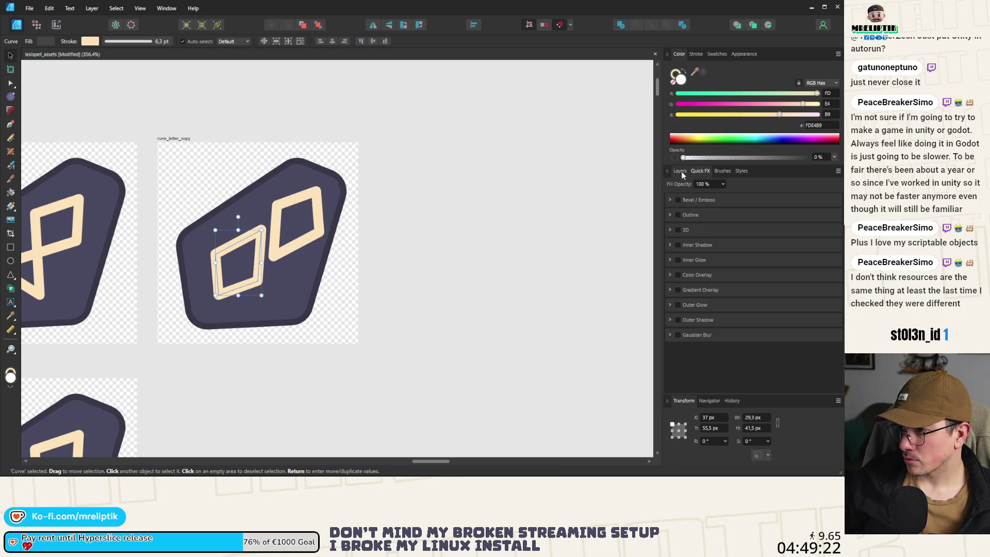
click(681, 172)
shift+click(261, 232)
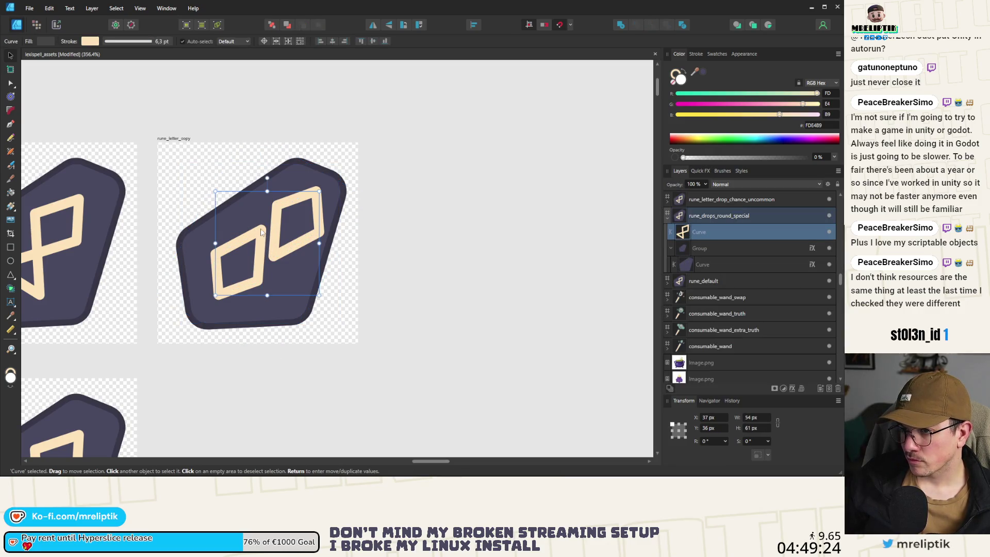
key(ctrl+g)
drag(270, 239, 266, 242)
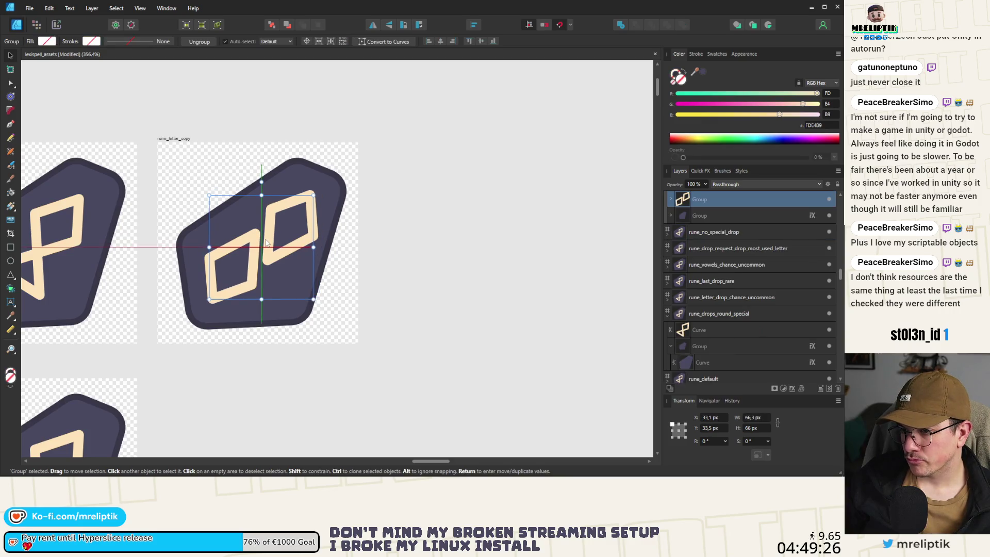
click(158, 221)
scroll(158, 220, down, 2)
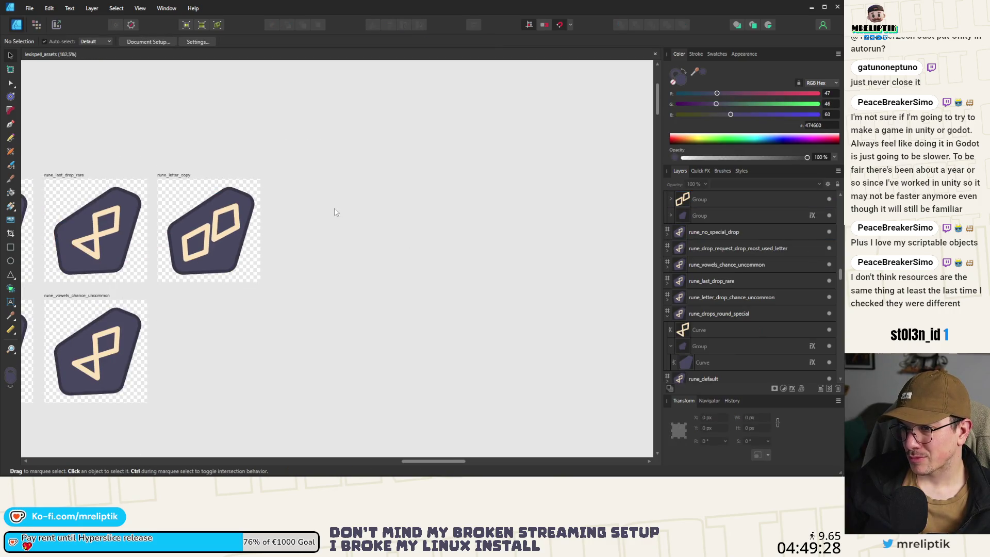
scroll(335, 212, down, 3)
scroll(231, 193, up, 2)
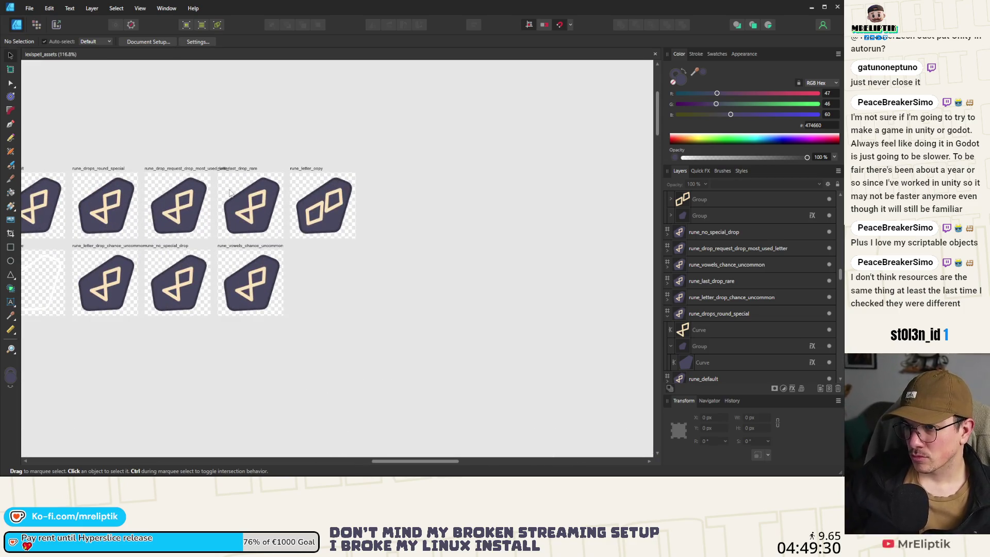
scroll(231, 193, up, 2)
- Select the hourglass glyph on rune_last_drop_rare, delete it, then undo the deletion
click(264, 220)
scroll(264, 227, up, 2)
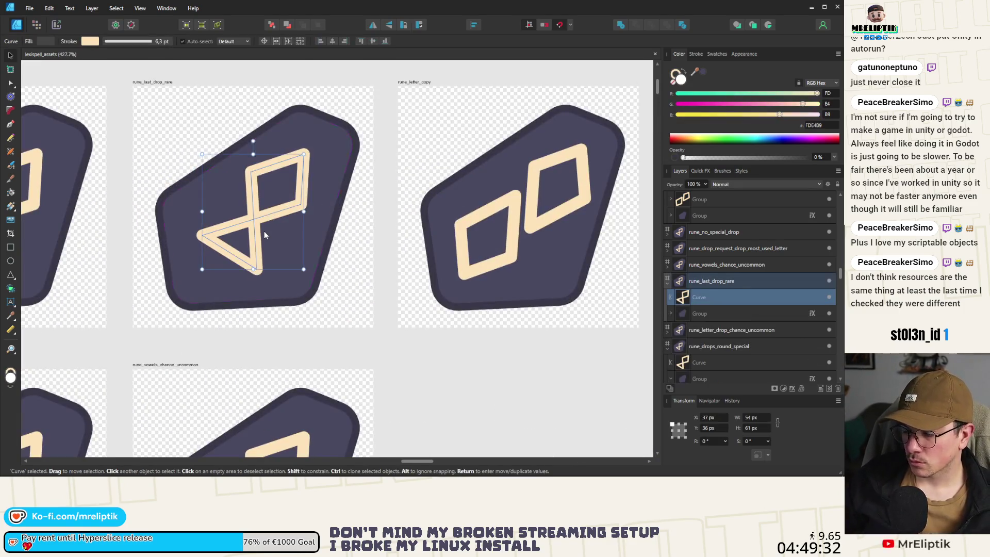
key(Delete)
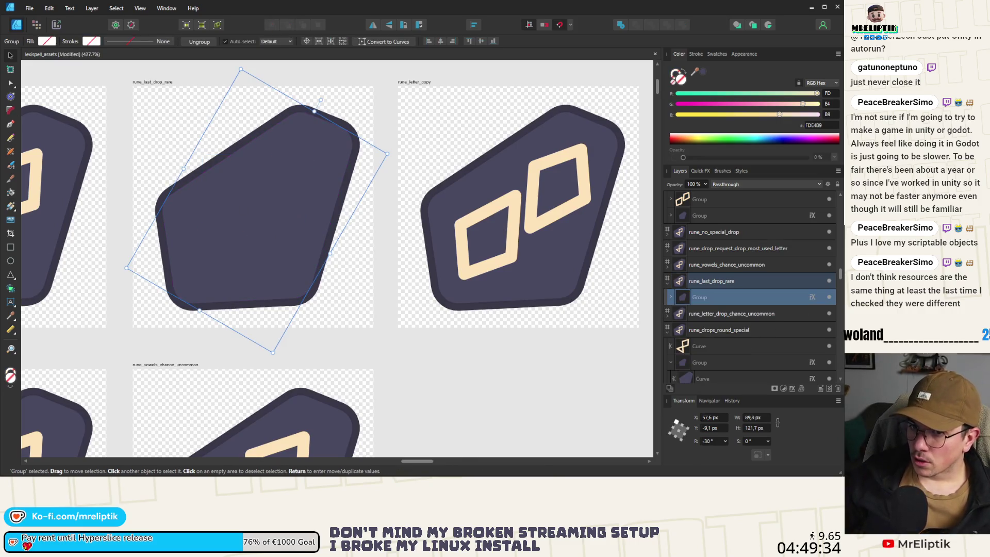
key(ctrl+z)
scroll(224, 228, up, 2)
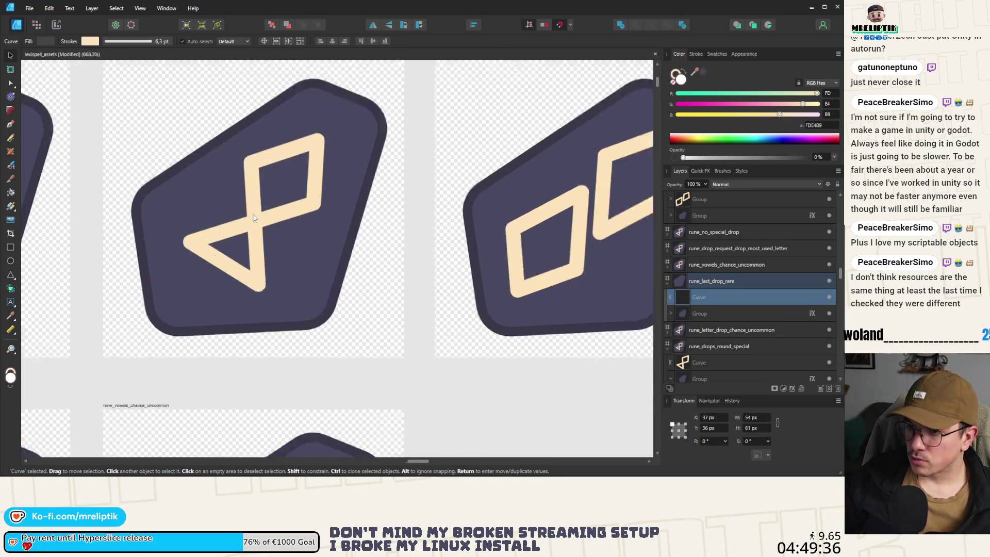
- With the Node tool (A), pull the glyph's left point out into a quadrilateral
key(a)
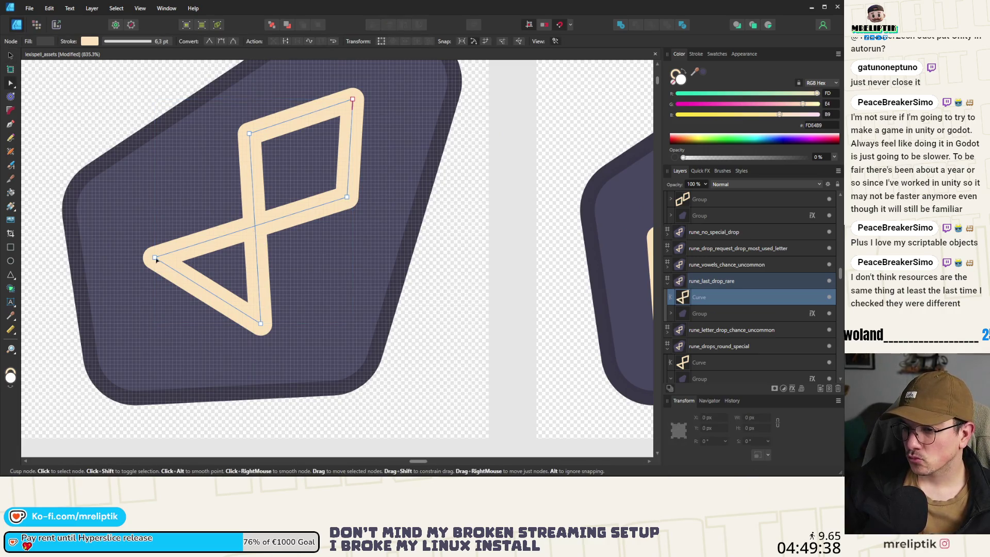
mouse_move(155, 256)
mouse_down()
mouse_move(310, 309)
mouse_move(247, 237)
mouse_up()
scroll(333, 240, down, 10)
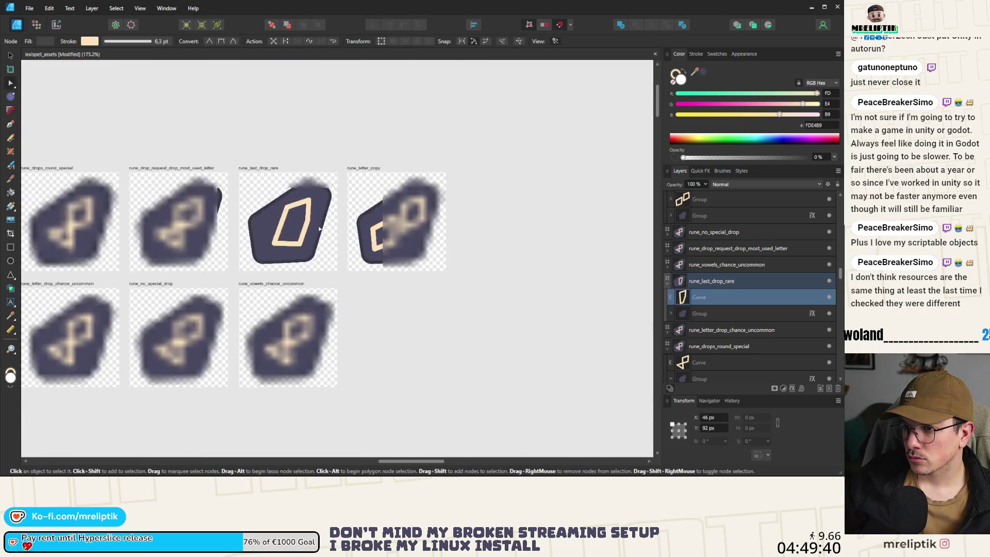
scroll(334, 241, down, 2)
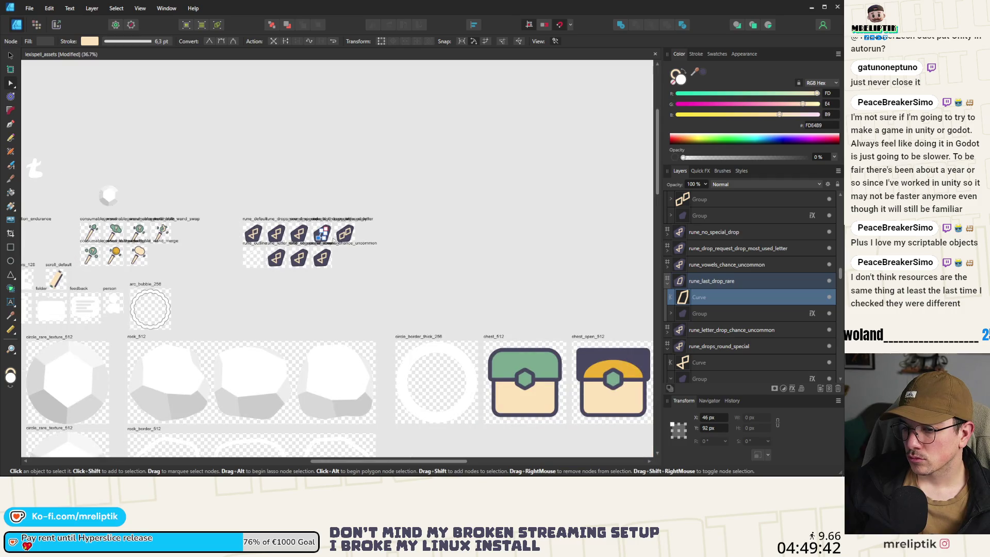
scroll(323, 235, up, 10)
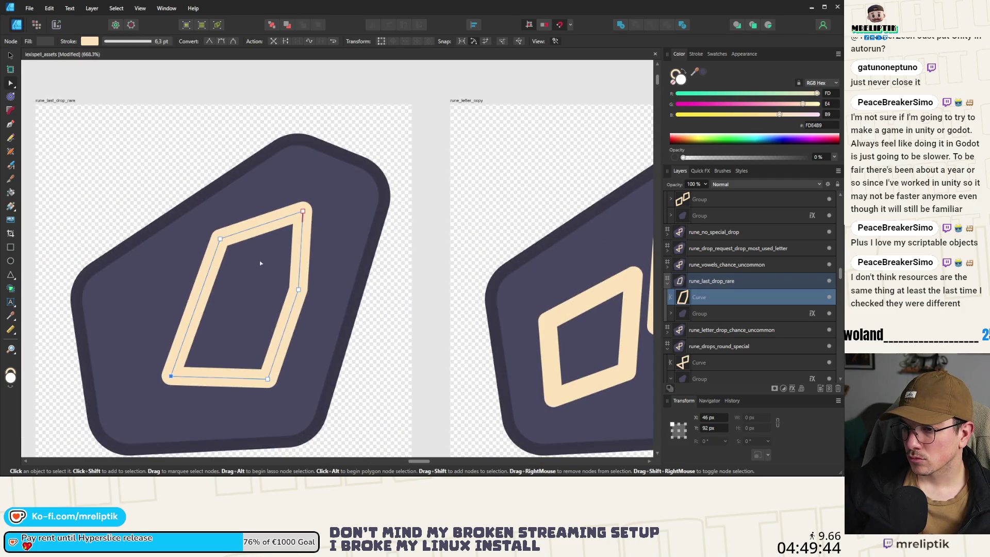
scroll(252, 263, down, 12)
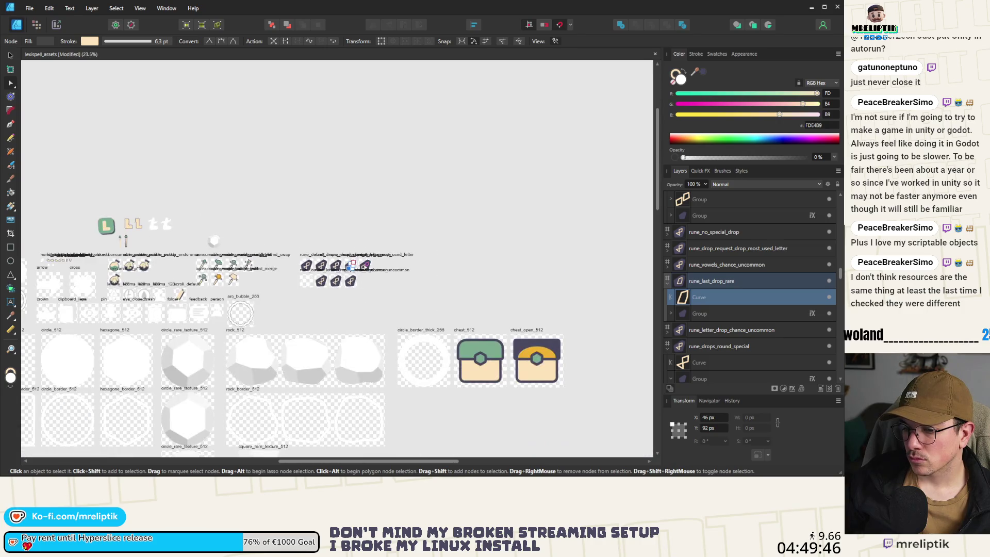
scroll(336, 242, up, 9)
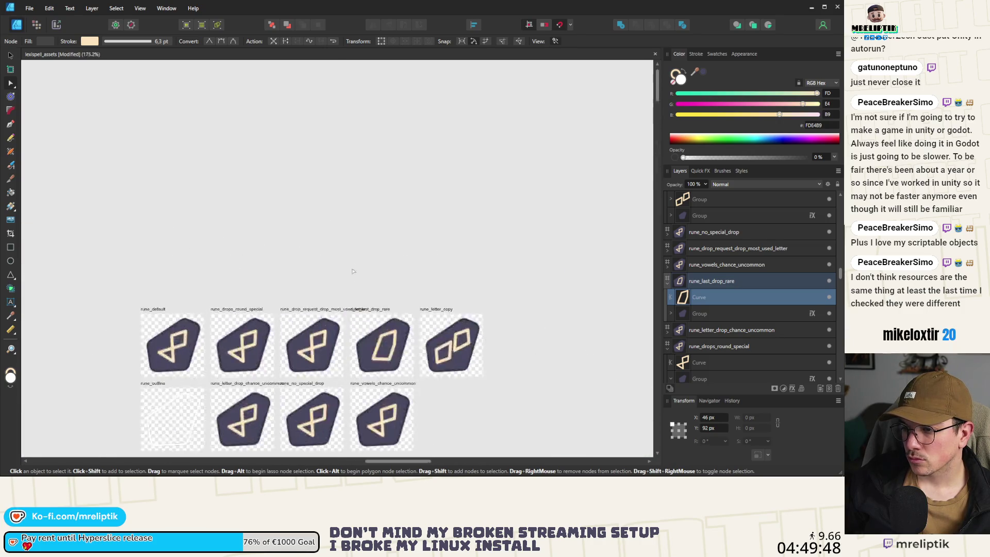
scroll(286, 195, down, 4)
scroll(427, 353, up, 3)
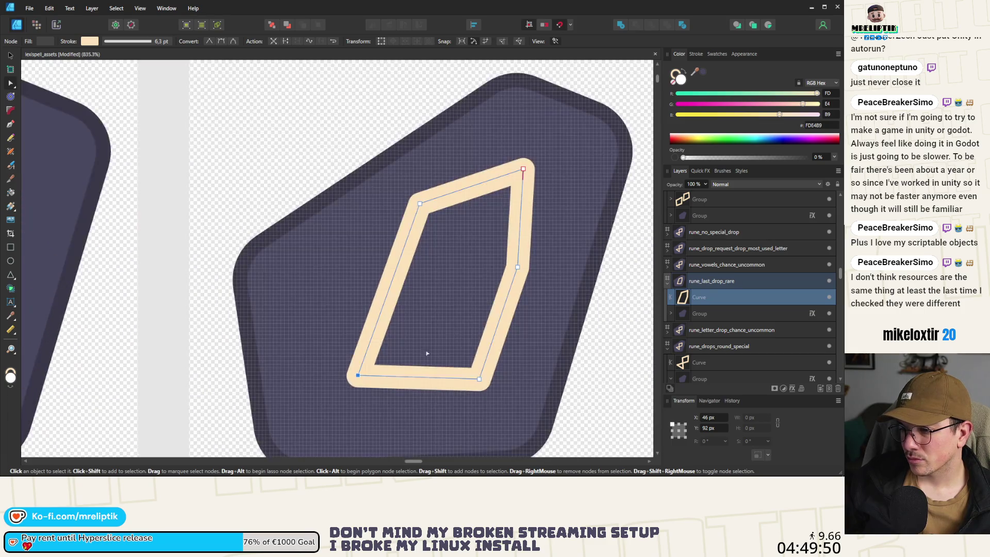
- Reposition the upper, top and right points and add a top-edge point to shape the hexagon
drag(422, 205, 367, 282)
mouse_move(522, 170)
mouse_down()
mouse_move(509, 255)
mouse_move(520, 329)
mouse_up()
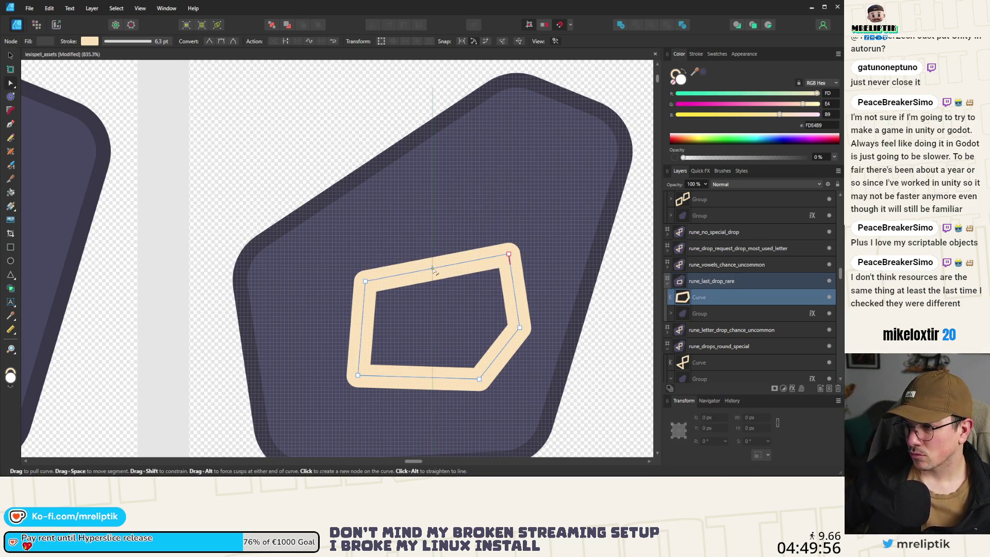
drag(425, 270, 431, 237)
drag(509, 254, 531, 246)
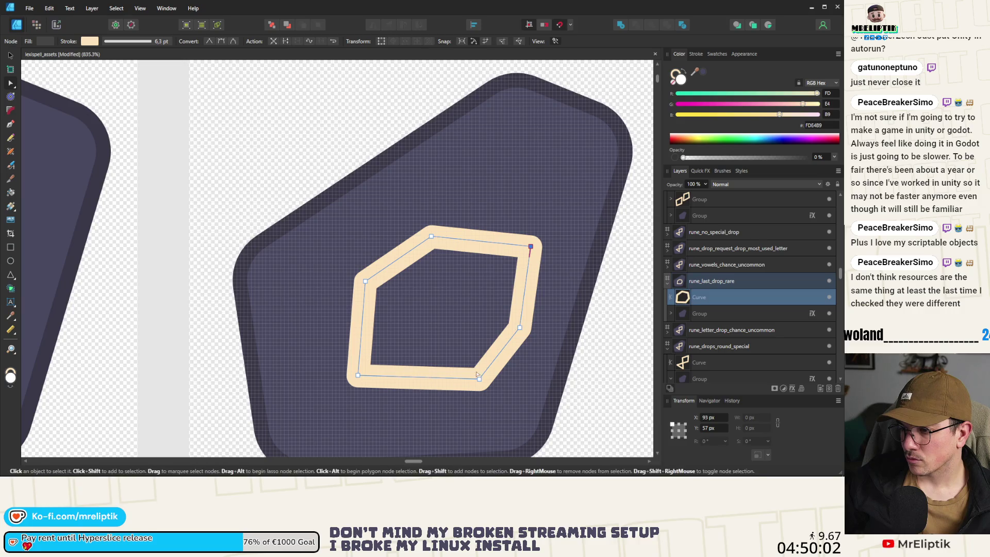
drag(479, 378, 465, 379)
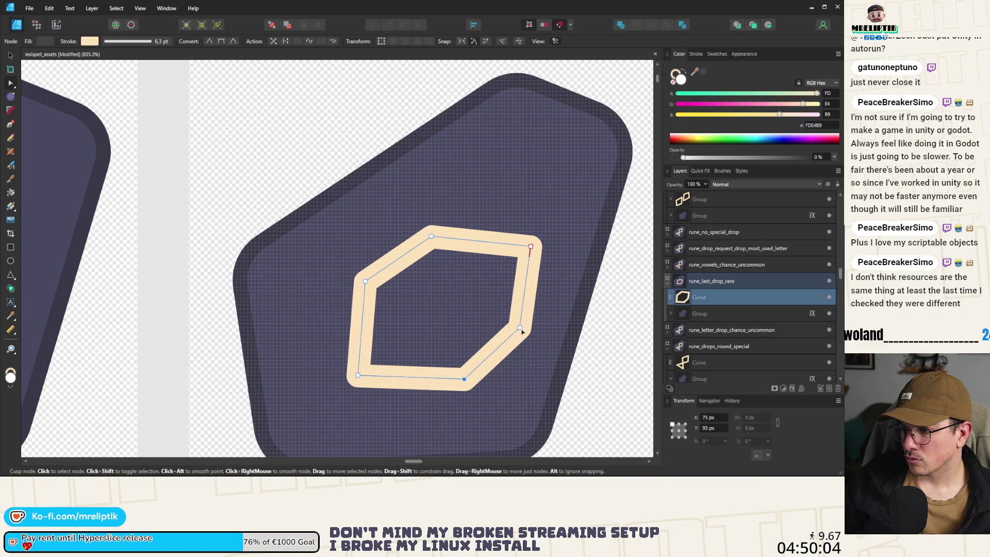
drag(521, 329, 521, 338)
- Adjust the bottom and bottom-left points to complete the hexagon outline, then deselect
scroll(341, 277, down, 5)
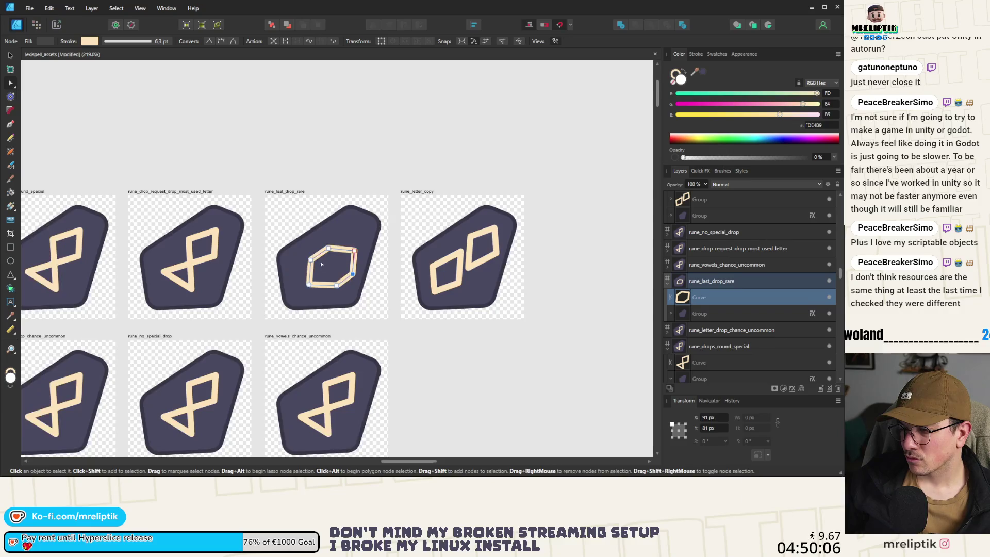
scroll(321, 264, up, 5)
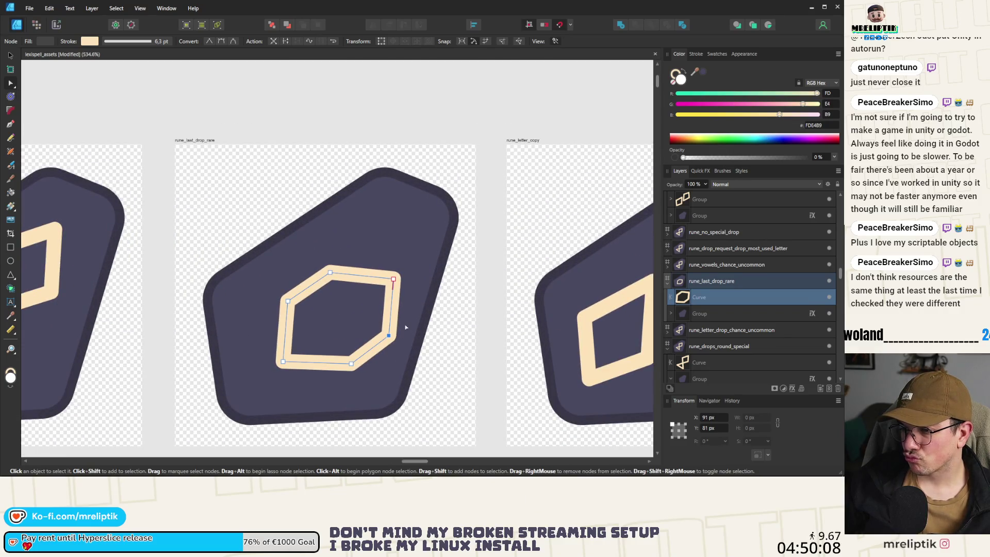
scroll(370, 360, up, 6)
shift+click(293, 369)
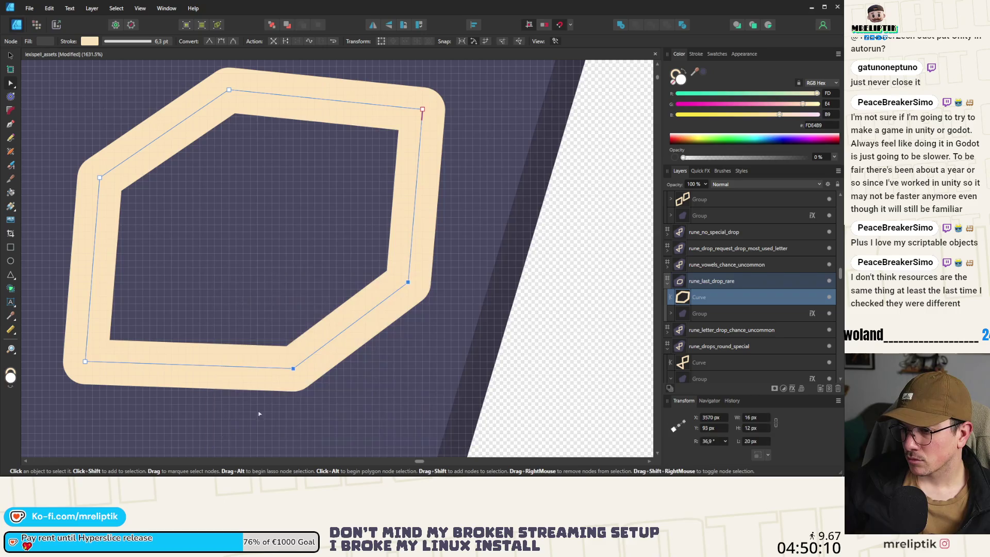
drag(293, 369, 273, 361)
scroll(319, 224, down, 3)
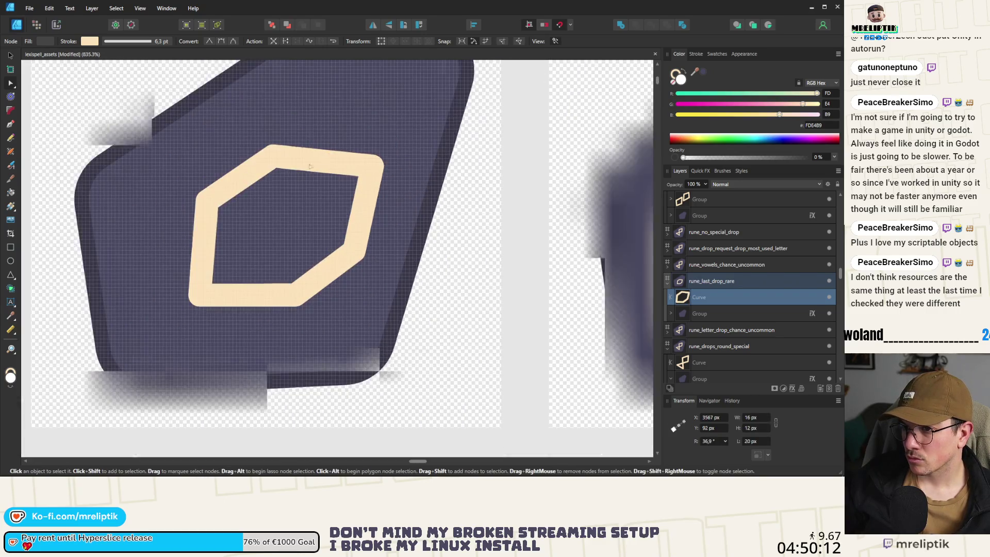
drag(213, 206, 224, 211)
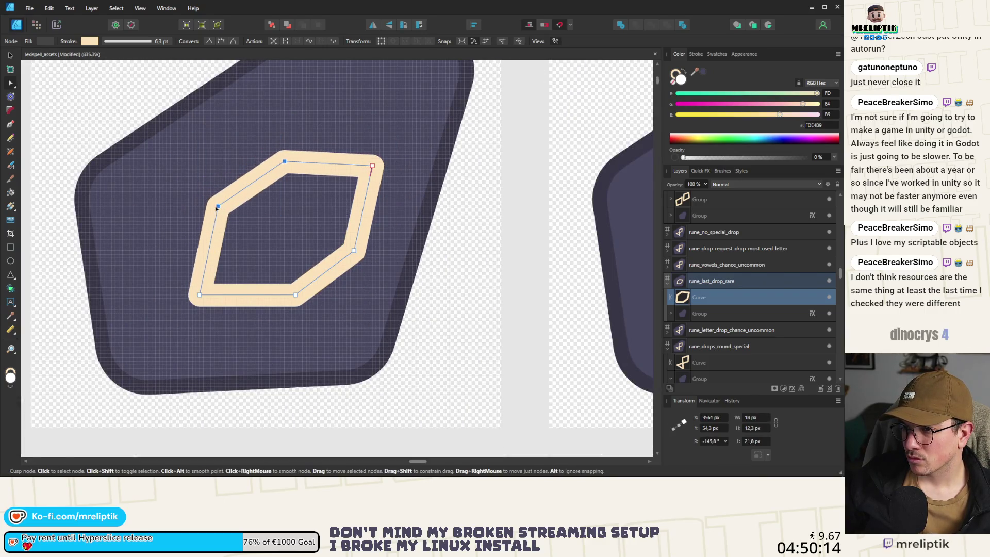
drag(200, 297, 200, 290)
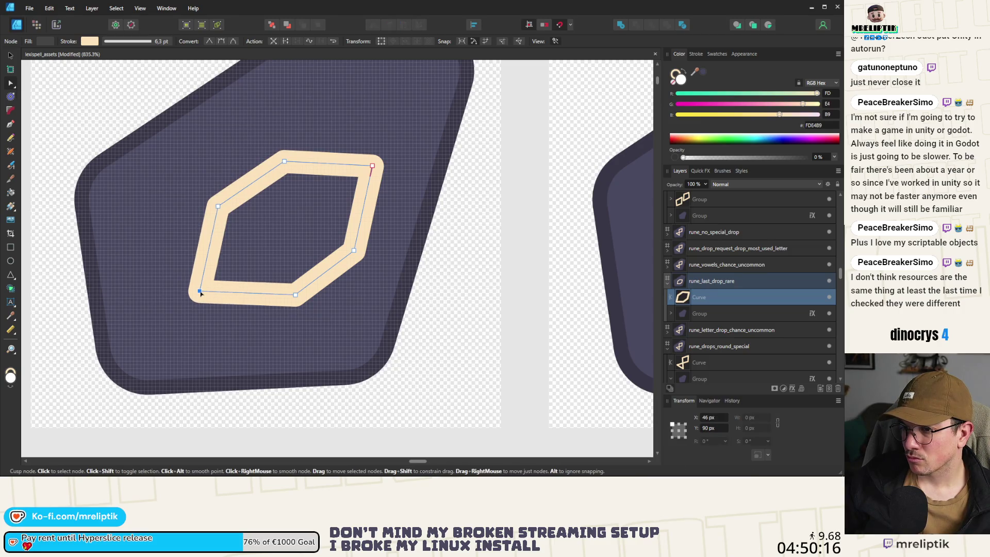
scroll(294, 262, down, 5)
key(ctrl+d)
- Select the hexagon outline and tilt it to about 9.3°
scroll(295, 262, up, 2)
click(296, 232)
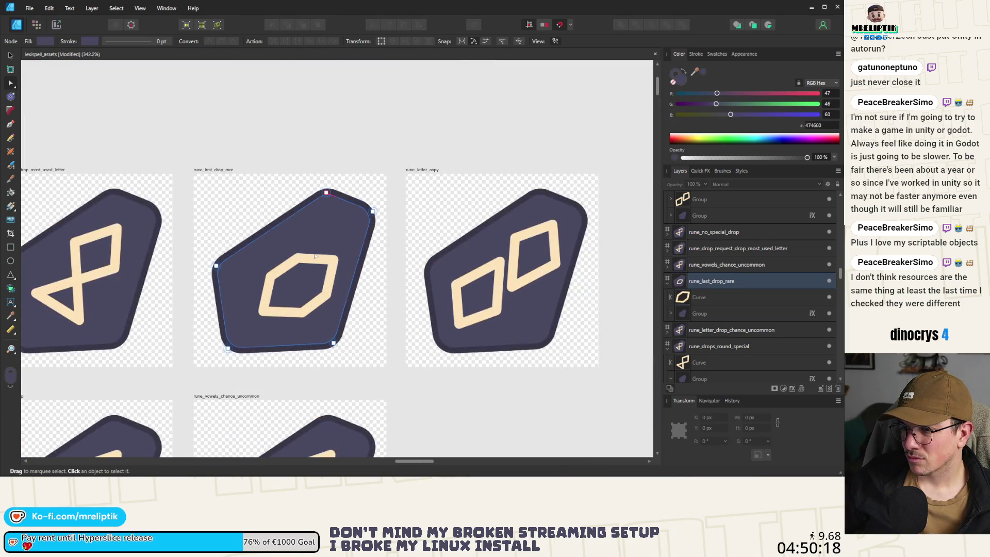
click(327, 273)
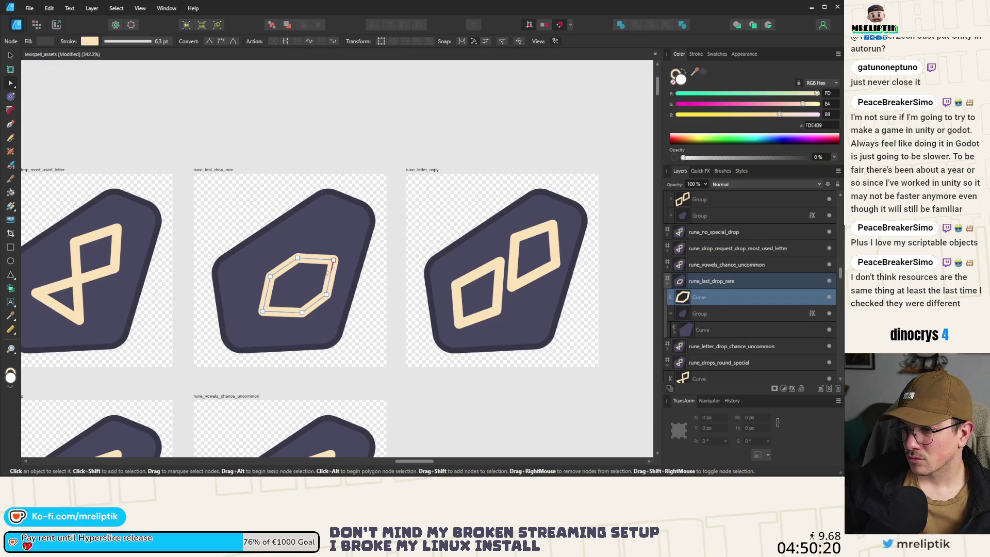
key(v)
drag(298, 244, 279, 243)
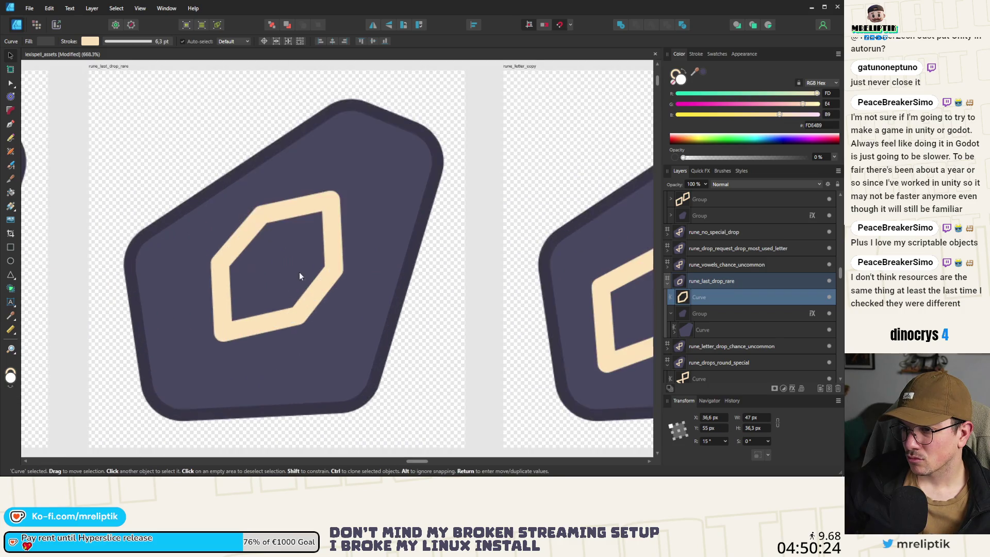
scroll(310, 284, up, 3)
drag(260, 201, 287, 223)
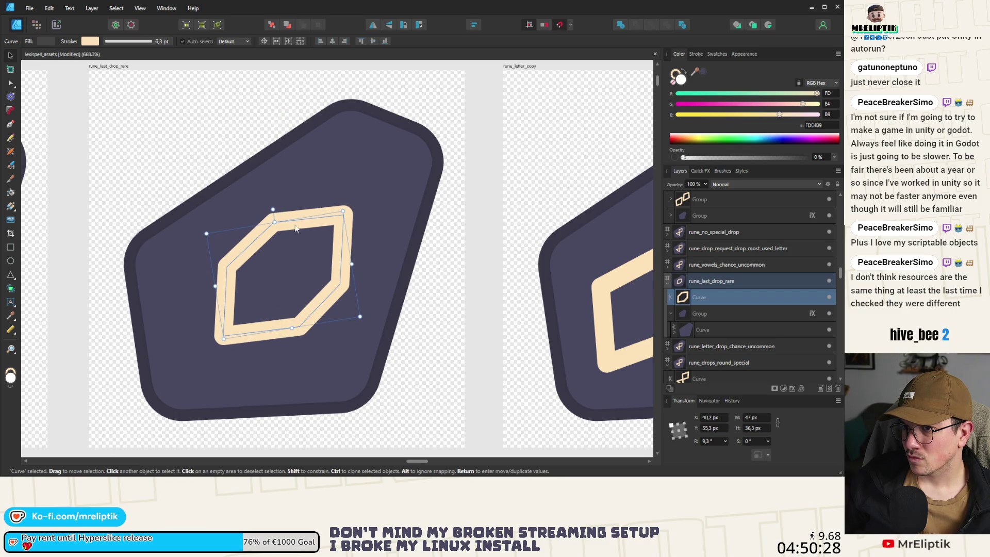
- Centre the hexagon on the artboard, nudge it slightly lower, and clear the selection
click(367, 42)
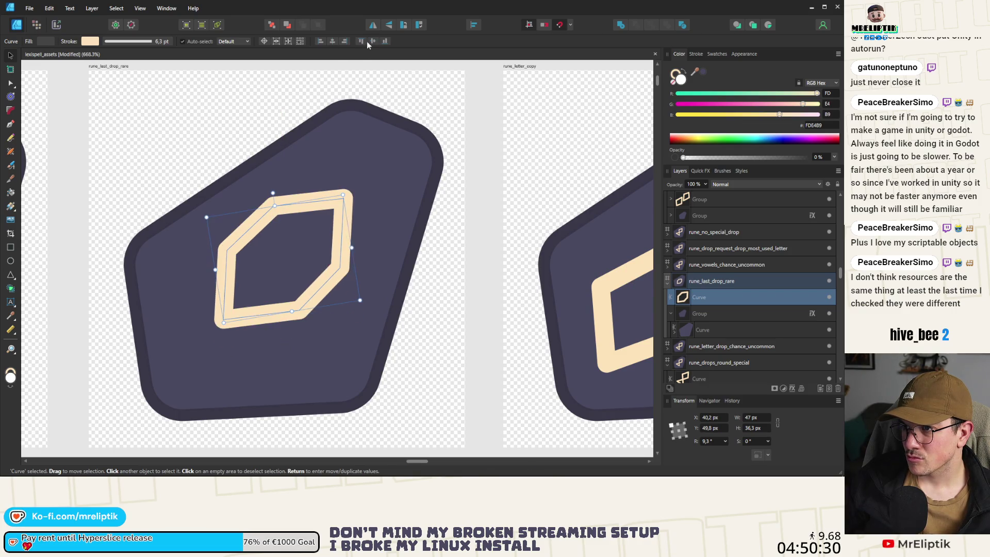
click(332, 43)
drag(295, 208, 295, 241)
scroll(243, 246, down, 5)
key(ctrl+d)
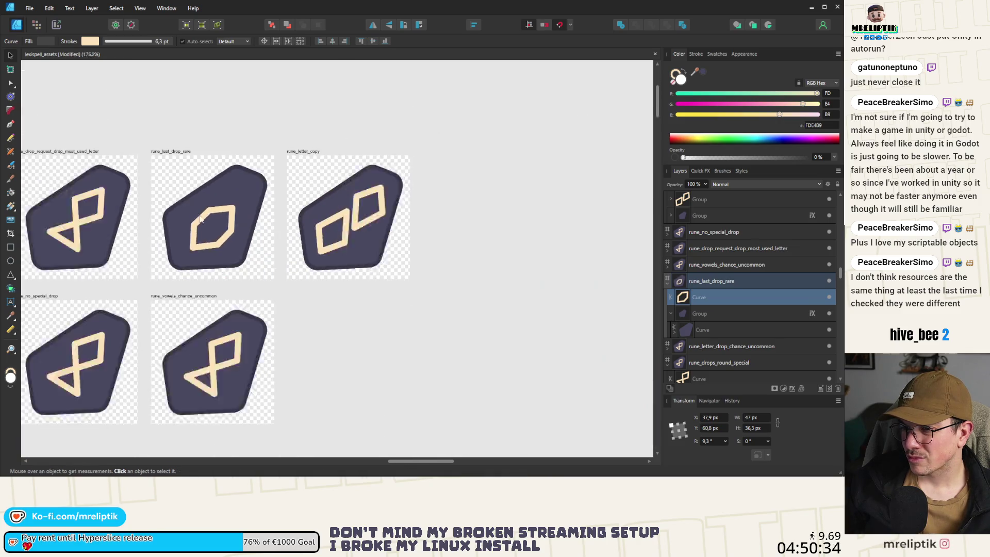
- Survey the asset sheet, then select the hourglass glyph on rune_vowels_chance_uncommon
scroll(214, 219, up, 2)
scroll(214, 218, down, 5)
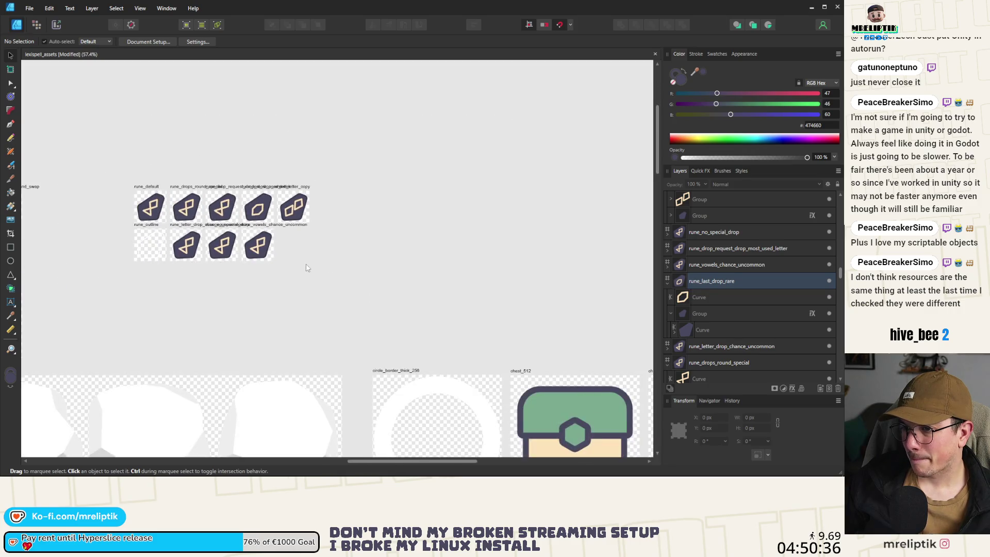
scroll(166, 214, up, 1)
scroll(212, 240, down, 3)
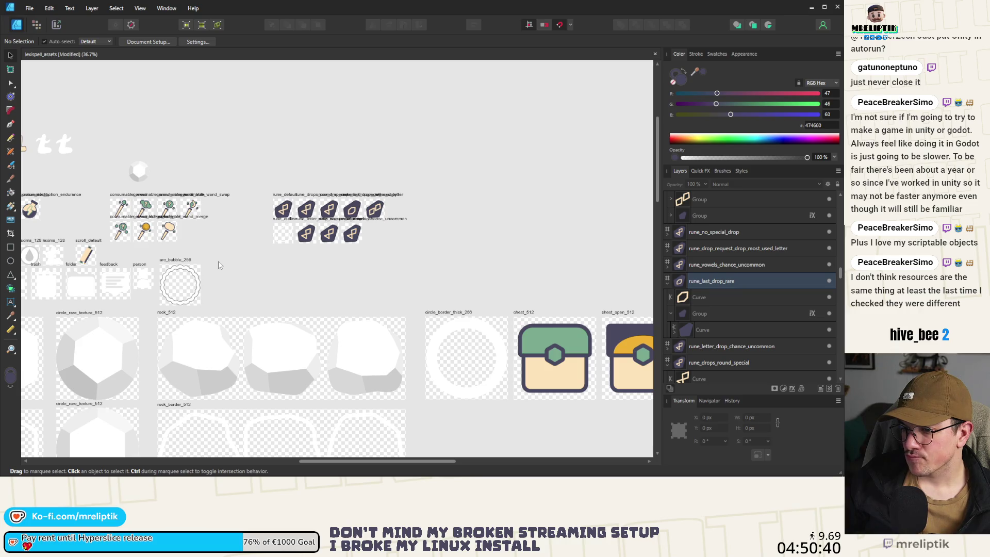
scroll(359, 219, up, 5)
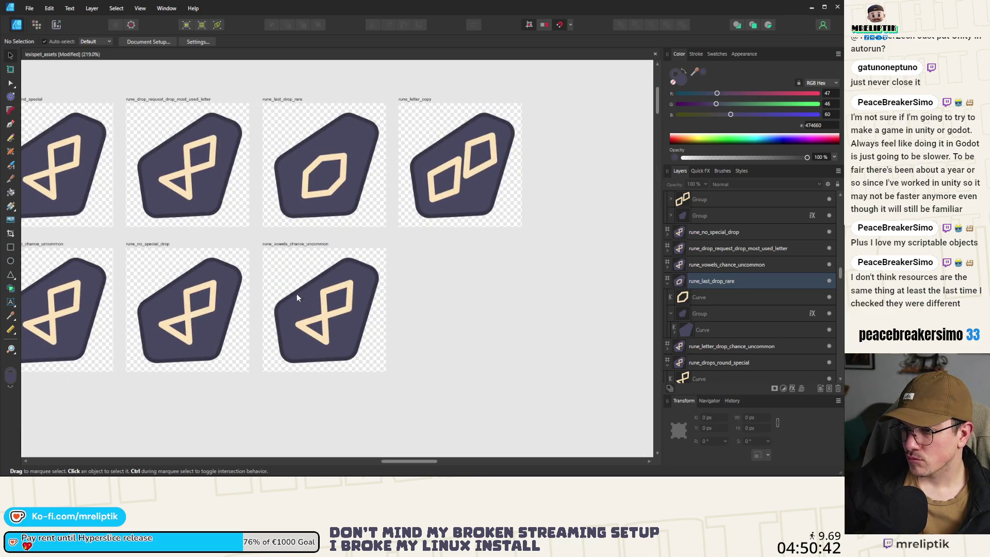
click(333, 314)
scroll(333, 312, up, 2)
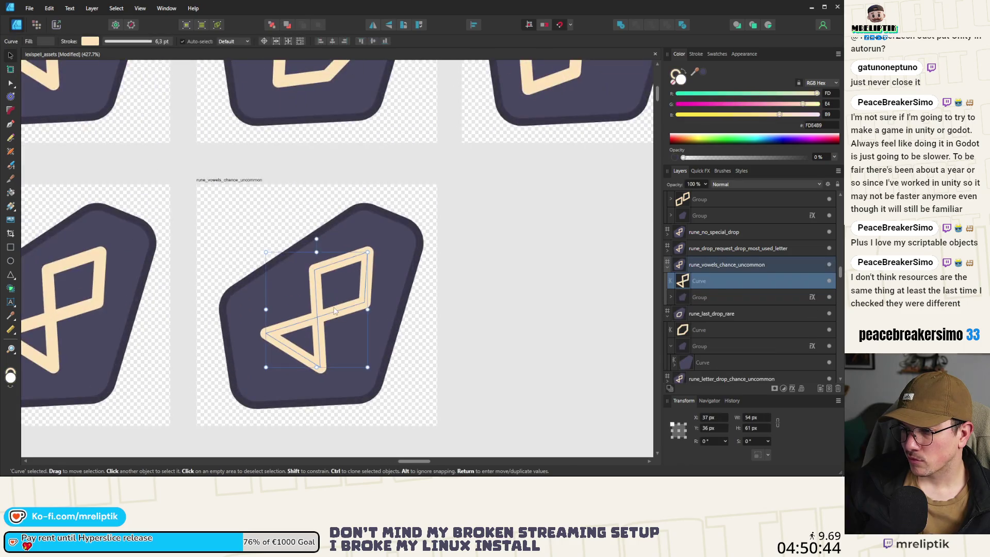
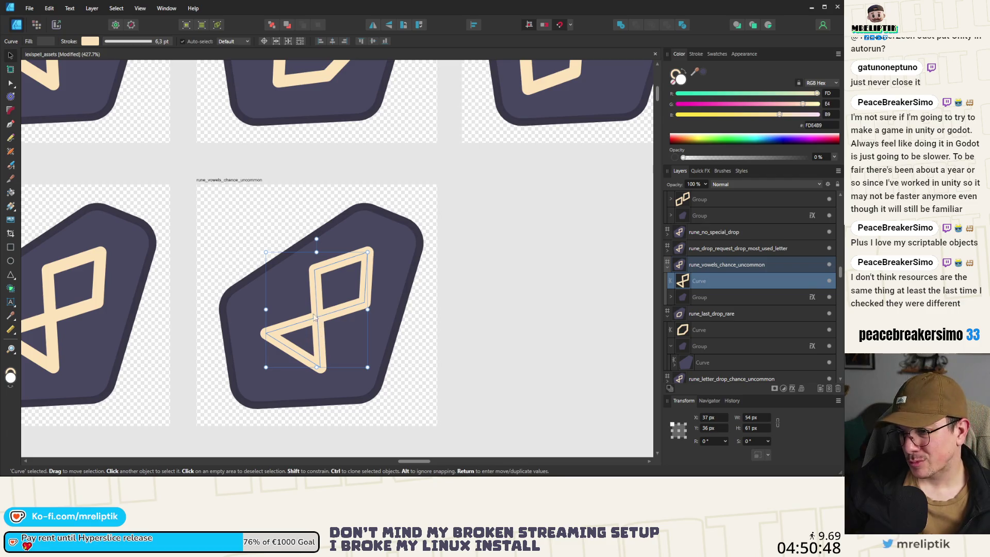
- Move and delete end nodes on the vowels rune curve to start a down-left leg under the diamond
click(11, 84)
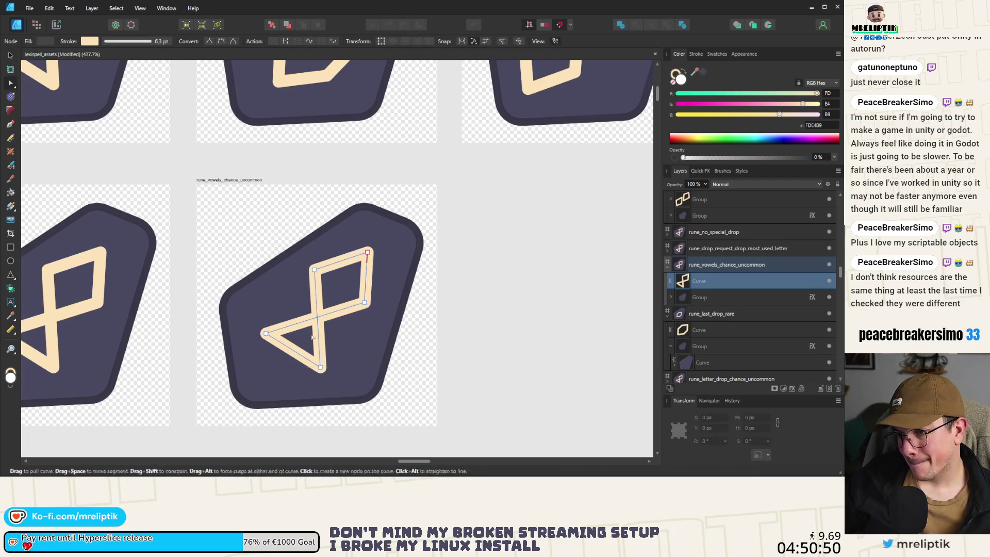
mouse_move(263, 334)
mouse_down()
mouse_move(341, 373)
mouse_move(265, 333)
mouse_up()
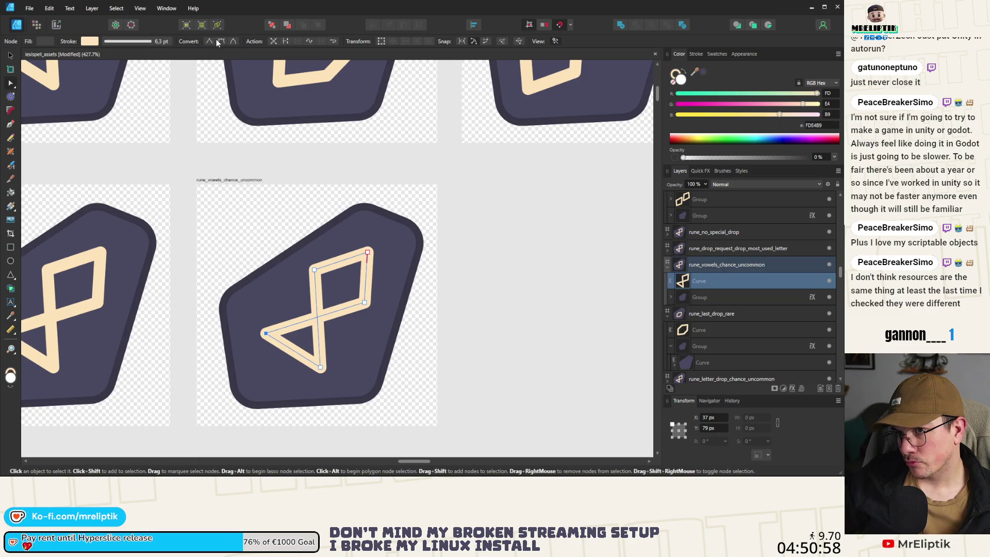
drag(266, 333, 301, 371)
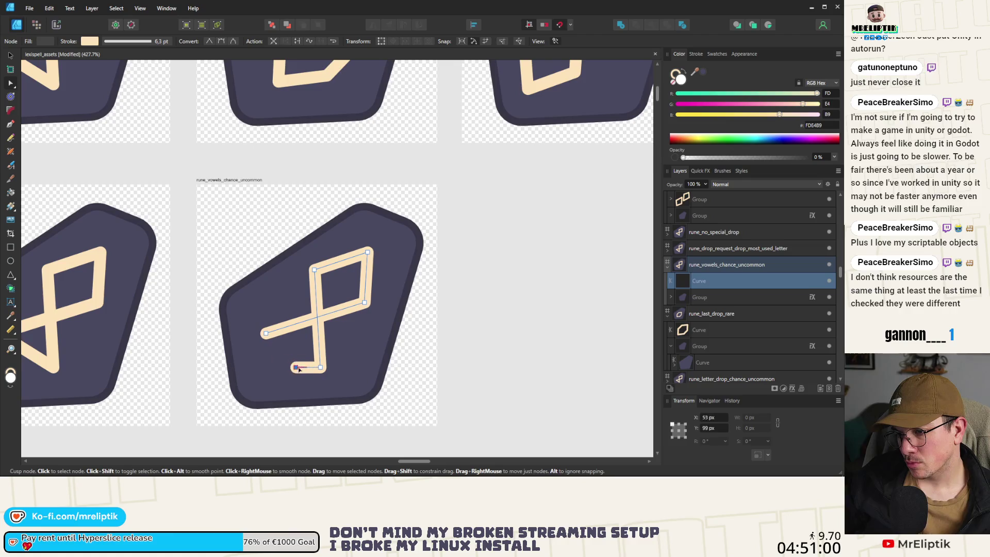
key(Delete)
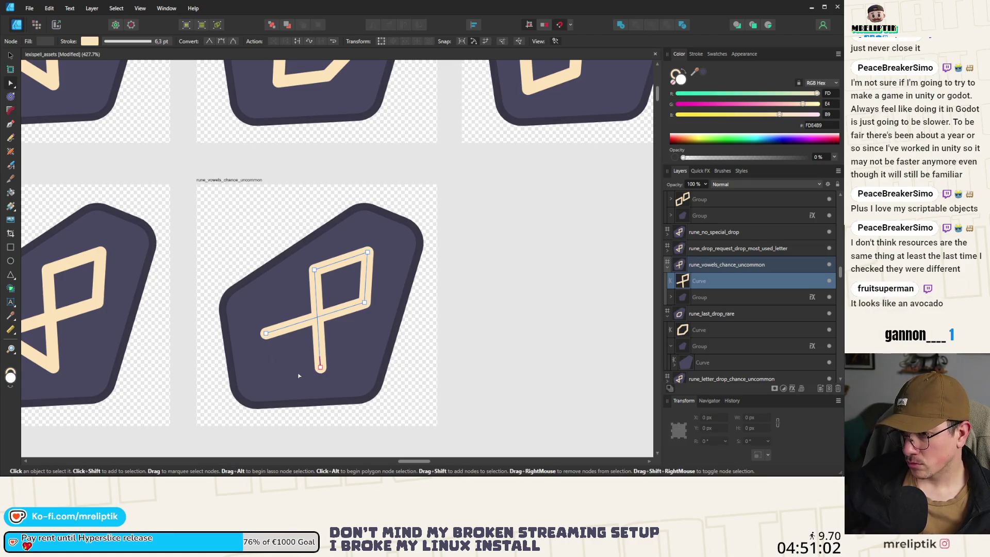
scroll(314, 333, up, 5)
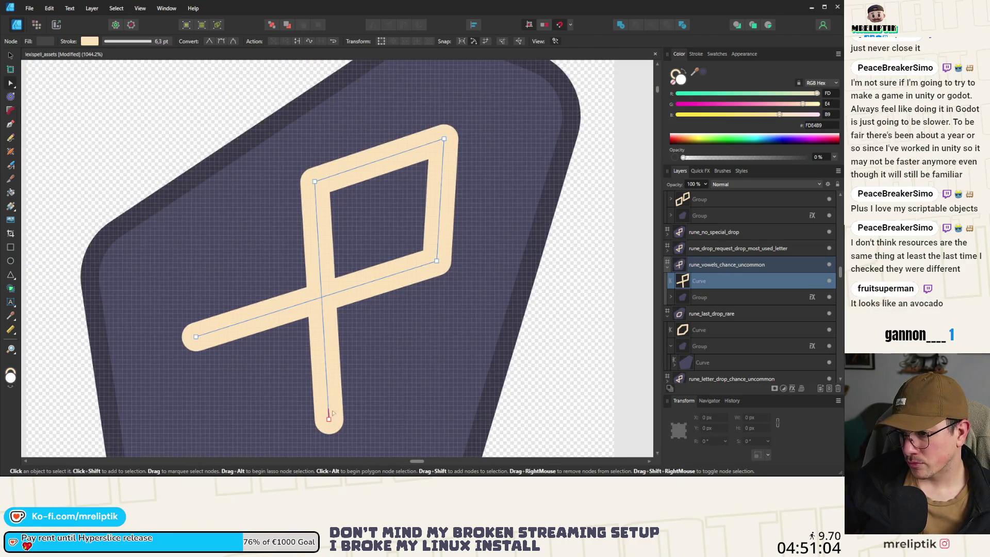
drag(329, 420, 325, 356)
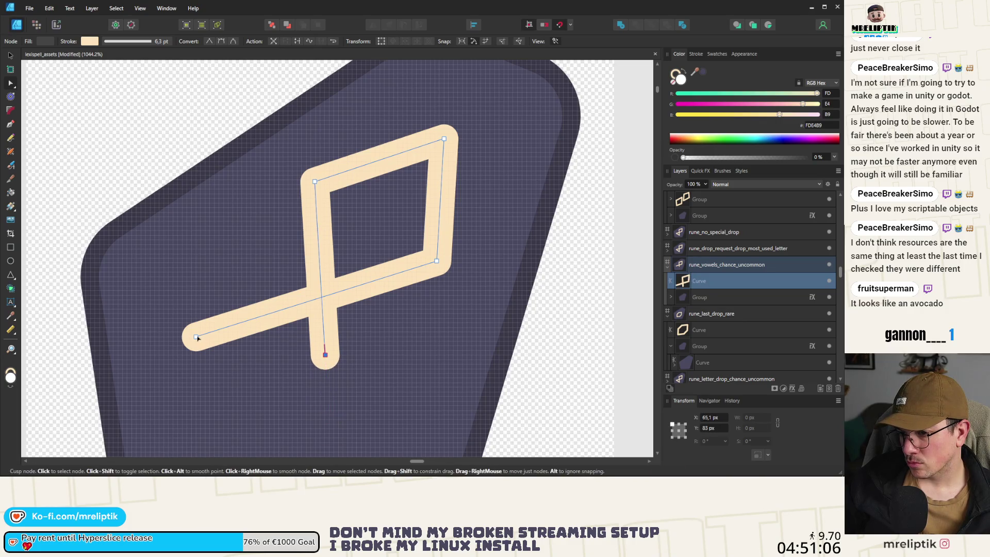
mouse_move(196, 337)
mouse_down()
mouse_move(294, 303)
mouse_move(263, 313)
mouse_move(208, 369)
mouse_up()
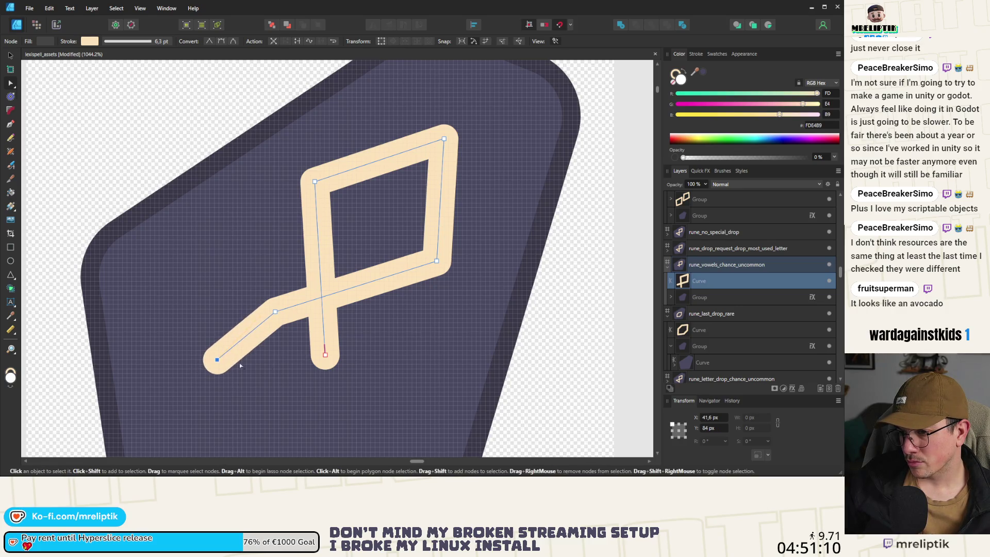
drag(325, 346, 259, 401)
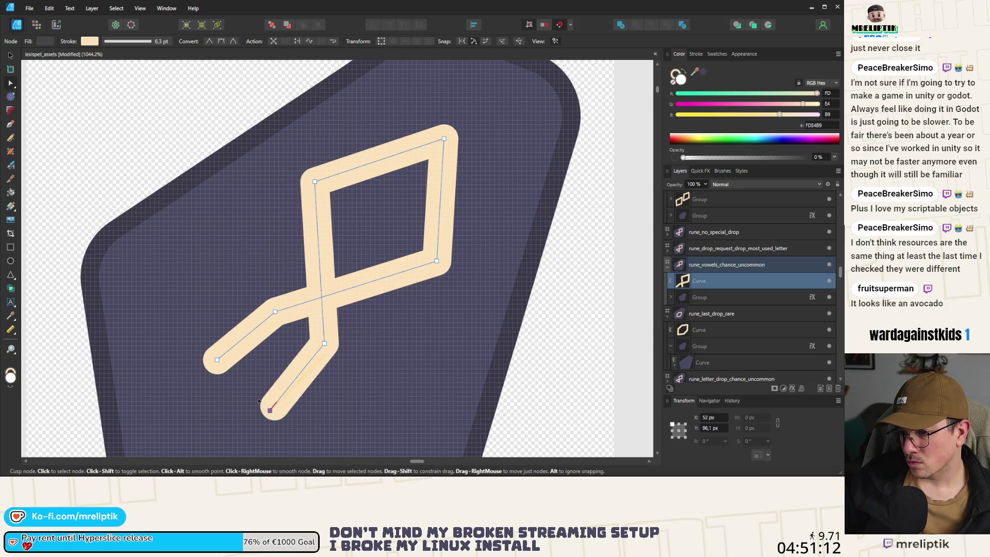
- Fine-tune the bottom-middle, crossing-stroke and leg nodes so the two legs splay apart
scroll(263, 400, down, 3)
scroll(279, 361, up, 1)
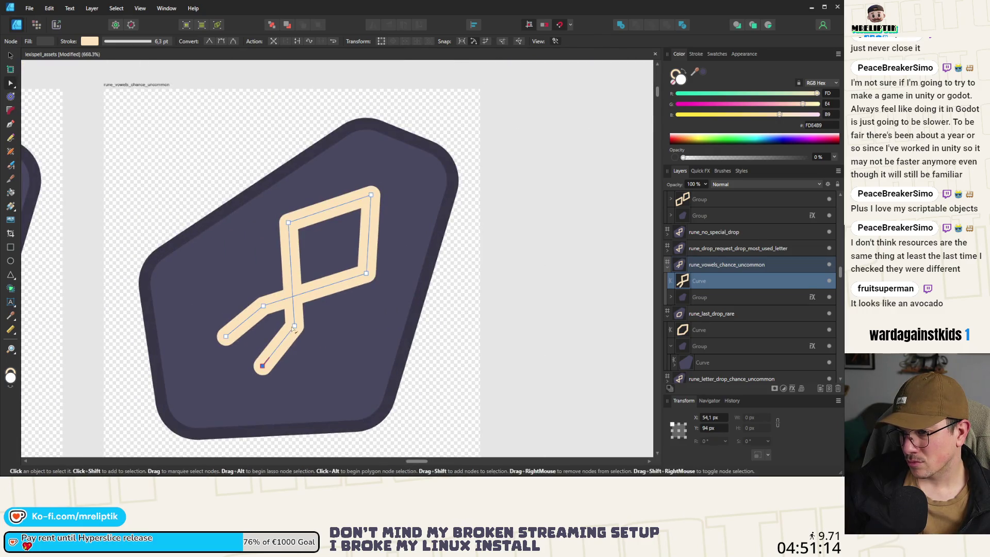
click(294, 337)
drag(295, 341, 294, 352)
drag(263, 306, 245, 306)
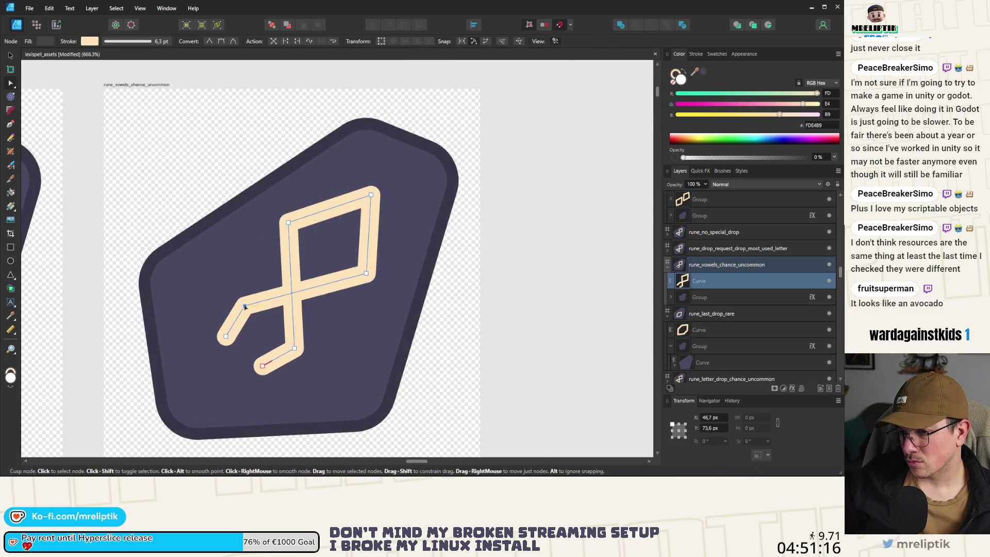
drag(263, 366, 262, 375)
drag(226, 338, 219, 331)
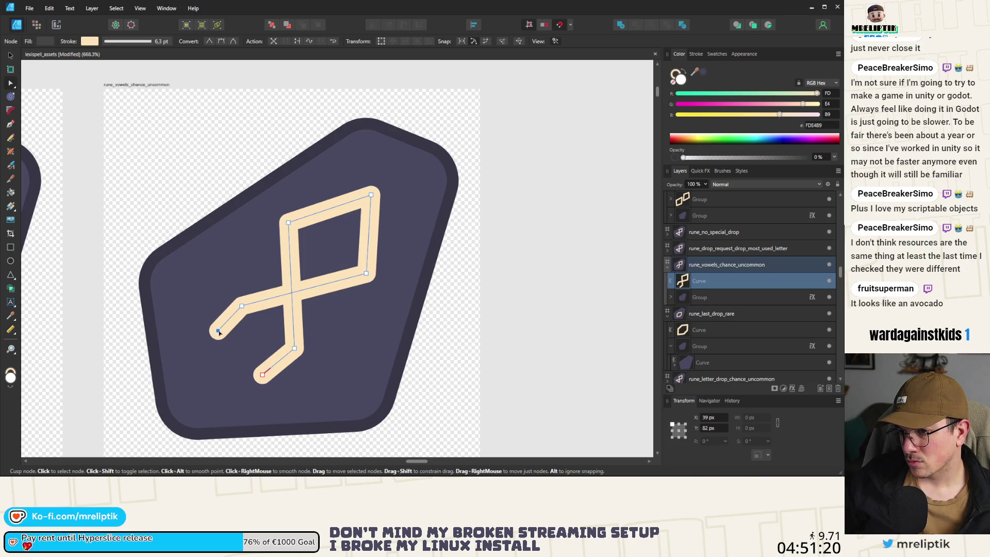
scroll(219, 333, down, 5)
key(Escape)
scroll(253, 317, down, 2)
scroll(254, 317, up, 3)
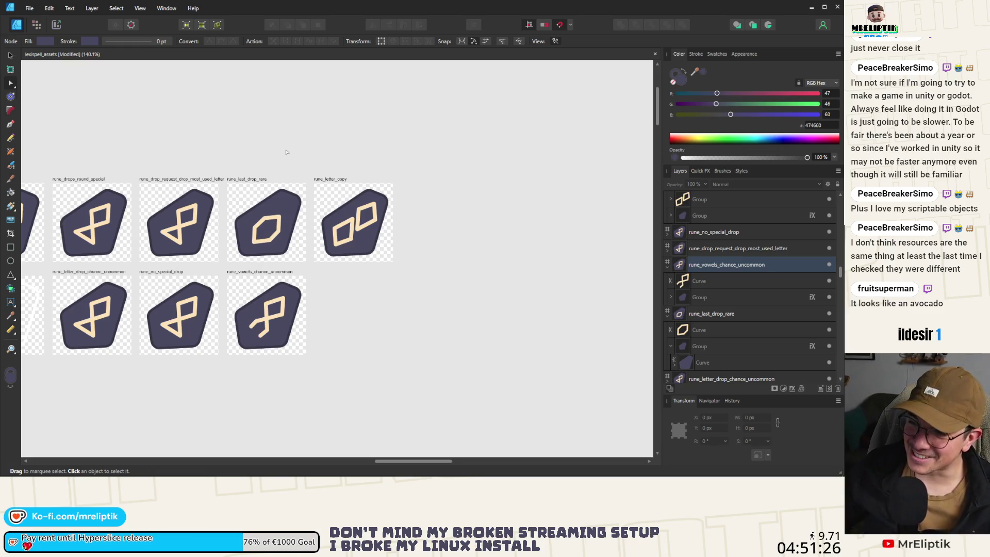
- Shift the hexagon glyph's upper-left nodes up-left and its lower-right nodes down-right
scroll(289, 225, up, 4)
click(268, 205)
scroll(278, 186, up, 2)
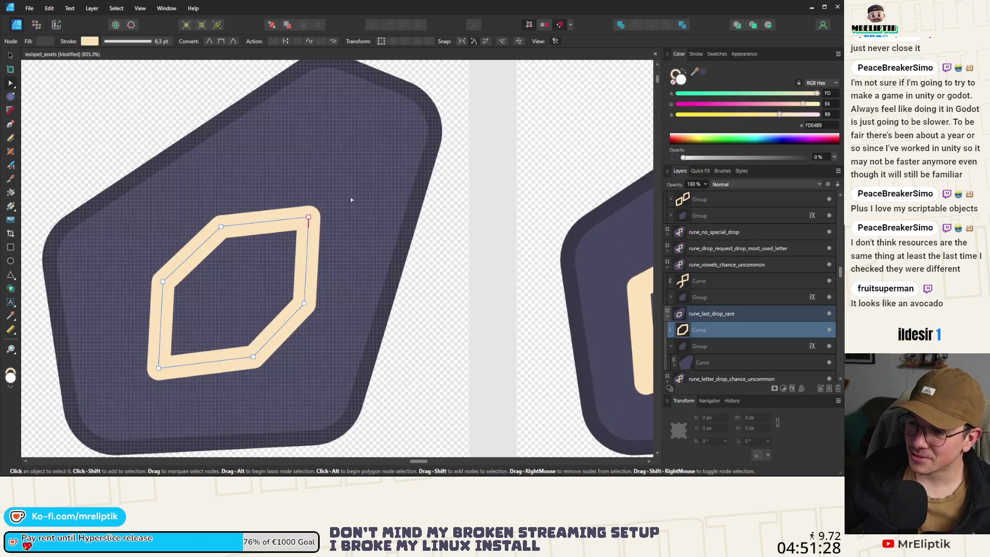
drag(192, 254, 184, 246)
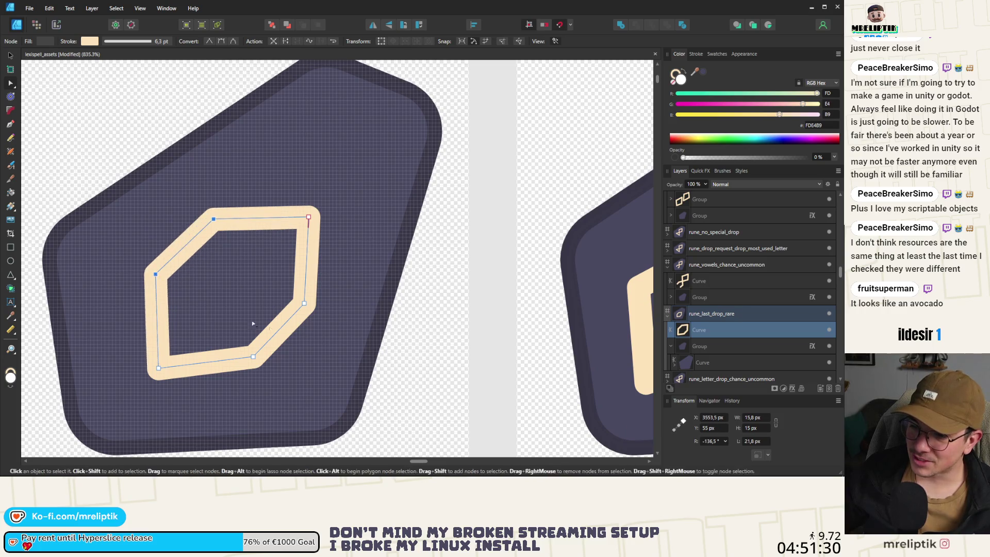
drag(332, 300, 230, 388)
drag(254, 356, 267, 370)
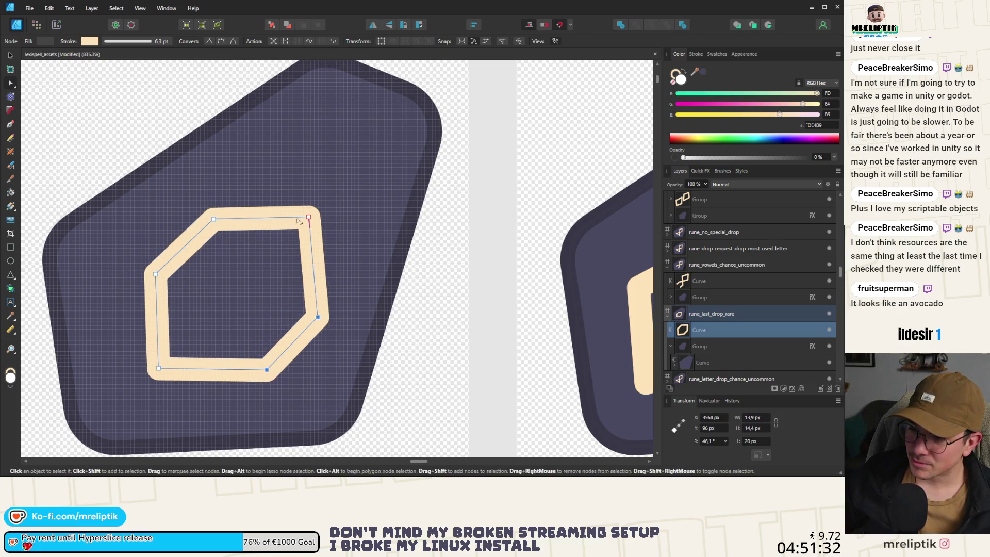
- Drag the cream hexagon's upper-left nodes until the hexagon is regular
click(365, 177)
click(222, 211)
mouse_move(185, 185)
mouse_down()
mouse_move(367, 341)
mouse_move(354, 294)
mouse_move(251, 382)
mouse_up()
click(352, 292)
click(343, 294)
click(280, 383)
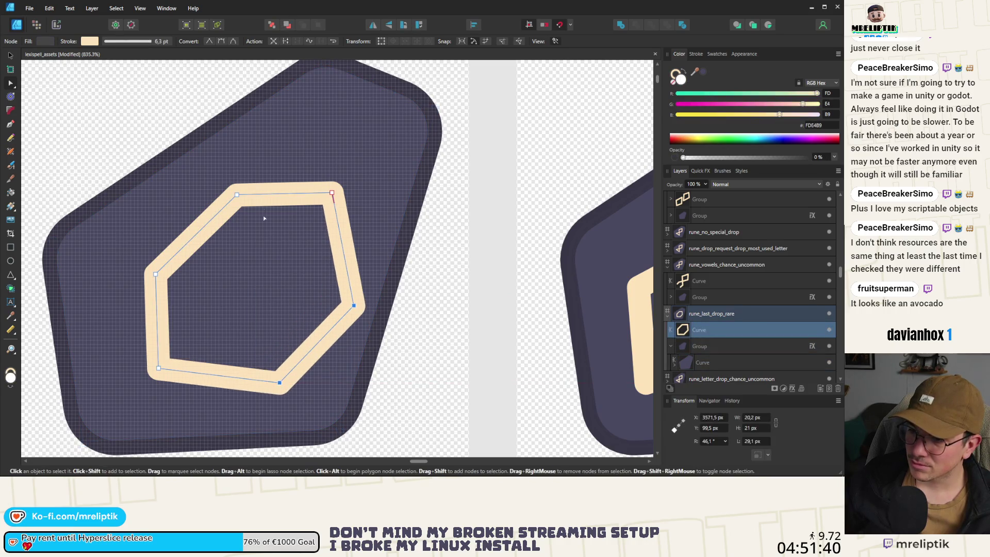
drag(260, 184, 147, 275)
mouse_move(266, 172)
mouse_down()
mouse_move(129, 283)
mouse_move(148, 257)
mouse_up()
scroll(219, 231, down, 4)
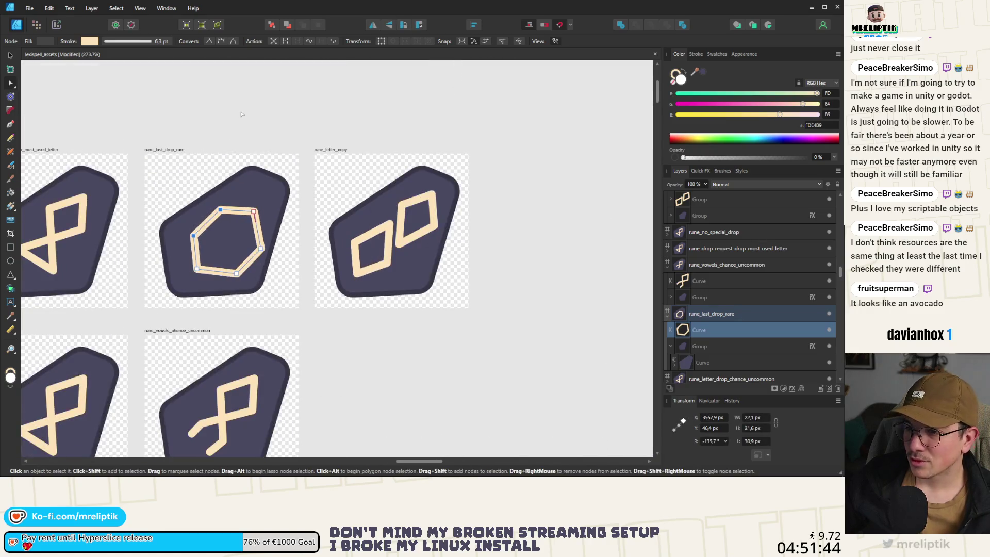
- Duplicate the hexagon curve with Ctrl+J
key(Escape)
key(v)
scroll(280, 210, up, 3)
click(280, 210)
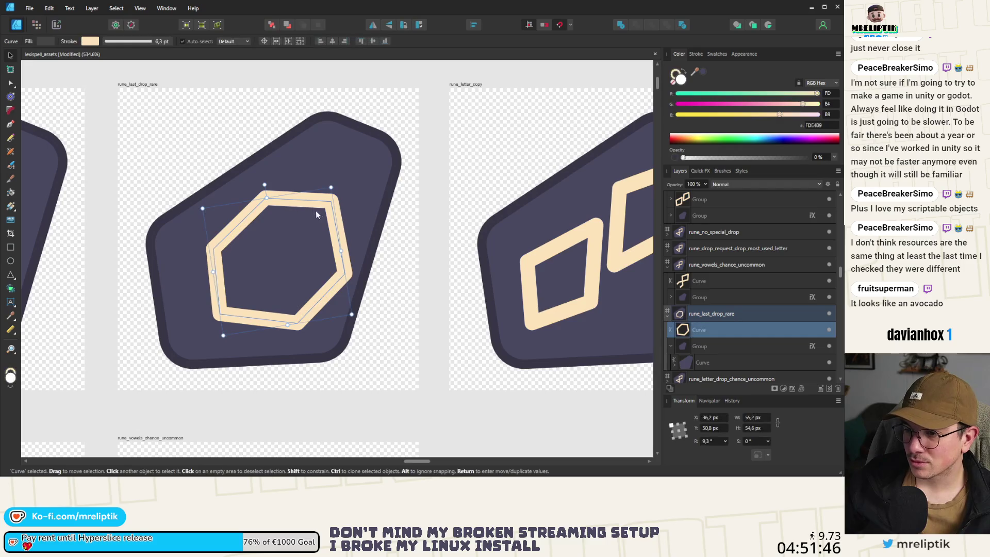
key(ctrl+j)
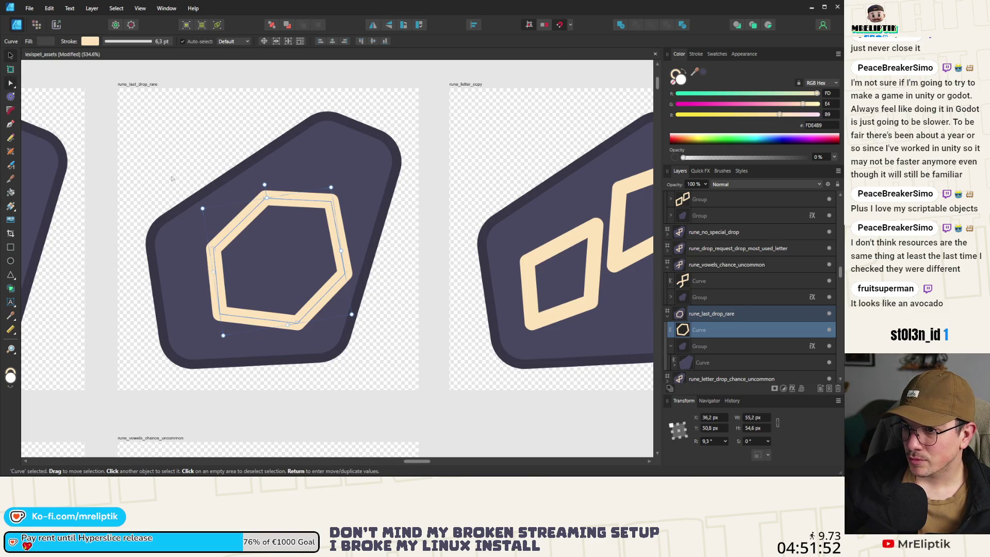
- Bring the dark badge group forward, then undo the layer-order change
key(a)
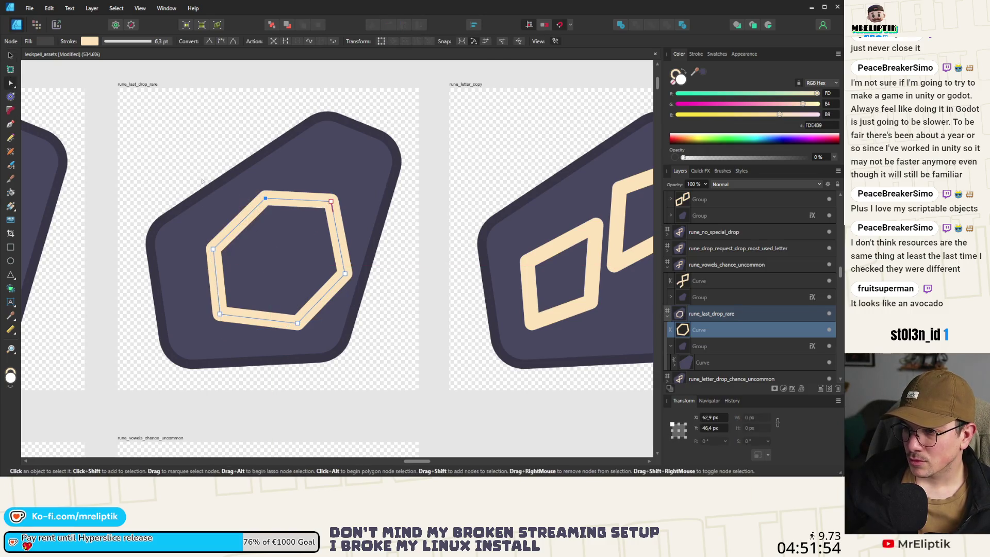
click(11, 55)
click(352, 244)
key(ctrl+bracketright)
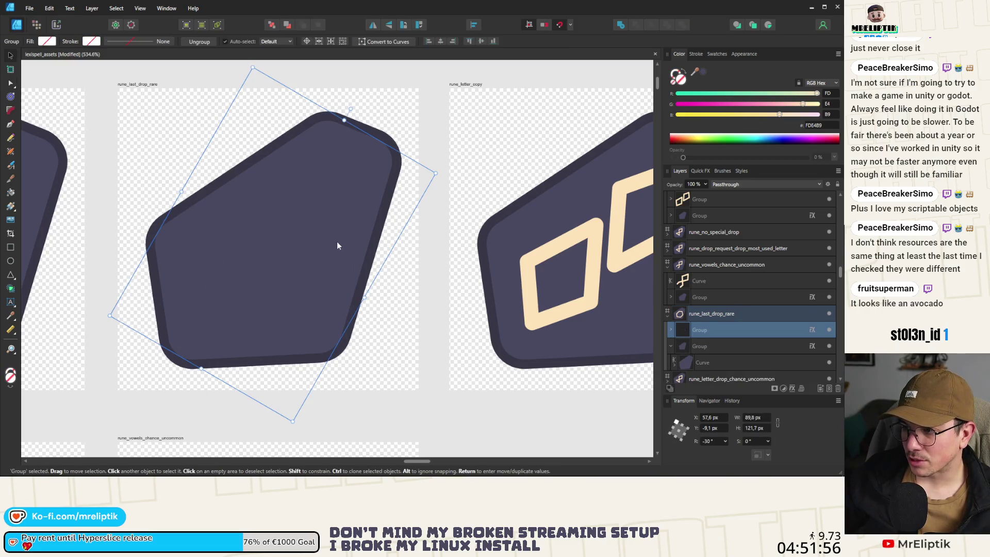
scroll(194, 259, down, 3)
key(ctrl+z)
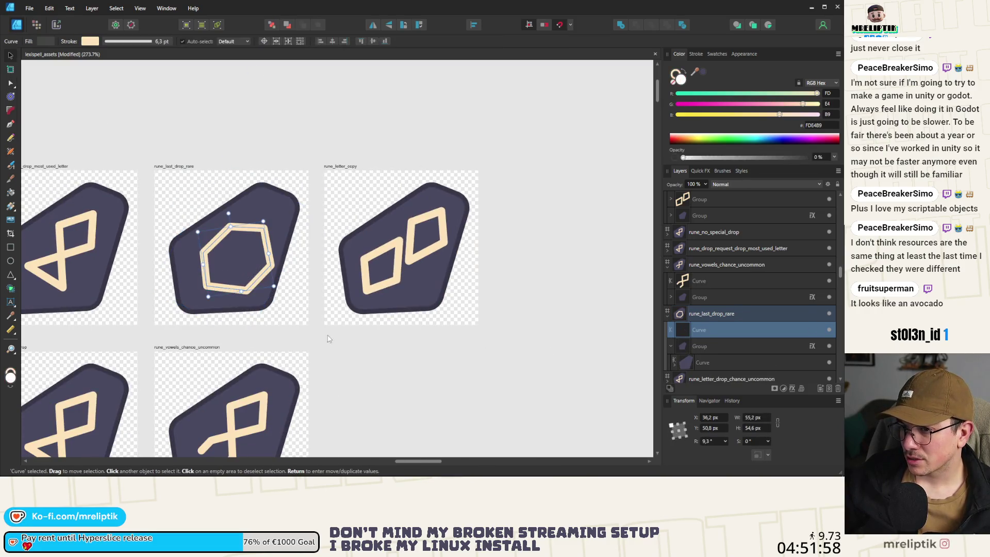
scroll(235, 253, up, 2)
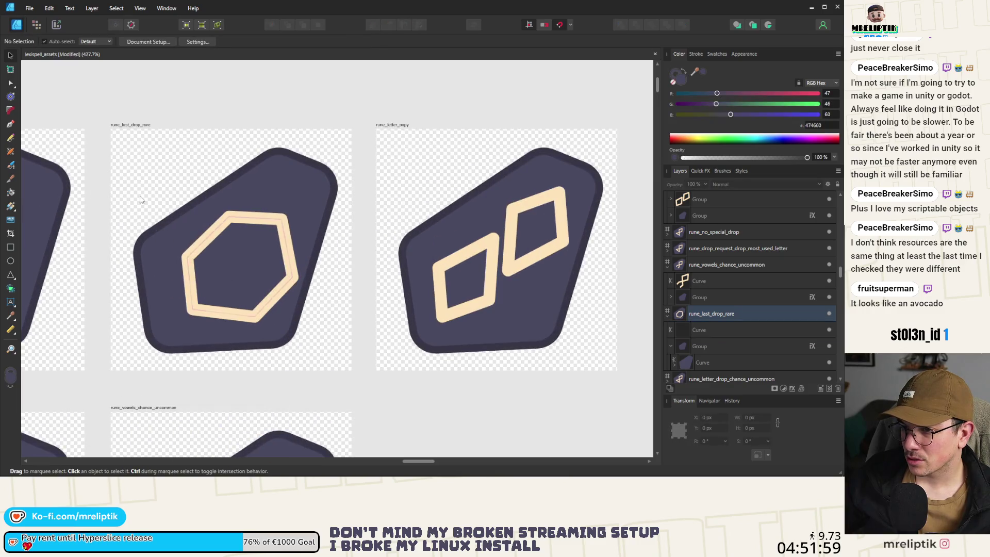
click(10, 126)
scroll(237, 235, up, 3)
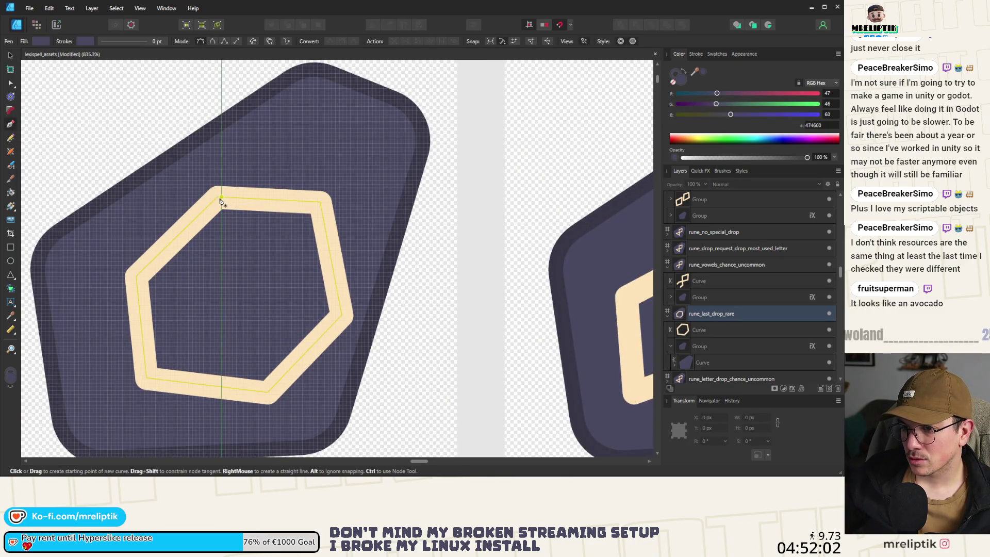
- Draw a spoke line from the hexagon's top-left corner to the opposite bottom corner with a 6 pt stroke
click(217, 197)
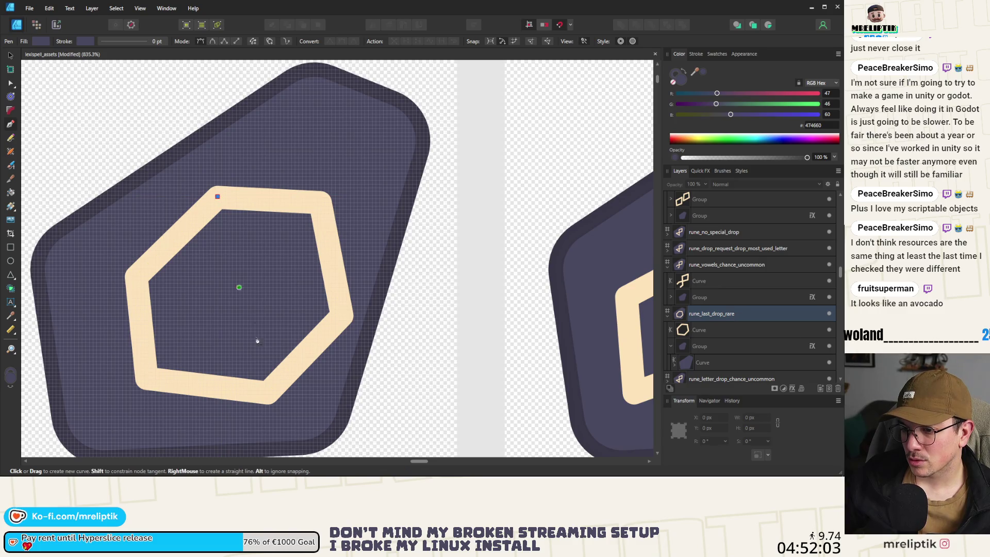
click(267, 393)
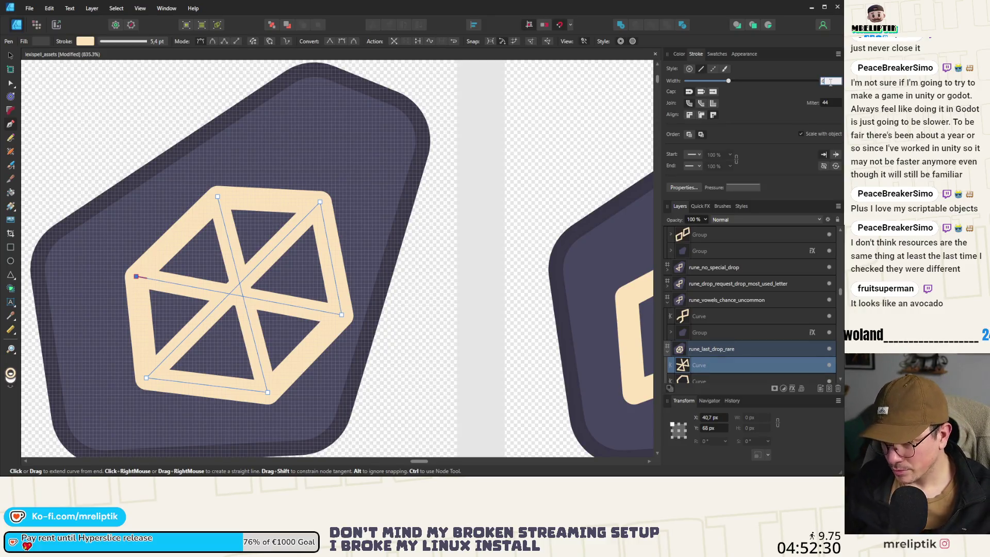
text(6)
key(Return)
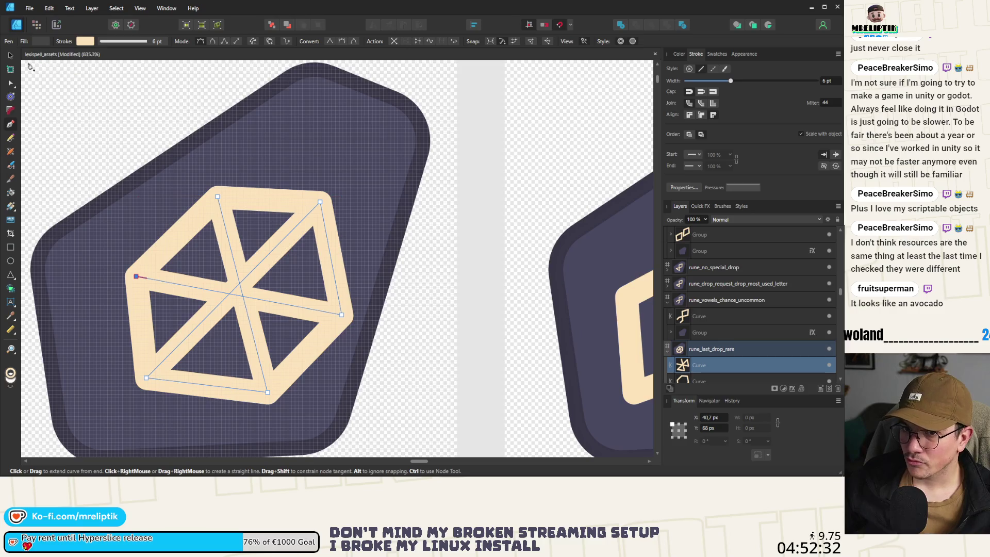
- Set the hexagon outline and crossing-lines curves to a 6.3 pt stroke
key(v)
click(263, 206)
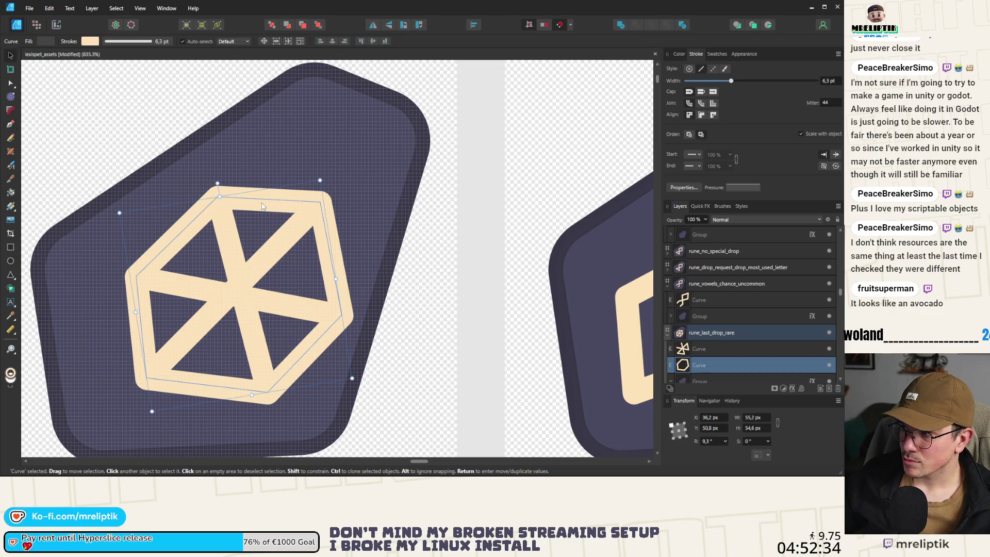
click(264, 274)
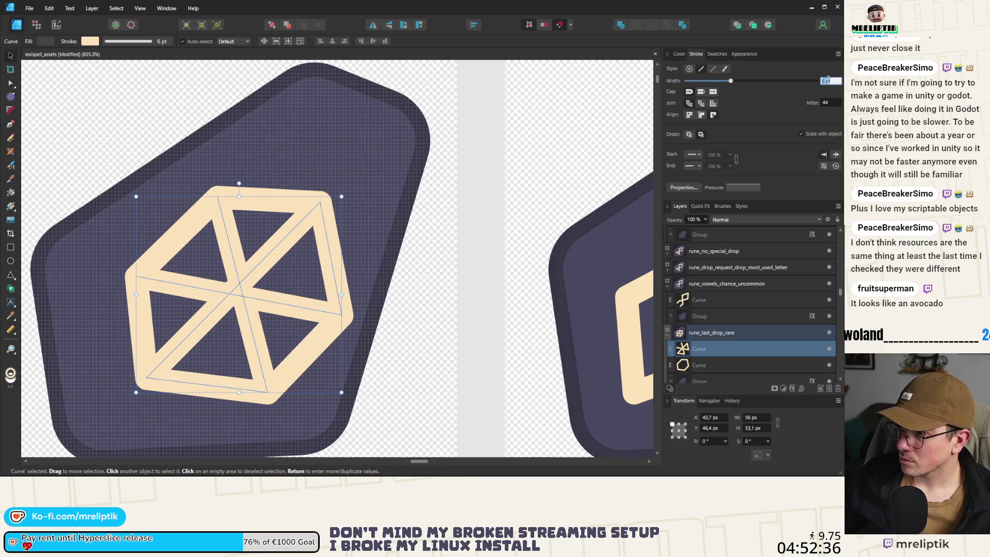
text(3)
key(Return)
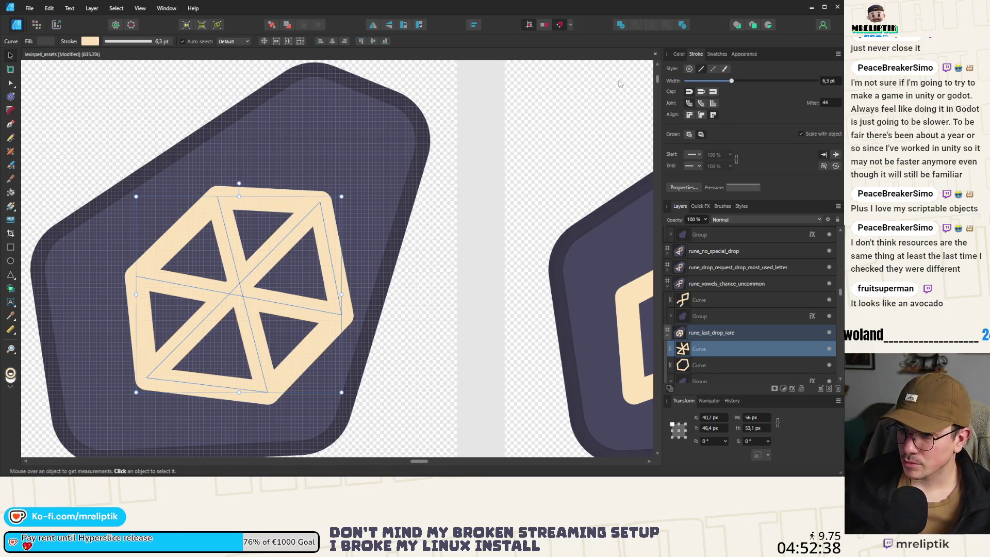
scroll(370, 187, down, 6)
- Marquee-select both wheel curves and shrink them slightly by a corner handle
click(397, 285)
scroll(354, 181, up, 4)
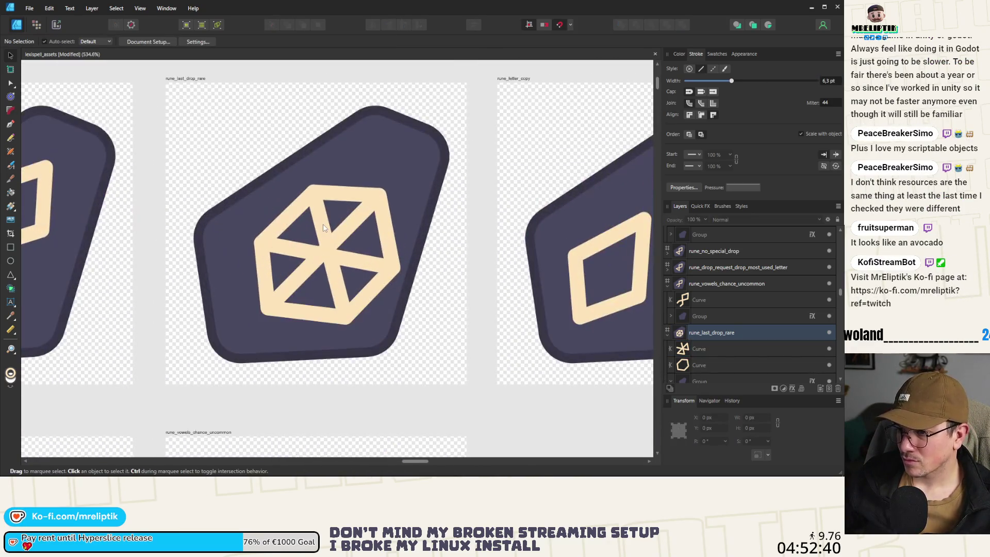
drag(248, 330, 402, 184)
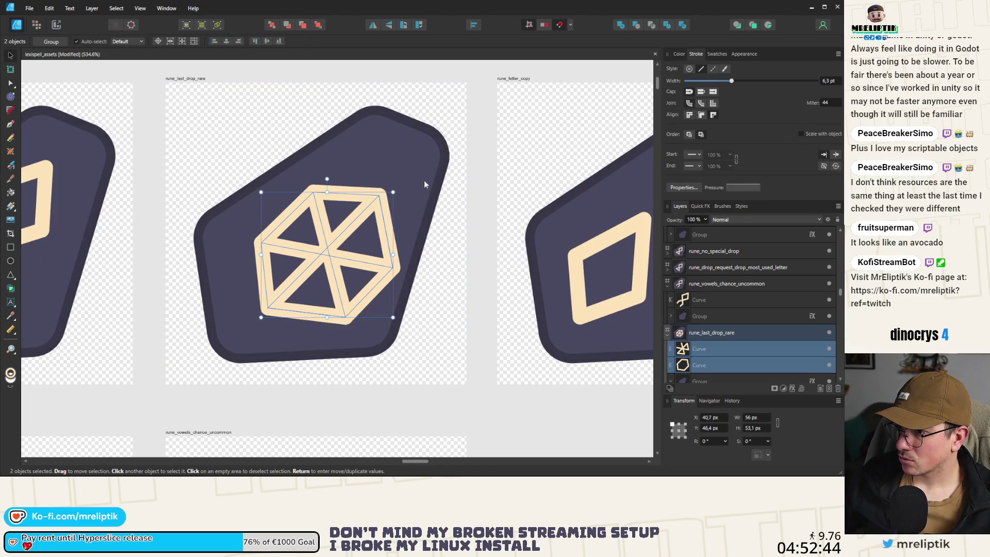
drag(393, 192, 374, 210)
scroll(237, 211, down, 3)
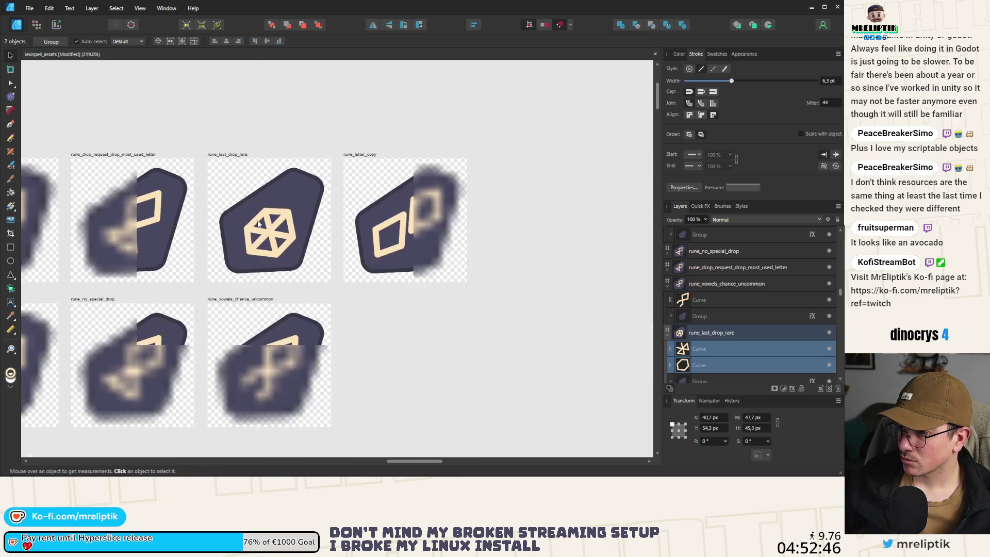
- Select the star-shaped and hexagon curves together and move the wheel glyph slightly upward
click(131, 226)
click(272, 227)
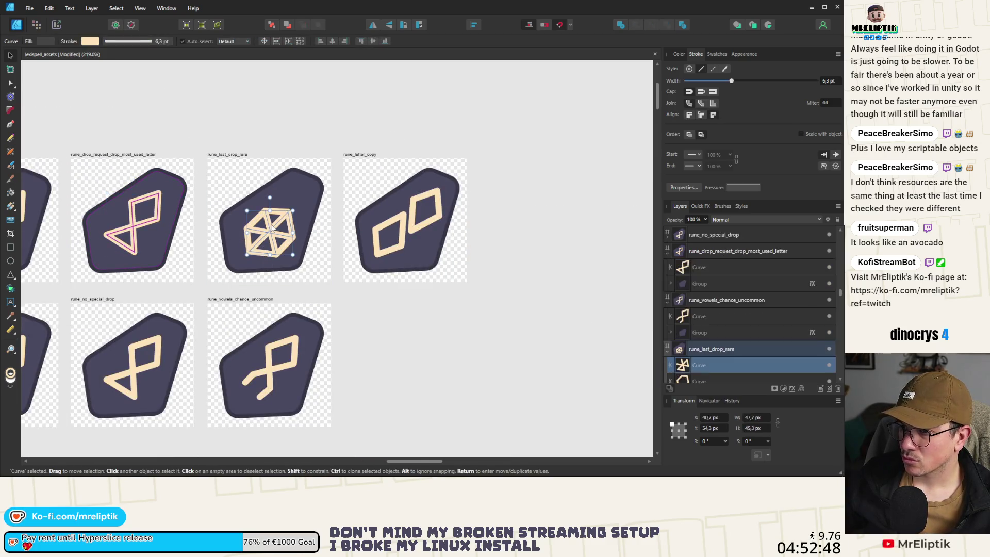
scroll(272, 223, up, 5)
shift+click(281, 216)
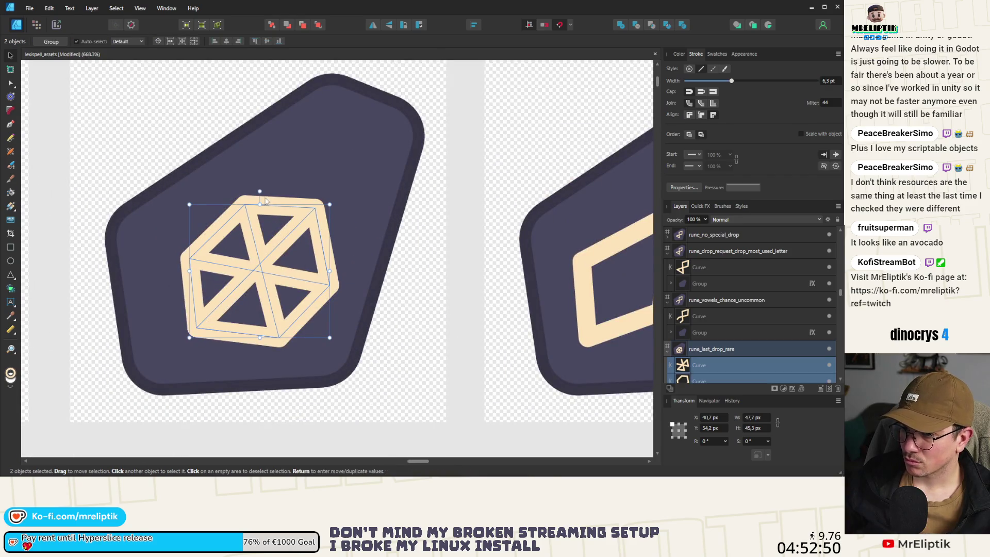
mouse_move(281, 217)
mouse_down()
mouse_move(279, 188)
mouse_move(276, 203)
mouse_up()
scroll(276, 203, down, 10)
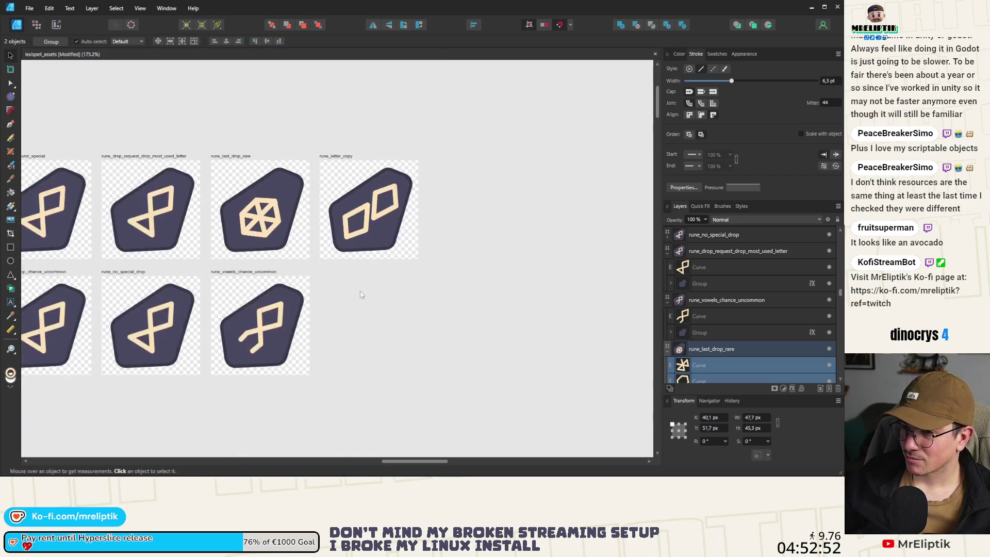
click(318, 214)
scroll(318, 214, up, 3)
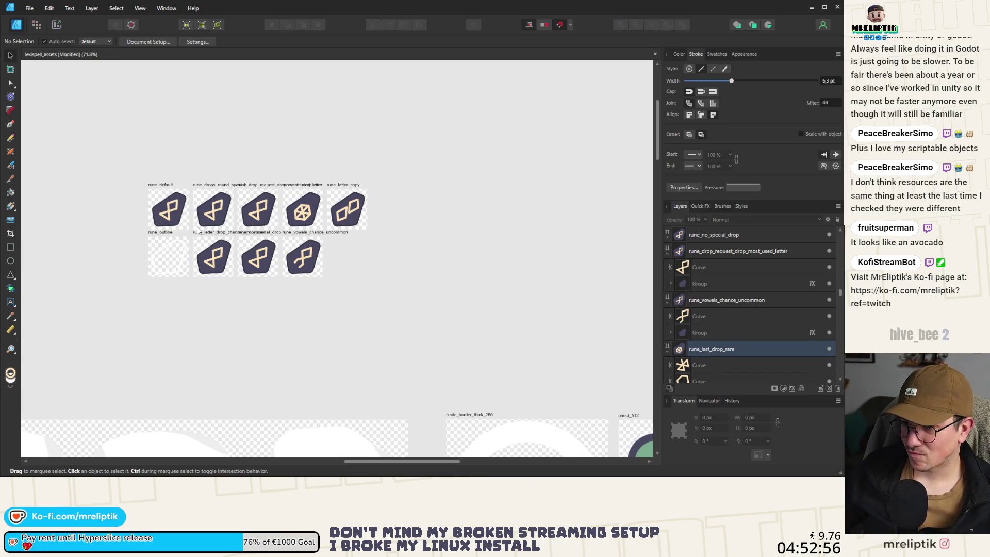
- Extend the rune_no_special_drop glyph from its left end node with a new bottom stroke
scroll(268, 258, up, 5)
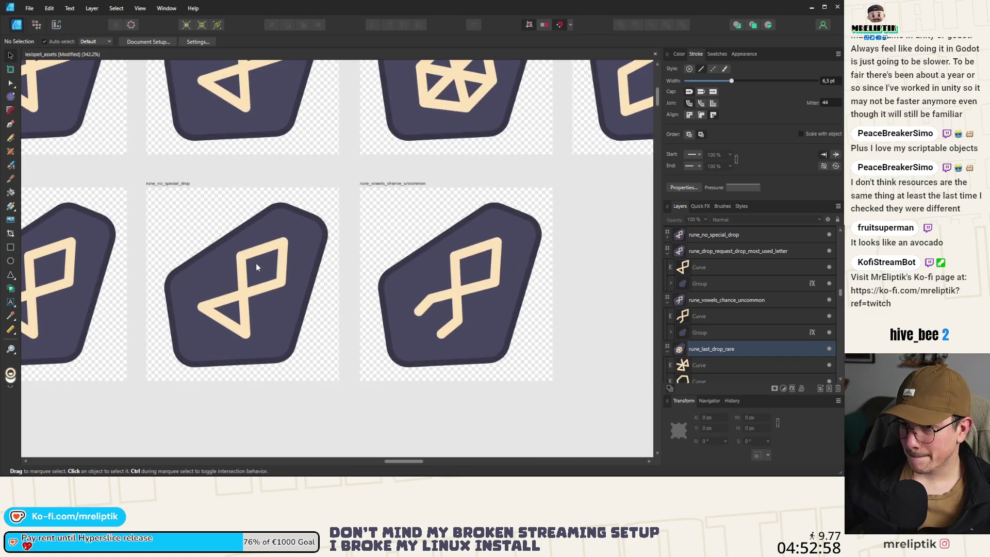
scroll(216, 292, down, 2)
scroll(258, 309, up, 3)
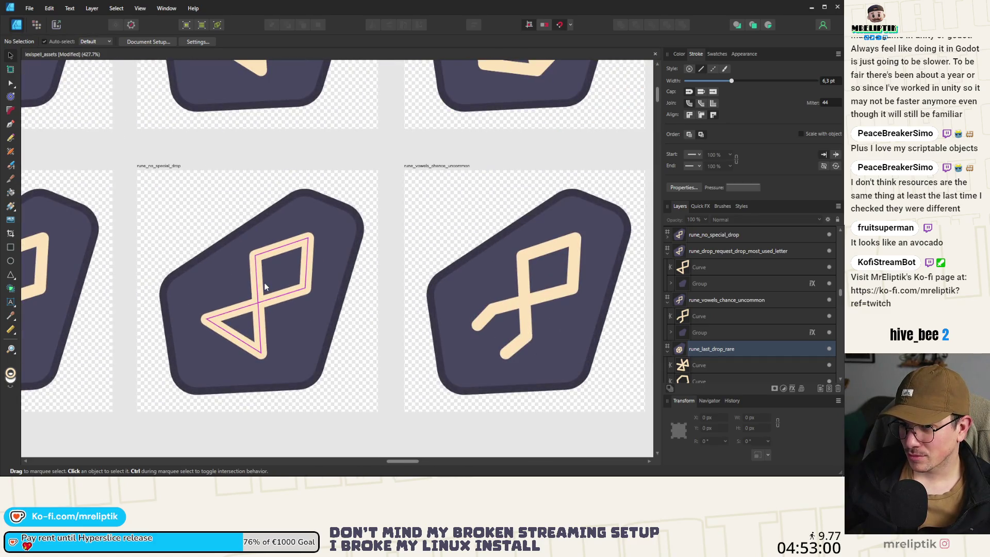
click(258, 304)
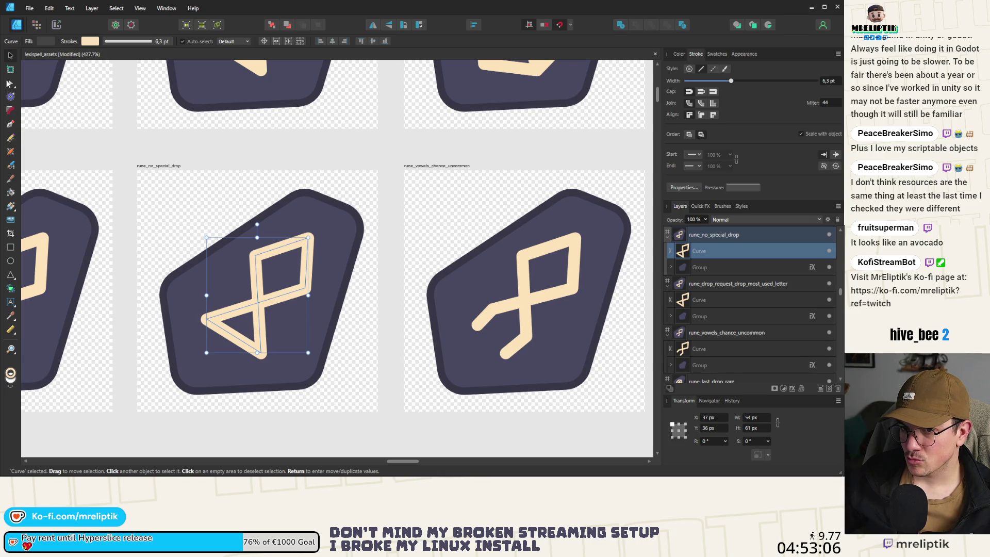
key(a)
click(206, 319)
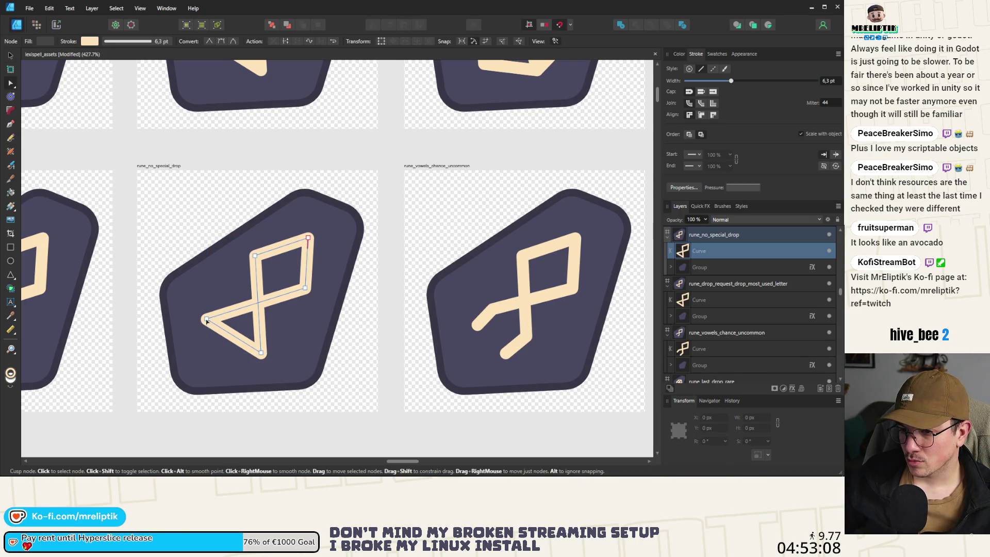
click(286, 42)
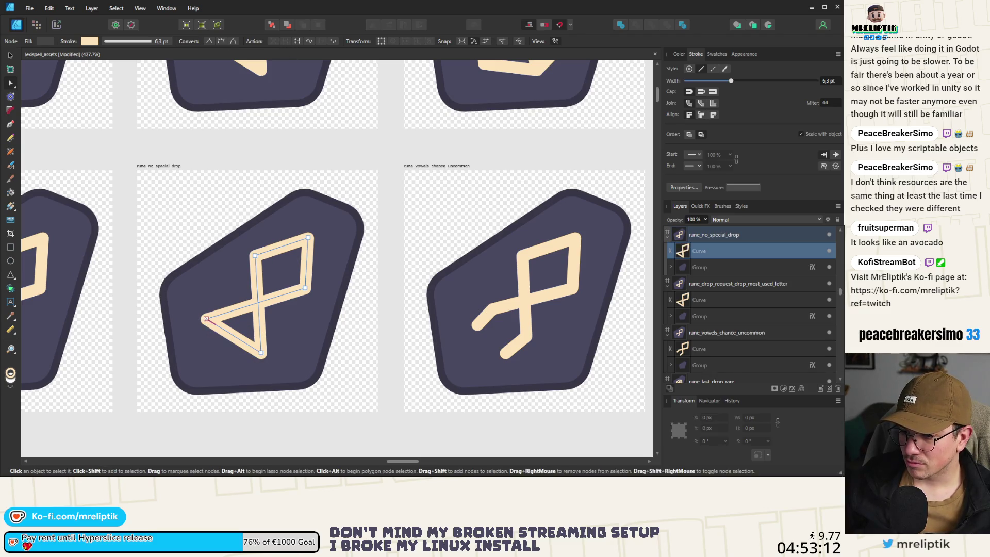
mouse_move(206, 319)
mouse_down()
mouse_move(235, 355)
mouse_move(297, 350)
mouse_up()
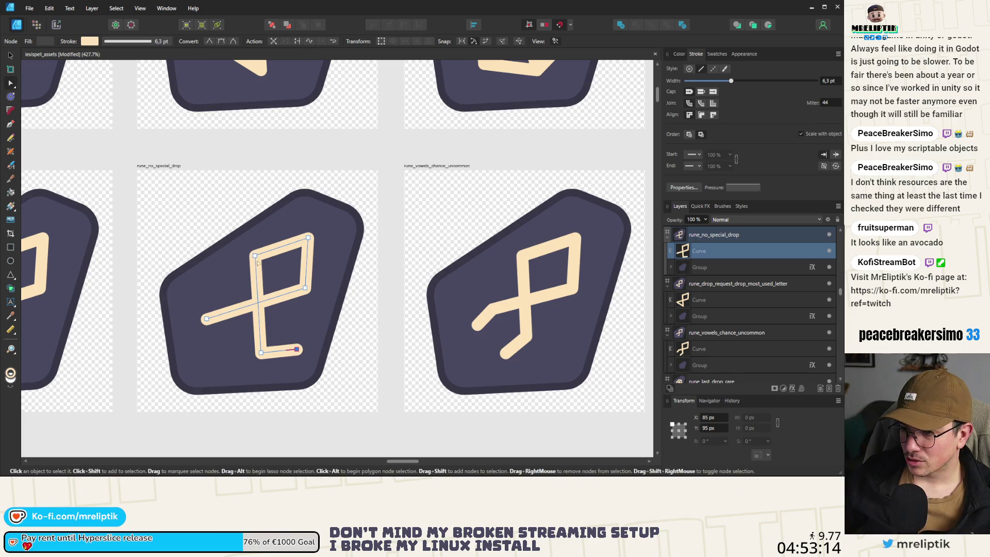
- Reposition the upper-left and left end nodes, then rotate the glyph to -30°
mouse_move(255, 255)
mouse_down()
mouse_move(280, 234)
mouse_move(327, 264)
mouse_move(289, 310)
mouse_up()
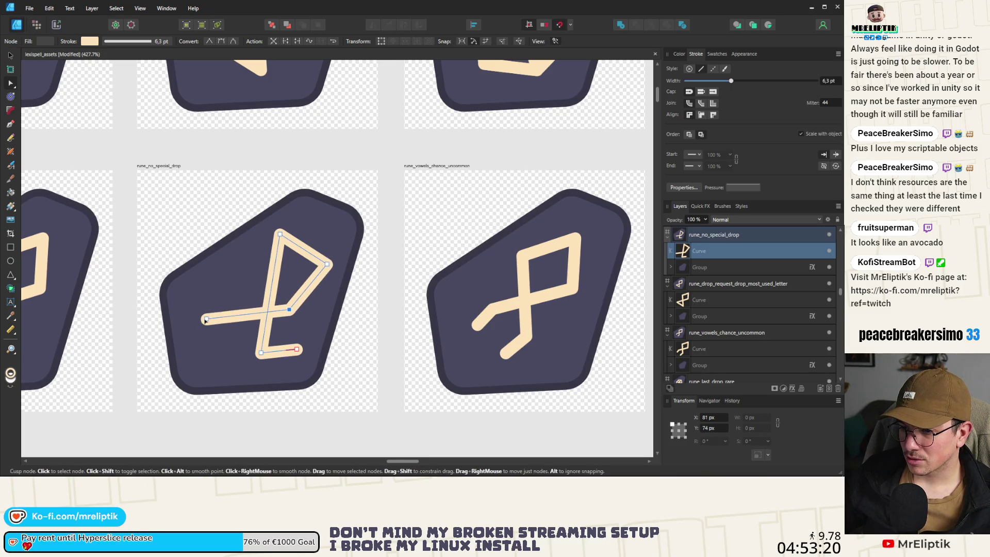
drag(205, 320, 232, 292)
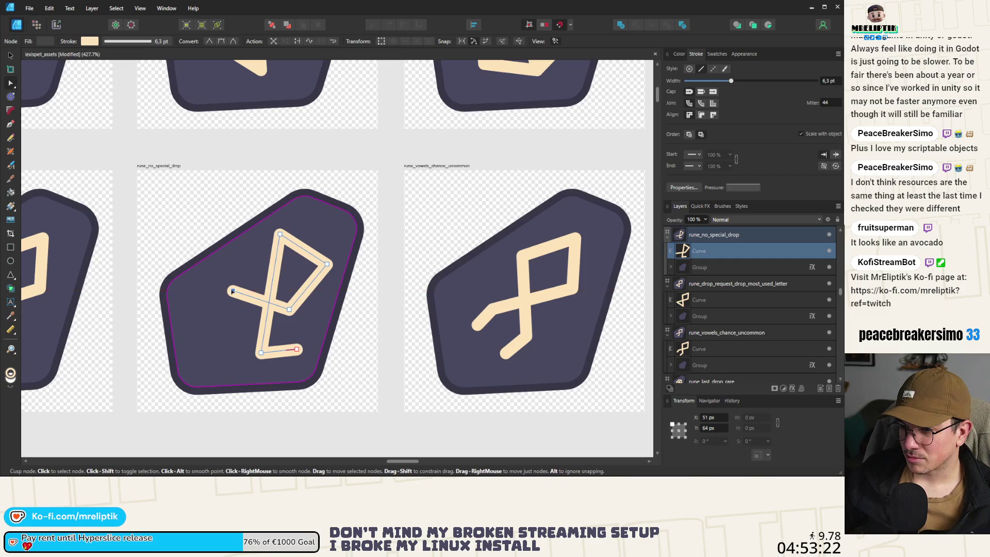
key(v)
drag(309, 231, 316, 220)
drag(282, 268, 277, 267)
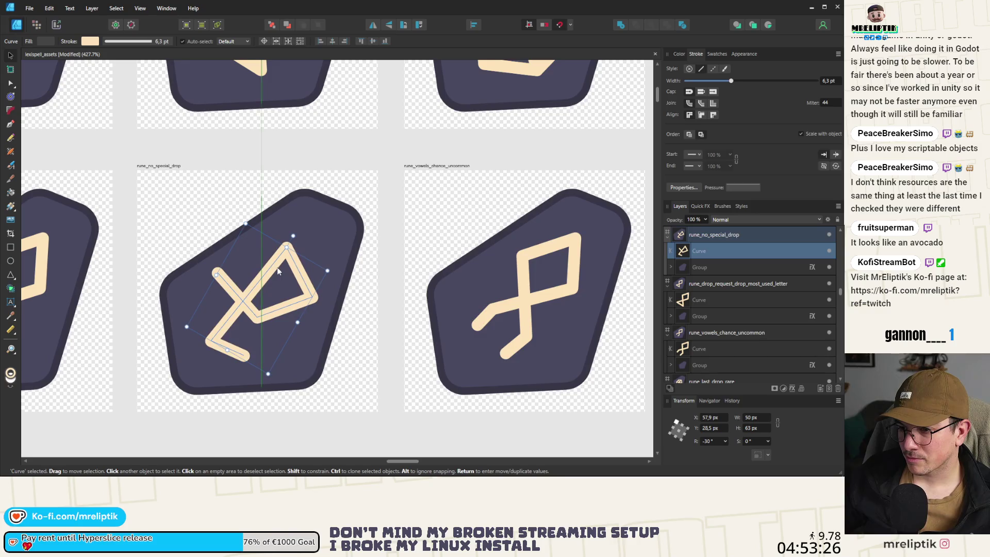
key(ctrl+d)
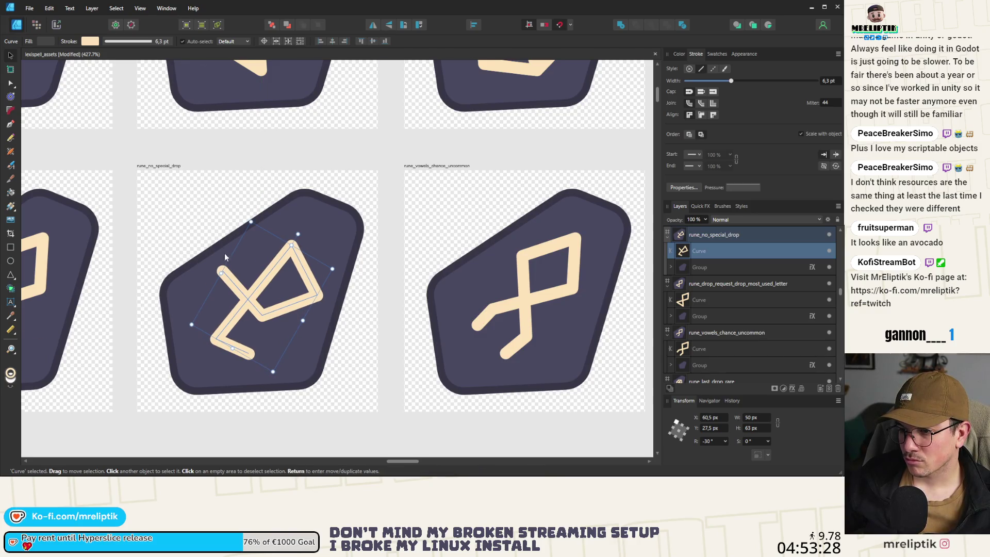
- Move the rune_no_special_drop glyph left and down on its badge
scroll(224, 253, down, 5)
scroll(232, 258, up, 4)
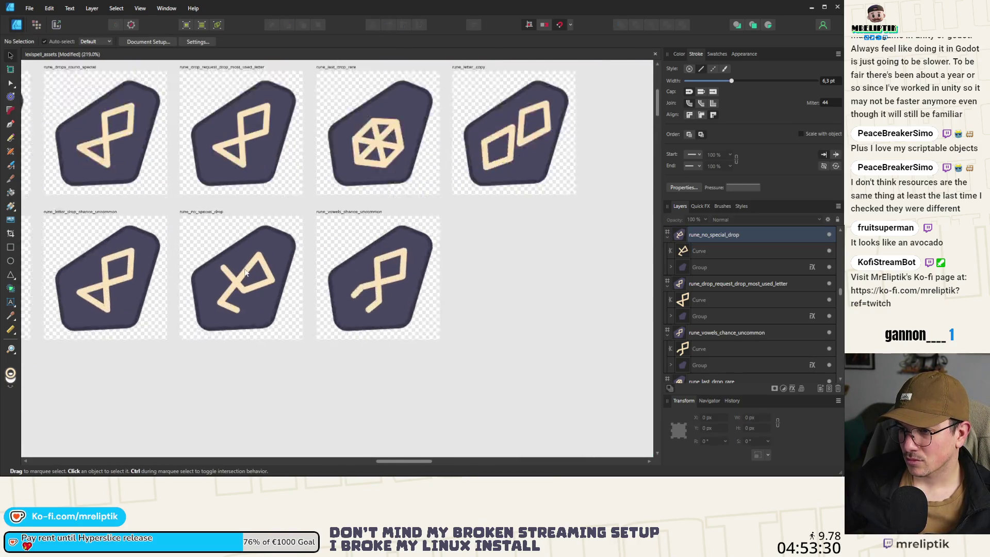
click(243, 278)
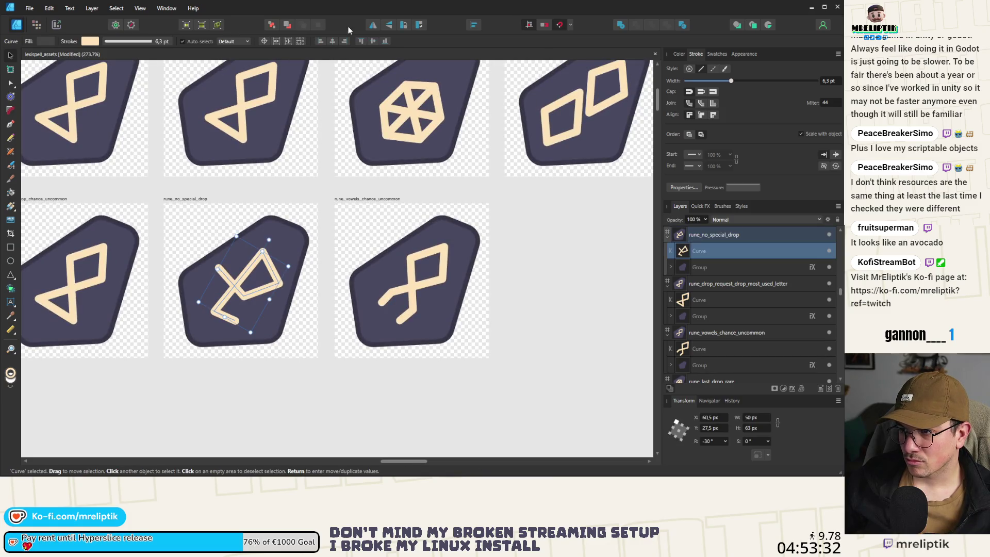
drag(251, 273, 244, 280)
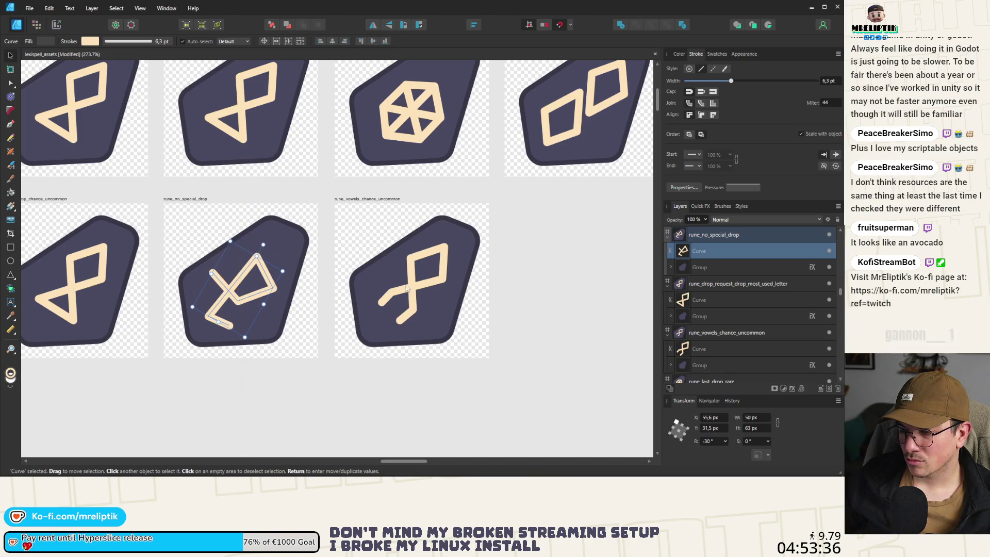
- Nudge the vowels glyph left and down, then undo the nudge
click(412, 303)
drag(413, 304, 406, 309)
scroll(392, 330, down, 5)
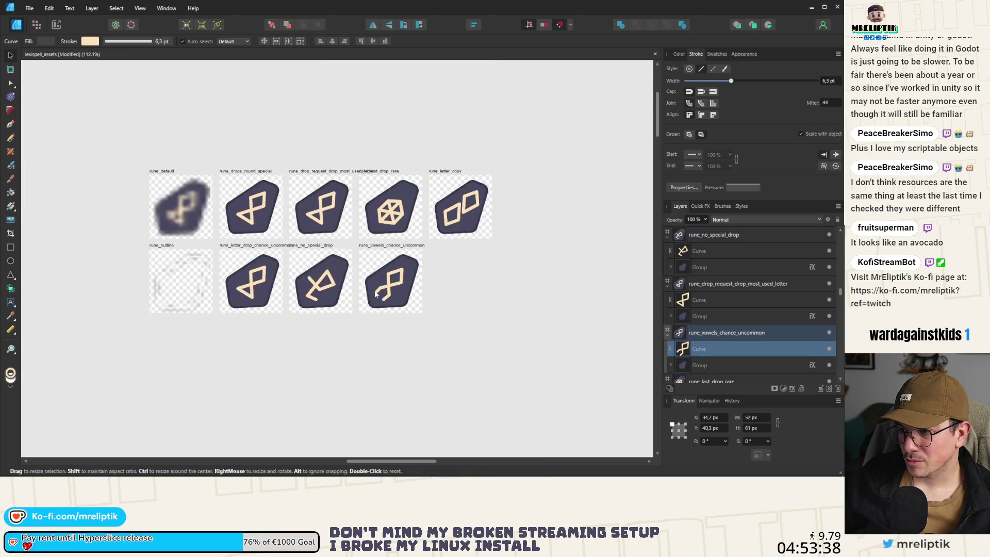
key(ctrl+z)
scroll(392, 354, up, 4)
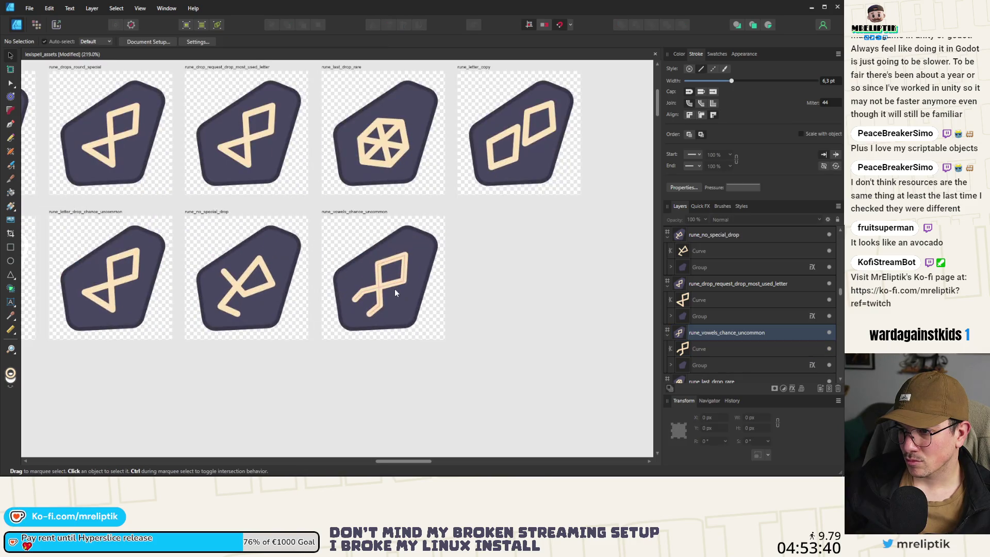
click(381, 363)
scroll(382, 356, down, 3)
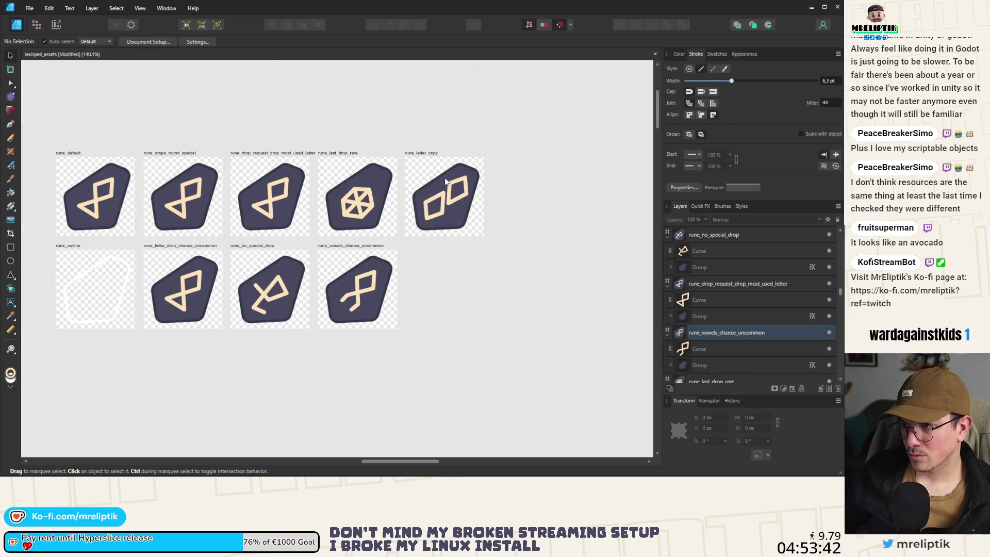
scroll(363, 196, up, 3)
- Recheck the rune_no_special_drop glyph's placement, then enter node editing on the rune_letter_drop_chance_uncommon glyph
click(218, 350)
scroll(217, 351, up, 1)
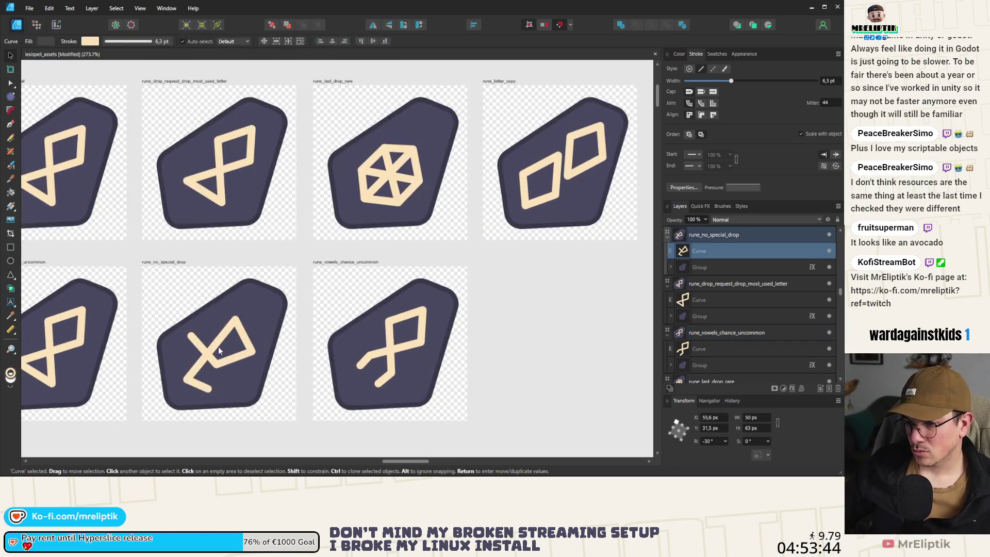
scroll(234, 381, down, 4)
click(234, 381)
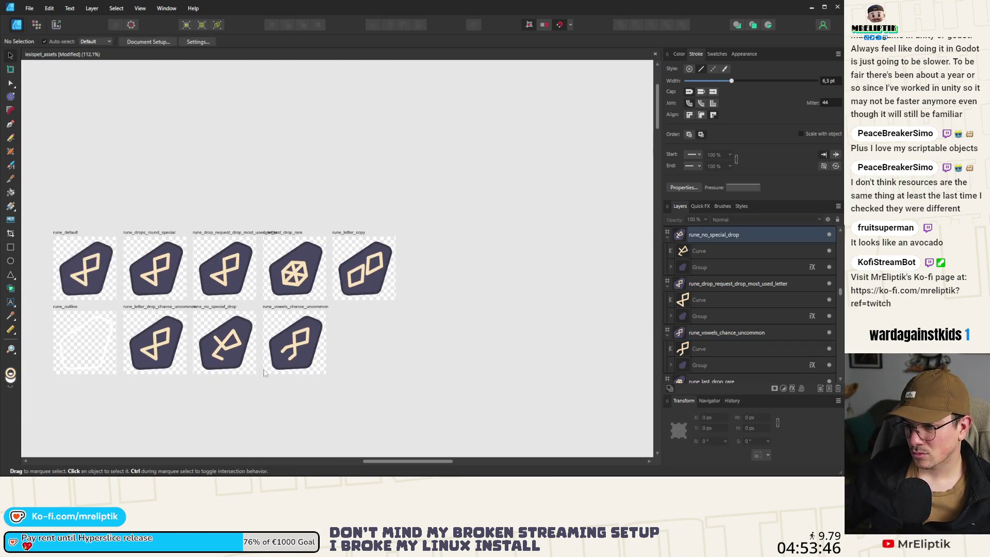
scroll(240, 351, down, 2)
scroll(242, 328, up, 8)
scroll(264, 320, down, 2)
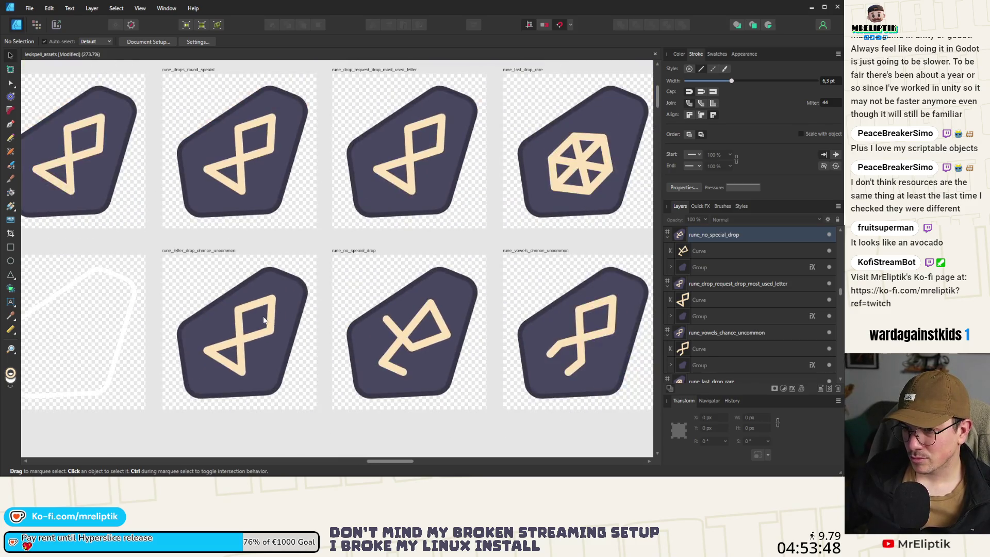
double_click(246, 329)
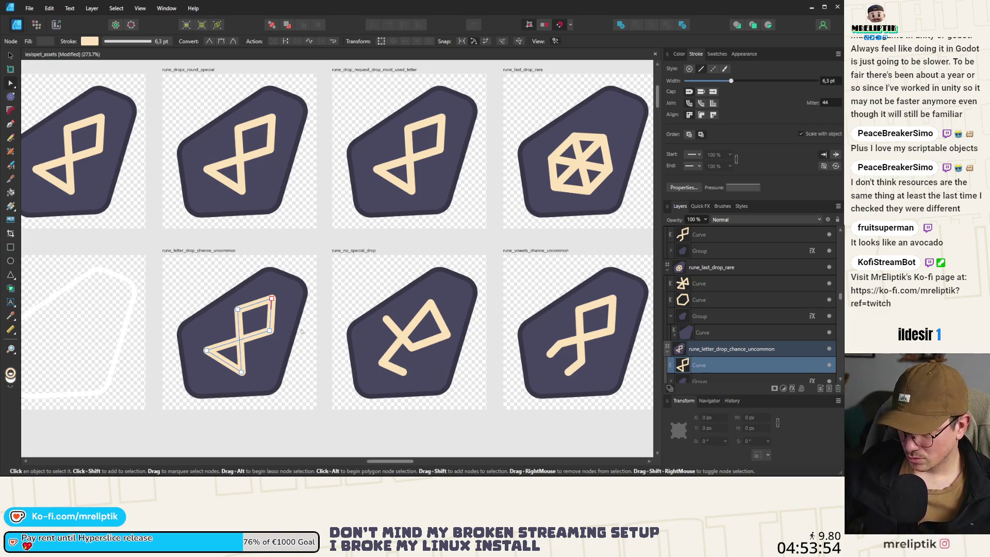
- Delete the glyph's top-right node, break the path at the top node and delete the freed end
scroll(238, 311, up, 2)
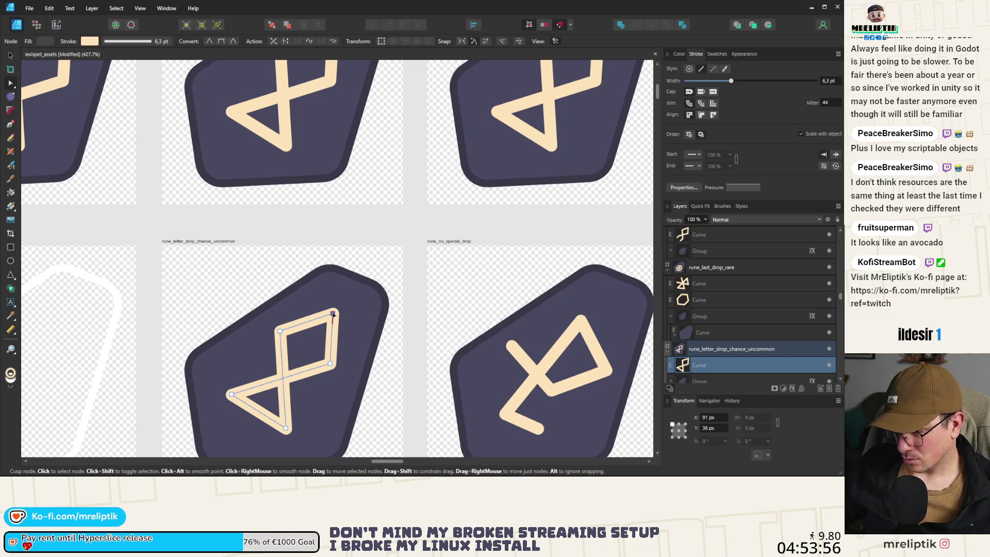
key(Delete)
click(280, 330)
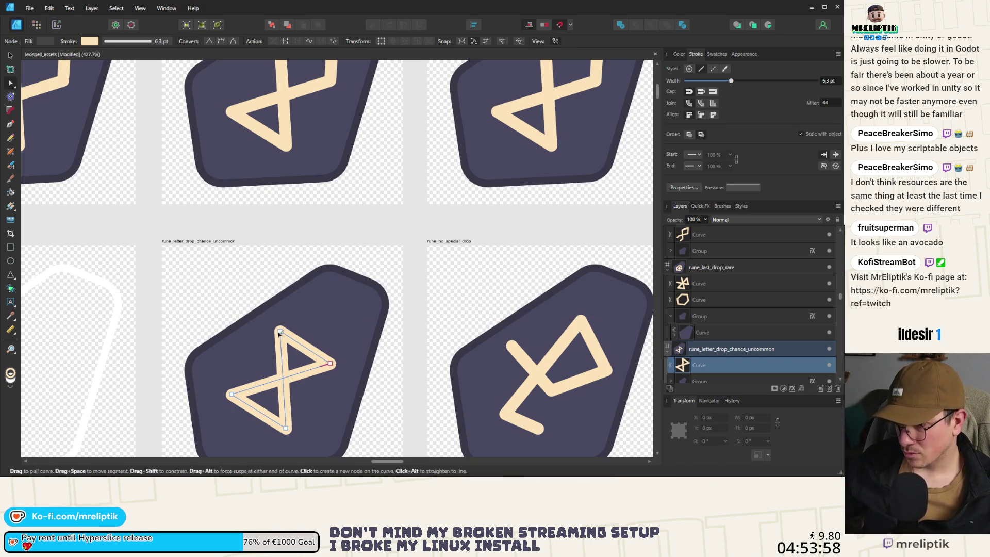
click(285, 41)
drag(280, 331, 316, 326)
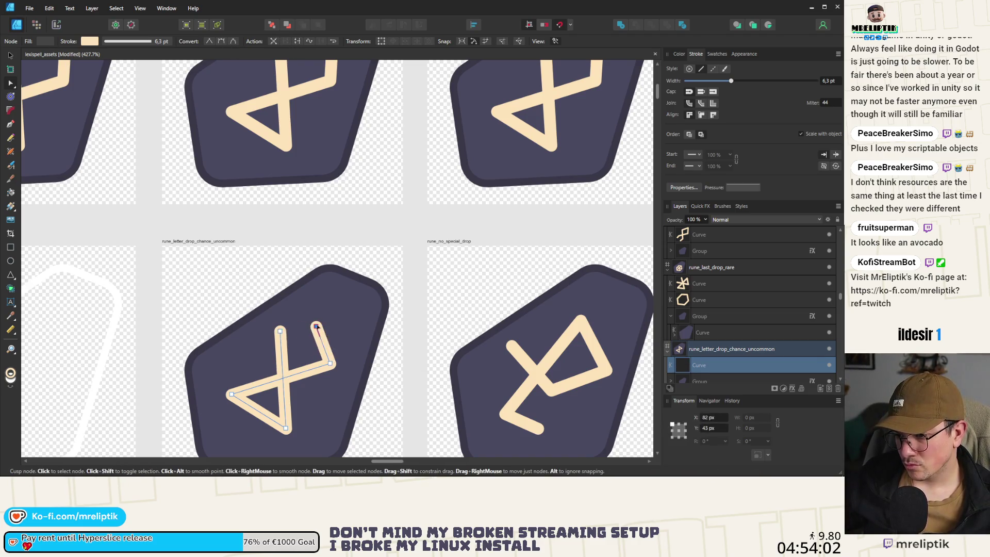
key(Delete)
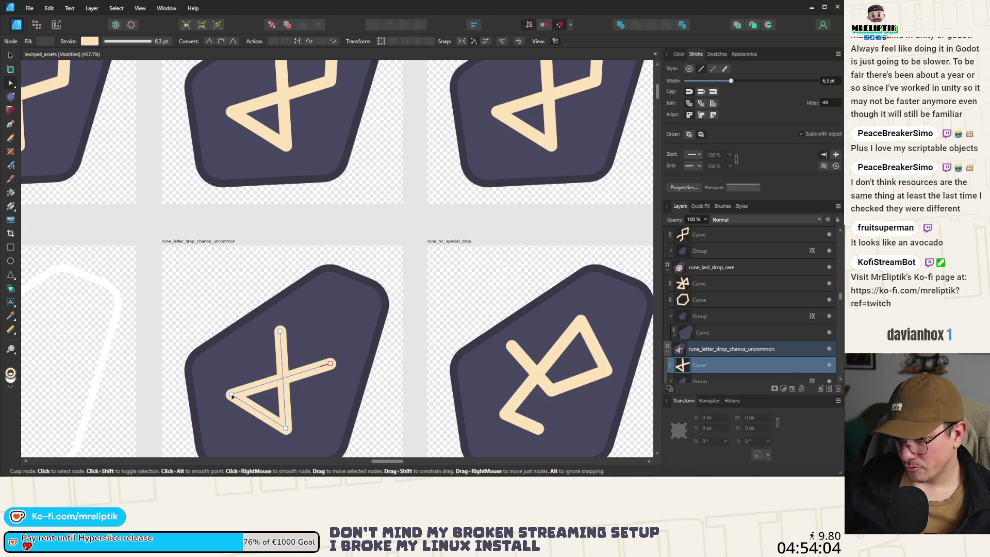
- Split the curve into two pieces at the bottom-left node and pull the V's lower end down into an L
click(232, 395)
click(288, 41)
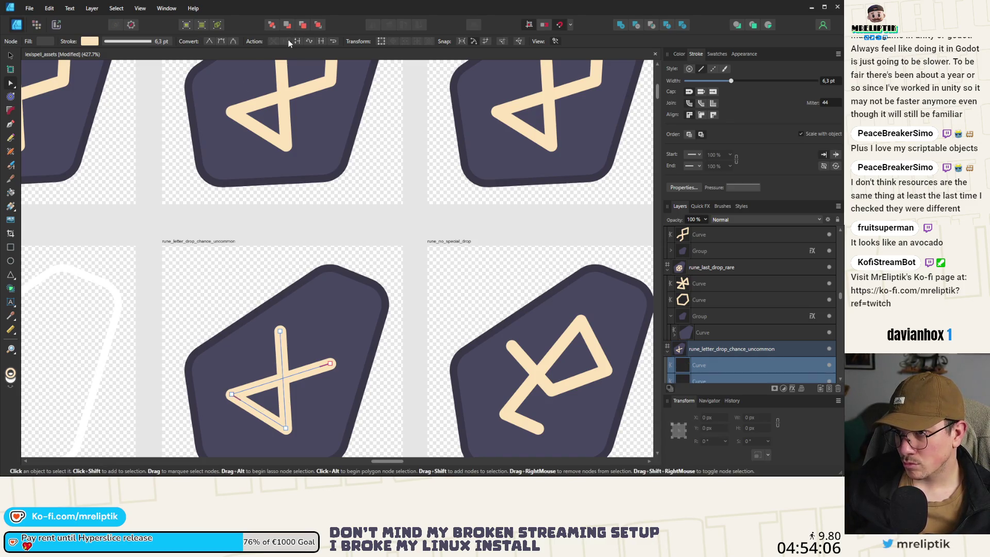
click(232, 396)
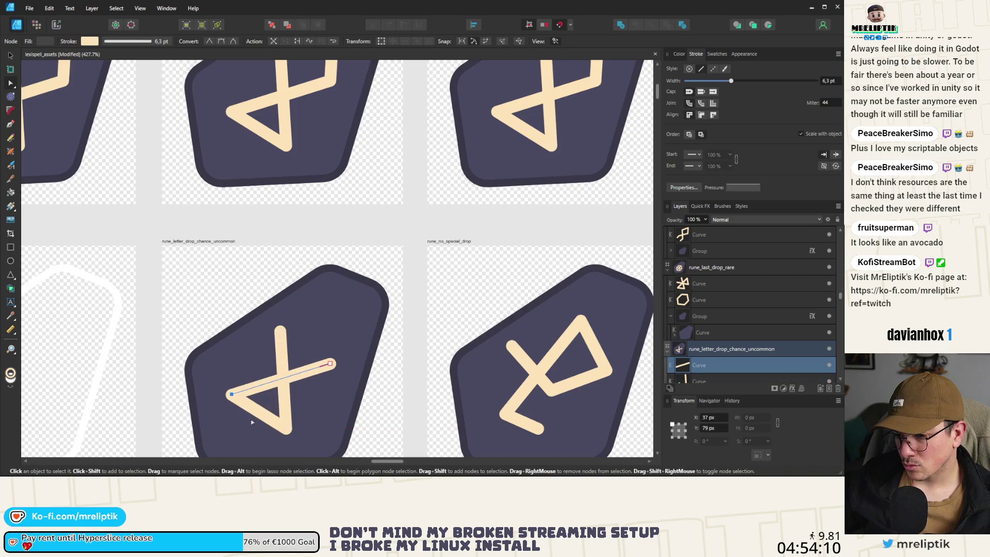
click(243, 408)
drag(231, 395, 233, 425)
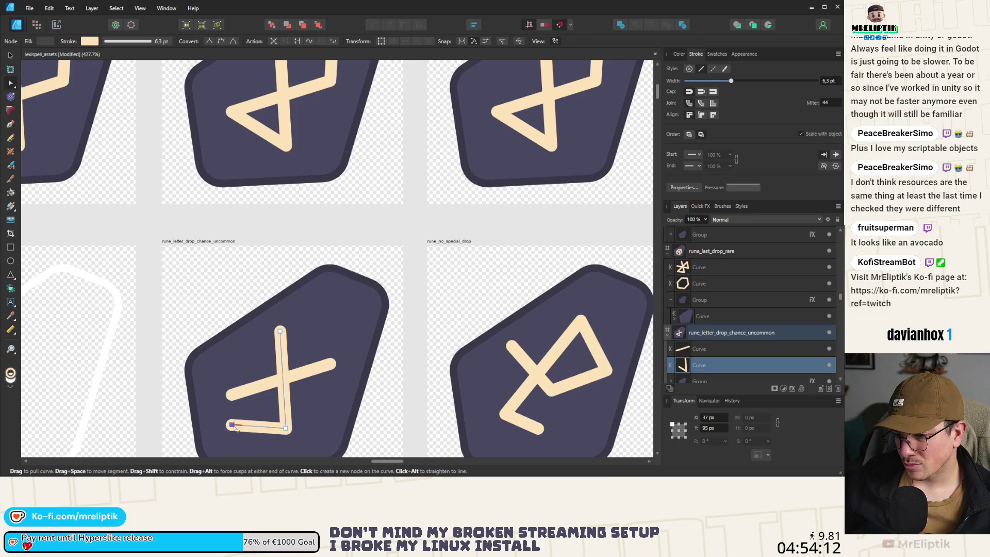
scroll(237, 415, down, 5)
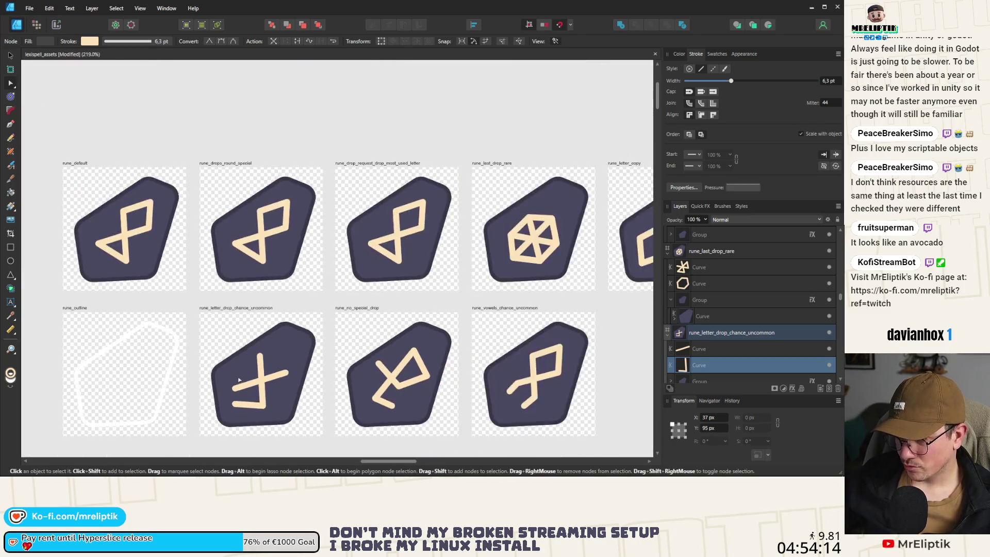
scroll(239, 406, up, 5)
click(239, 406)
- Shorten the L's base and bend the stem's top node to the right into an F shape
mouse_move(232, 401)
mouse_down()
mouse_move(318, 405)
mouse_move(307, 407)
mouse_up()
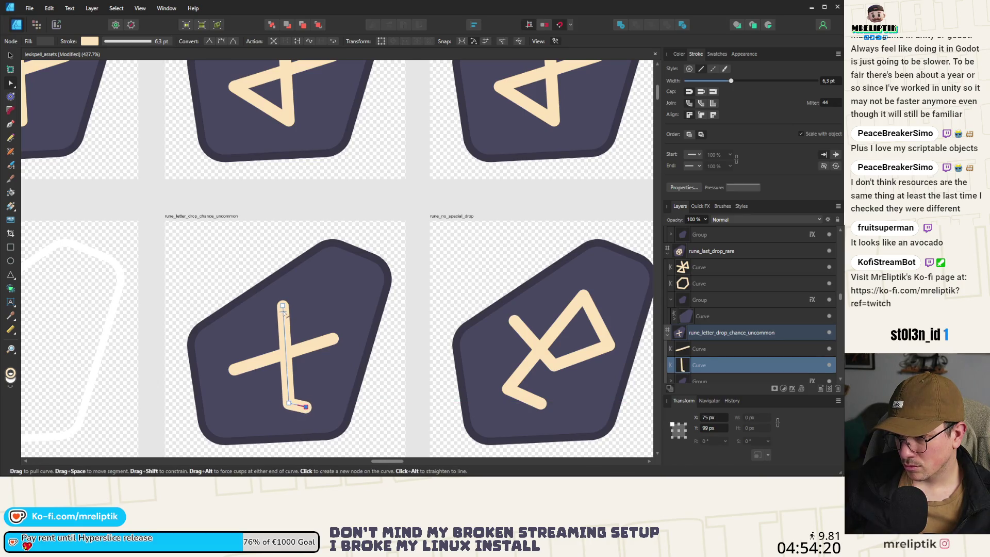
click(283, 307)
scroll(284, 310, up, 5)
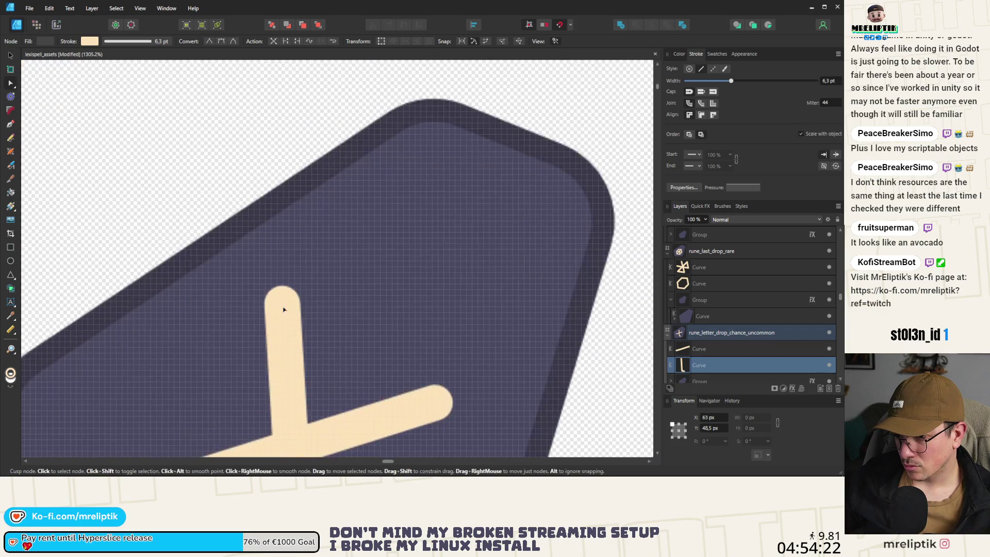
drag(283, 309, 284, 313)
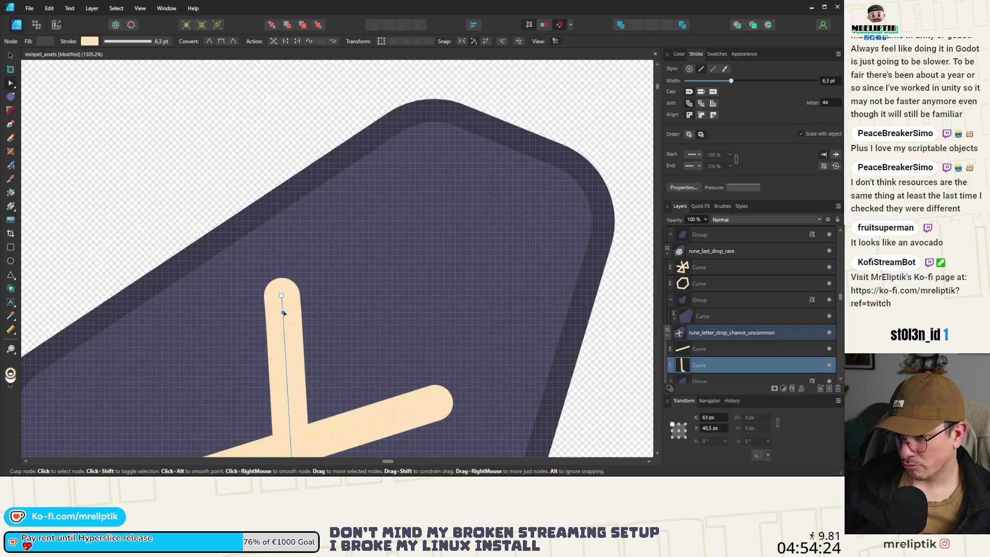
scroll(281, 307, down, 4)
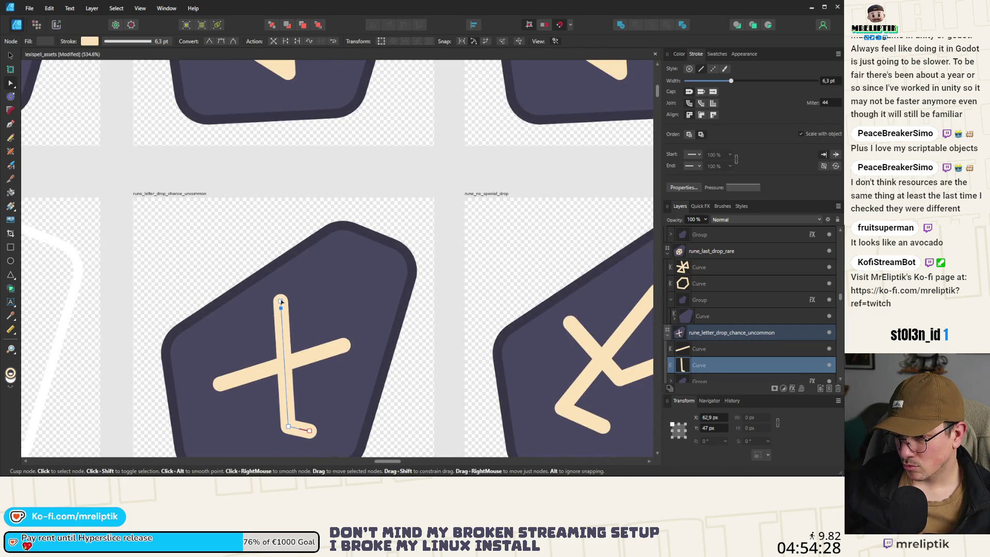
click(276, 301)
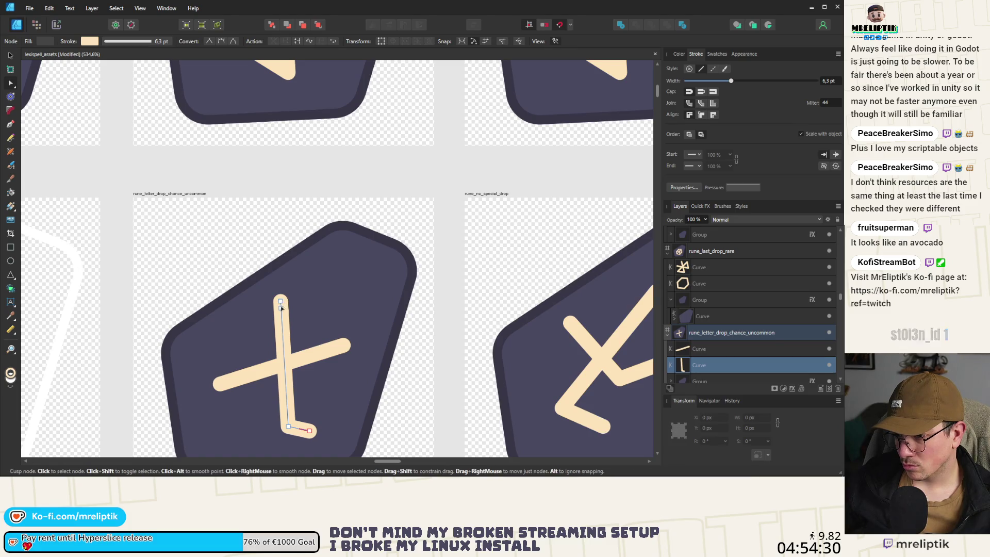
drag(276, 300, 264, 298)
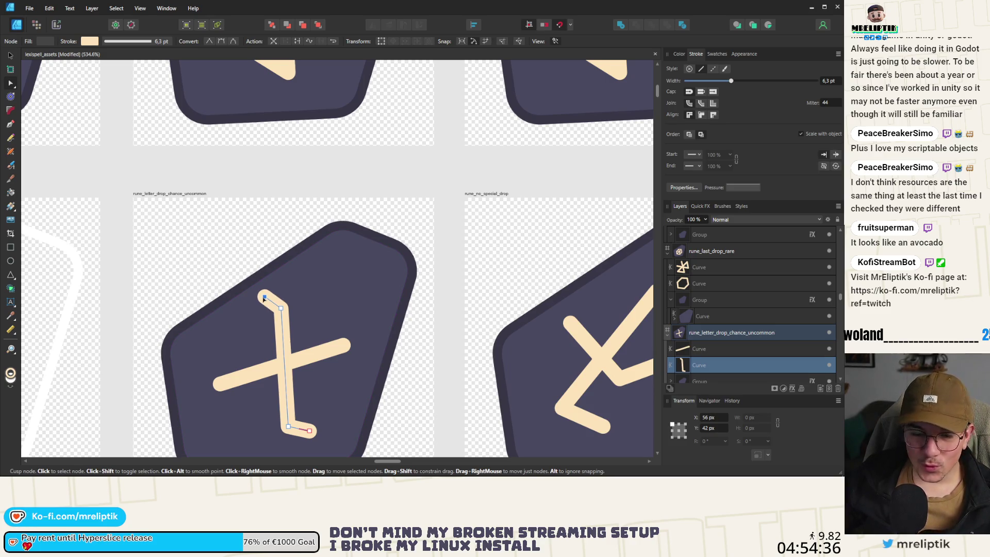
scroll(282, 339, down, 3)
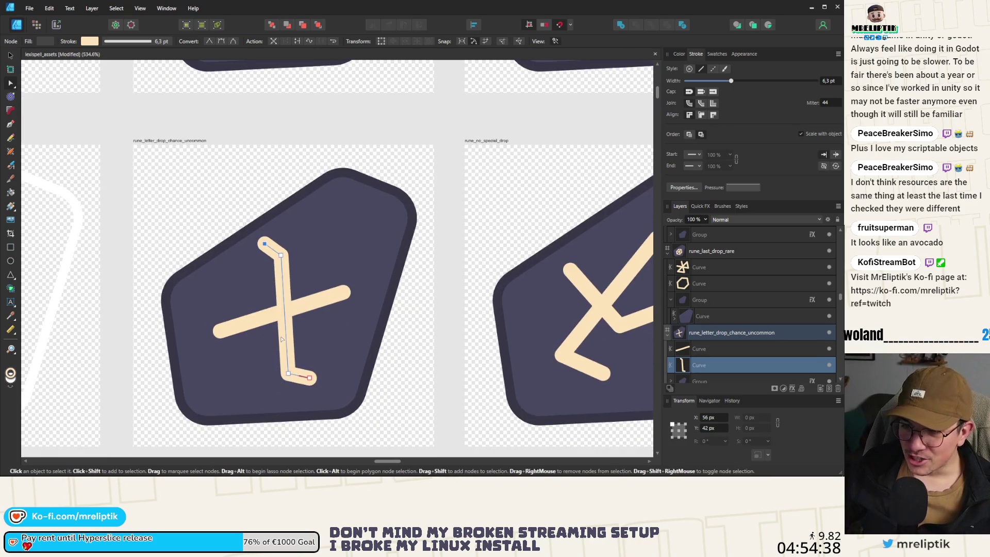
scroll(278, 281, up, 2)
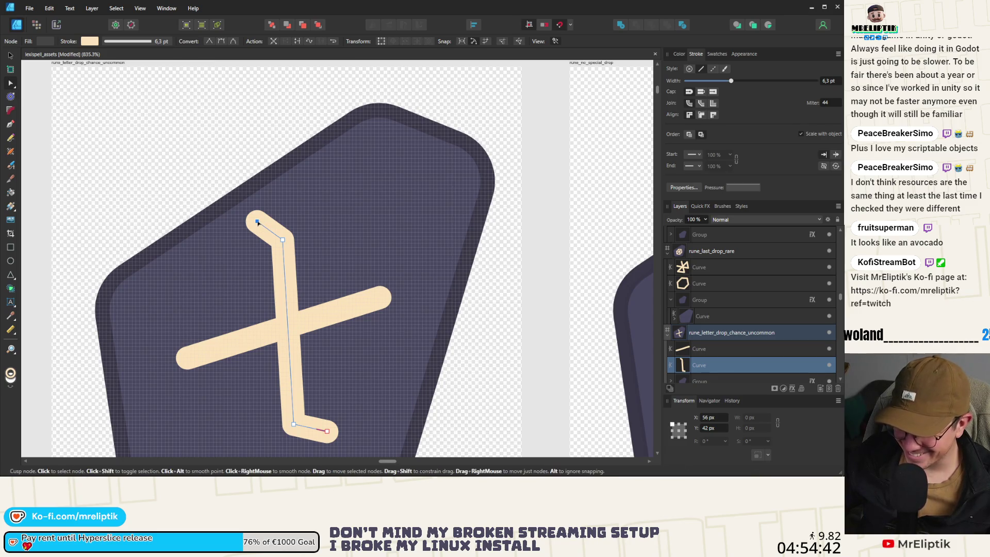
drag(287, 225, 349, 236)
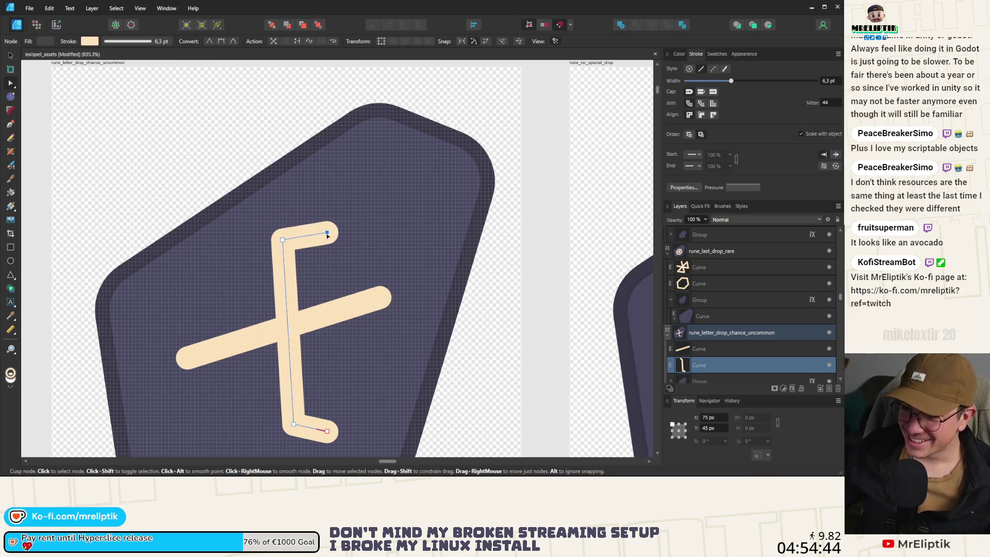
click(370, 308)
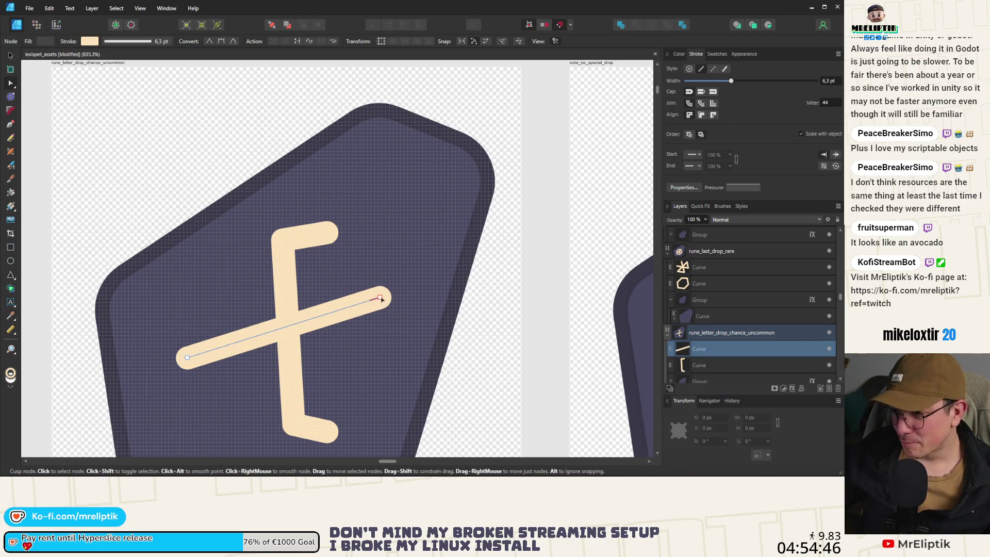
- Lengthen the diagonal bar at both ends and bend its left end down into a hook
click(379, 299)
mouse_move(380, 300)
mouse_down()
mouse_move(393, 298)
mouse_move(395, 320)
mouse_move(372, 275)
mouse_up()
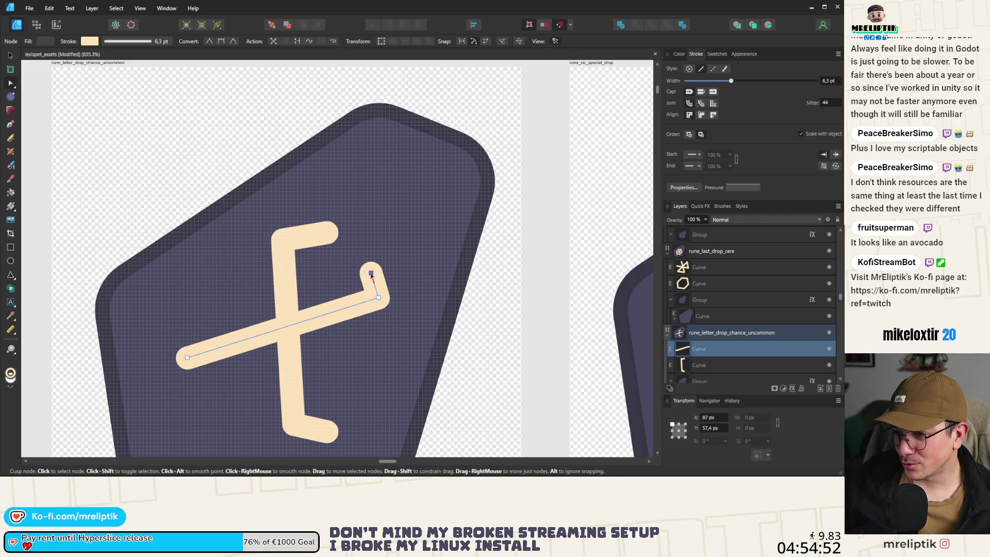
click(194, 356)
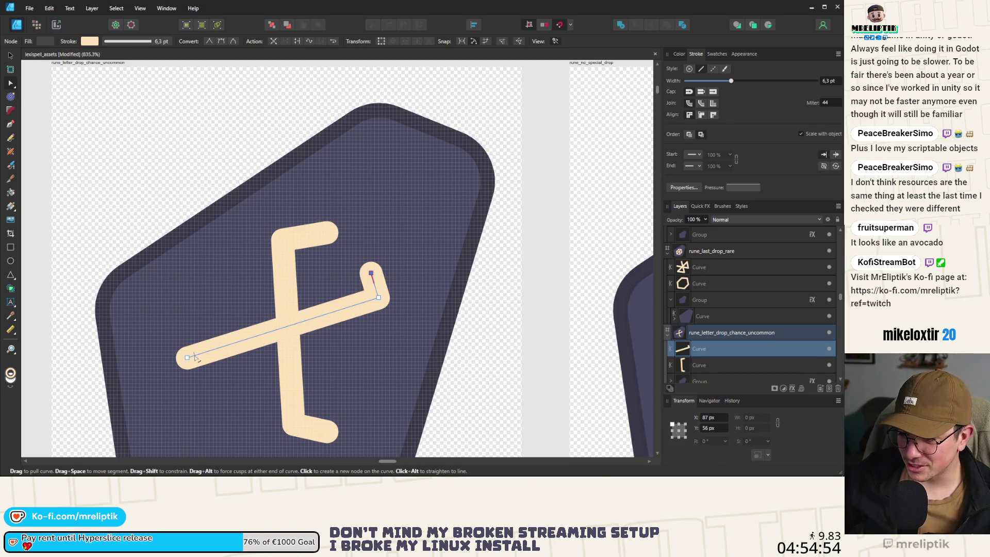
mouse_move(186, 358)
mouse_down()
mouse_move(173, 363)
mouse_move(188, 357)
mouse_up()
key(Escape)
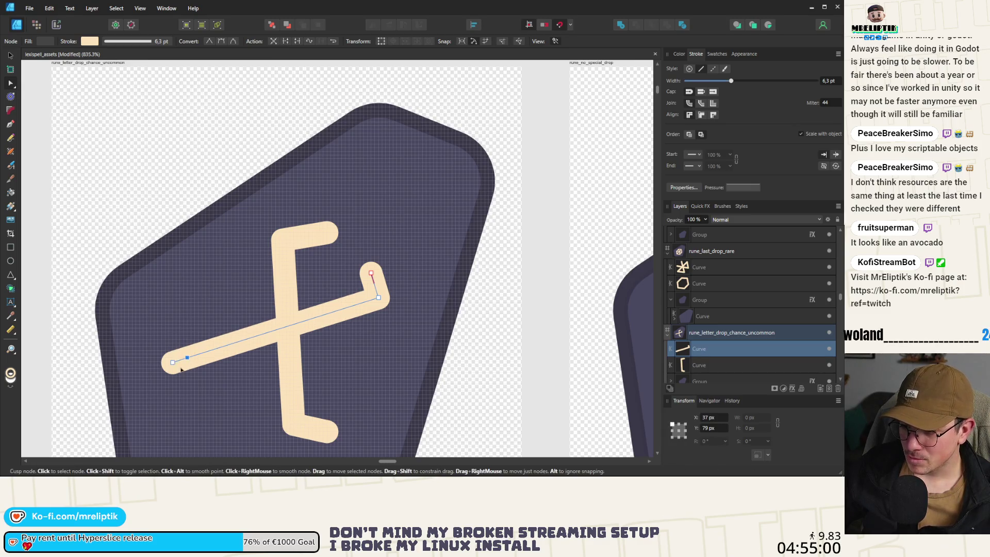
drag(173, 362, 203, 380)
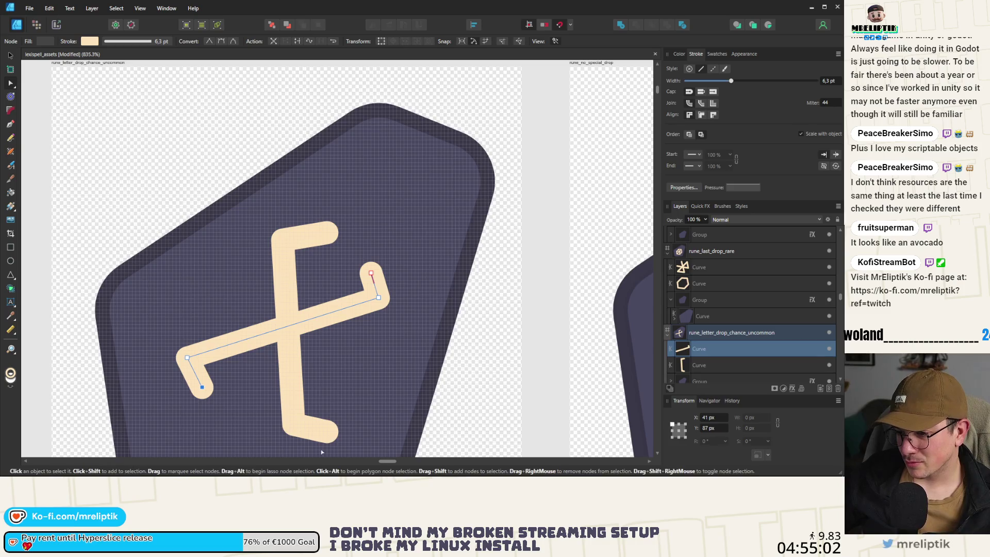
- Flip the vertical stroke's foot to the left and raise the bar's right hook end
click(321, 431)
drag(328, 433, 264, 430)
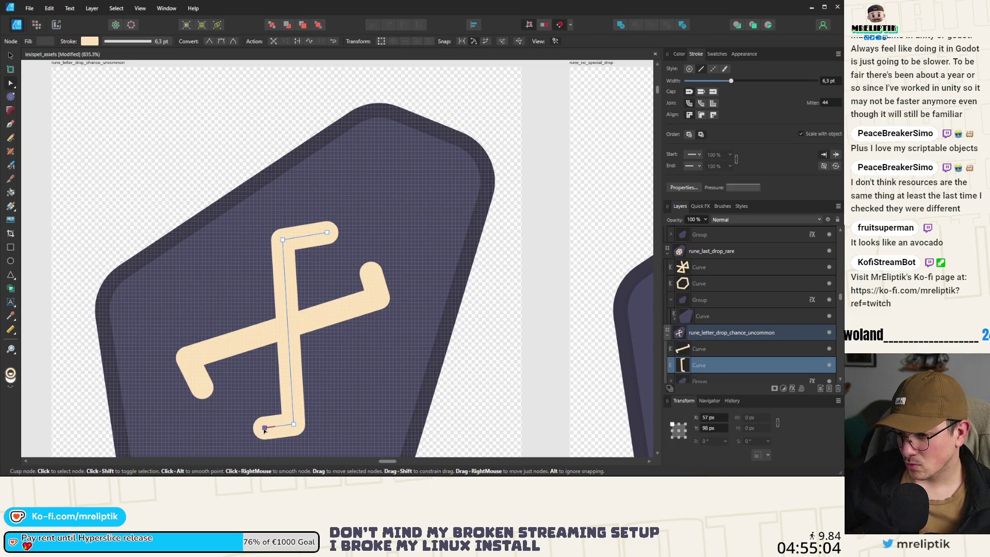
scroll(253, 309, down, 3)
scroll(281, 299, up, 3)
click(309, 279)
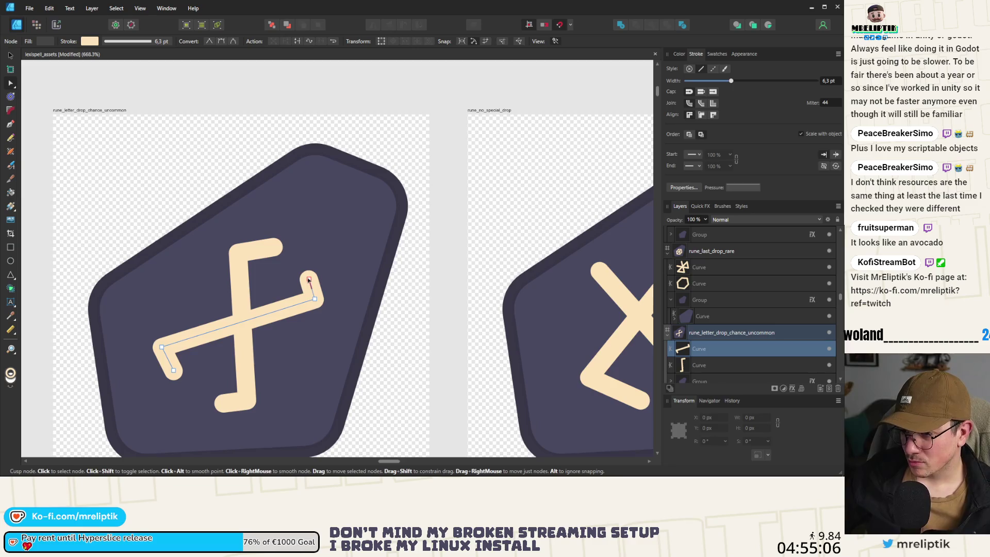
drag(309, 280, 309, 270)
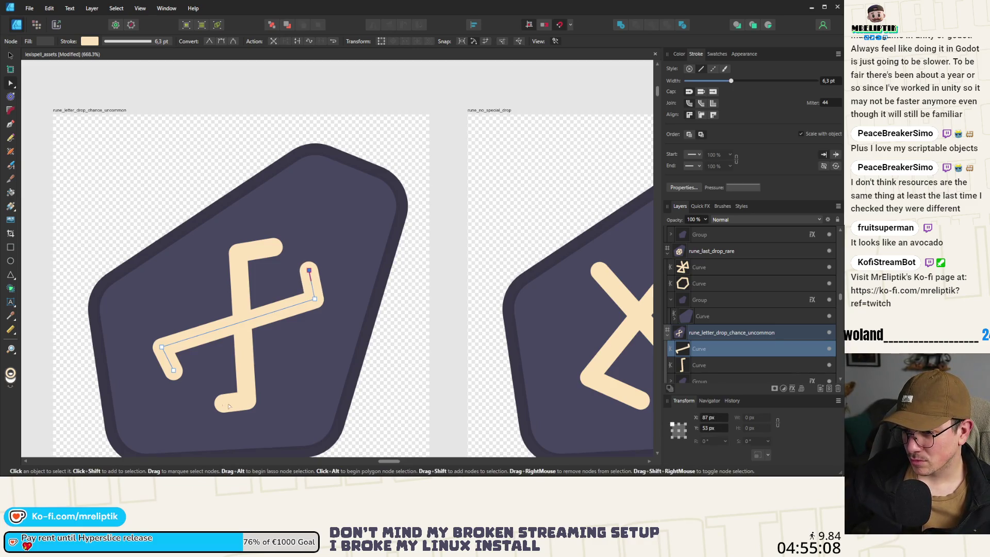
key(Escape)
- Select both glyph strokes with the Move tool and nudge them to centre the glyph on the badge
scroll(221, 292, down, 5)
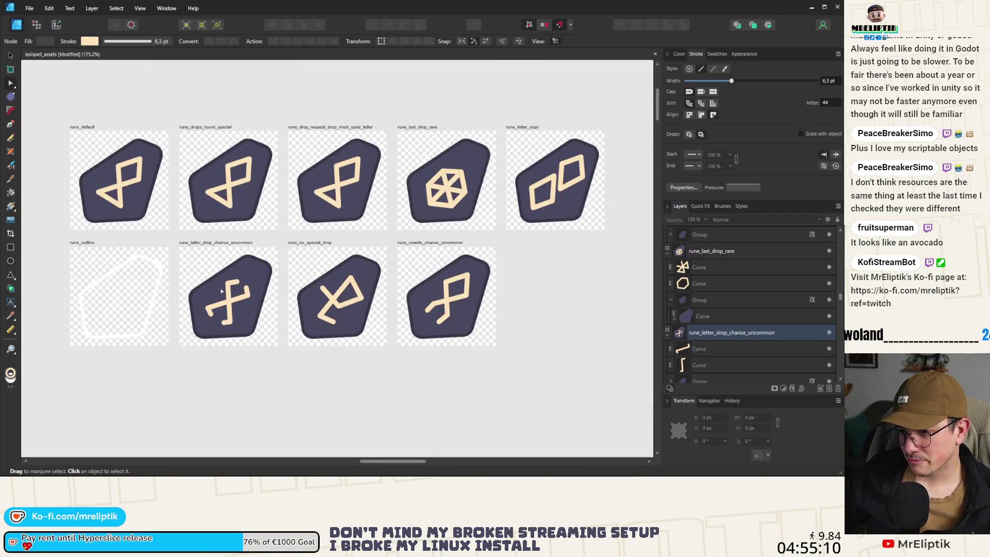
scroll(221, 292, up, 4)
key(v)
scroll(321, 357, up, 3)
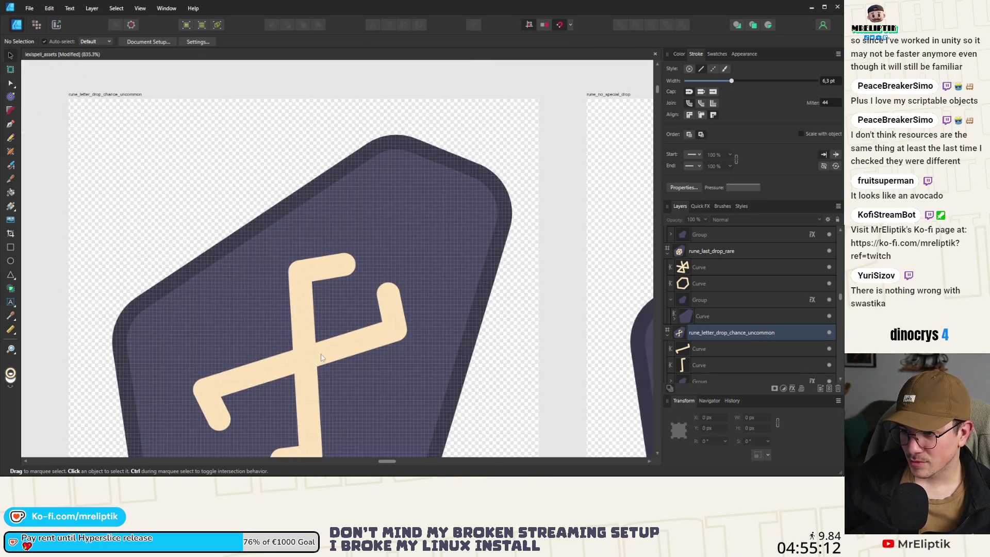
key(ctrl+z)
key(ctrl+z)
key(ctrl+z)
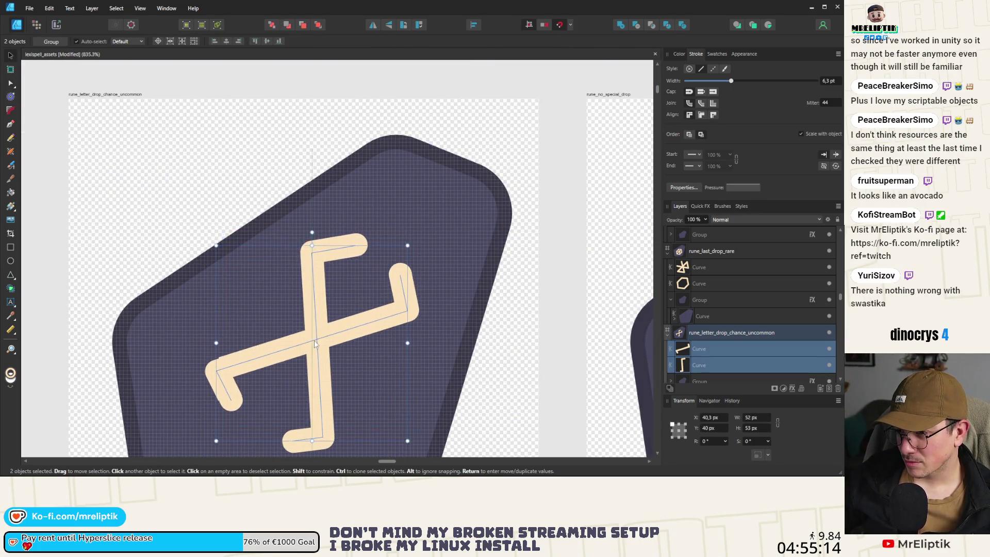
scroll(316, 345, down, 3)
drag(249, 345, 257, 336)
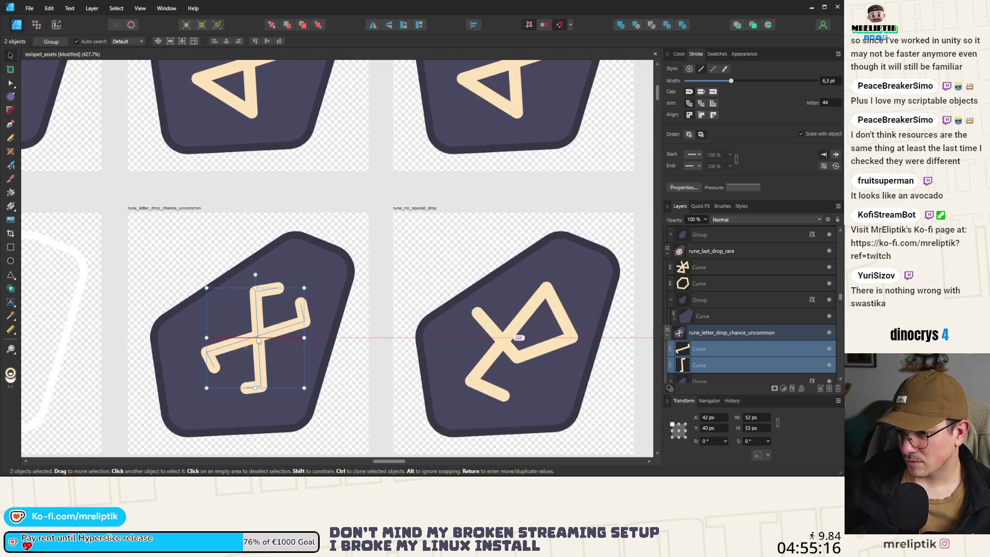
scroll(219, 359, down, 8)
key(ctrl+d)
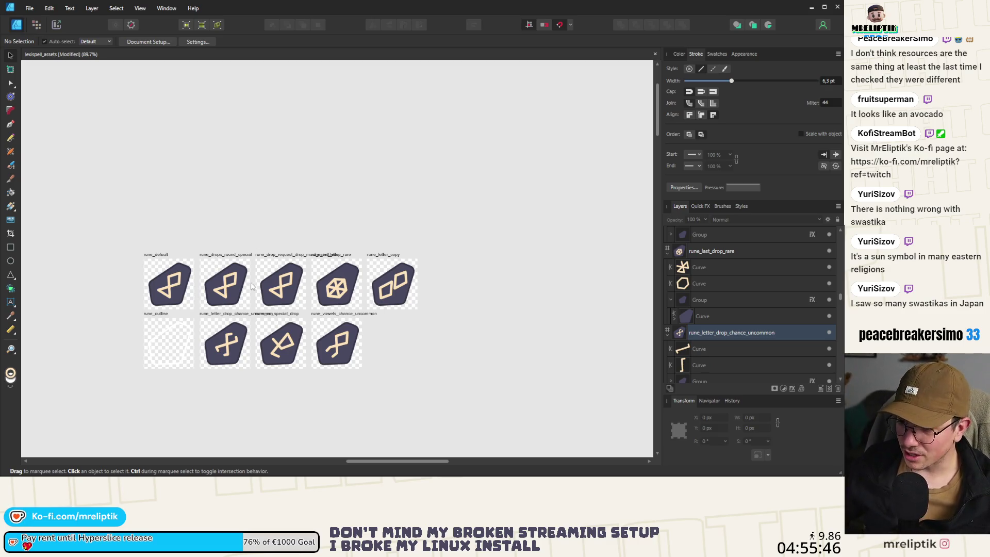
- Save the document with Ctrl+S, then zoom in on the rune artboards
key(ctrl+s)
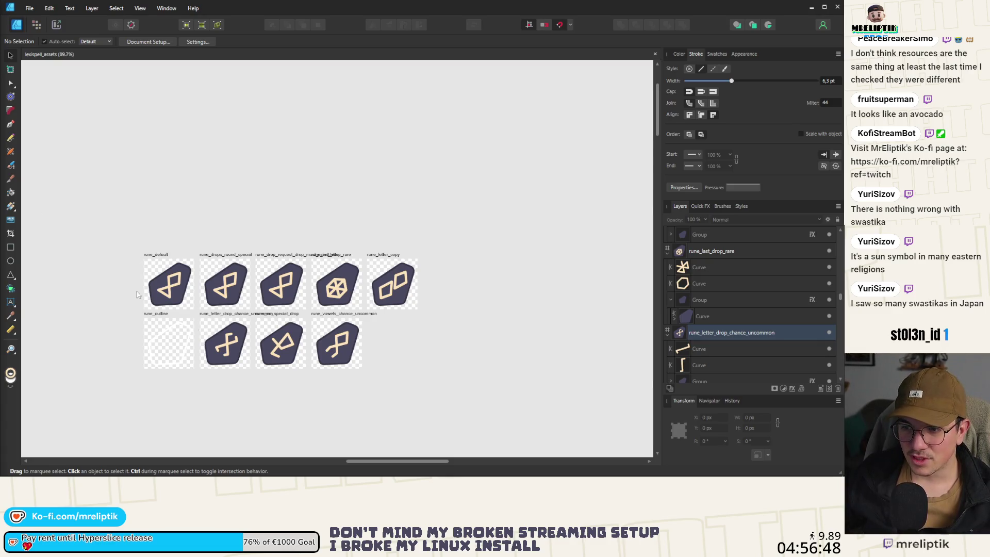
ctrl+scroll(316, 263, up, 3)
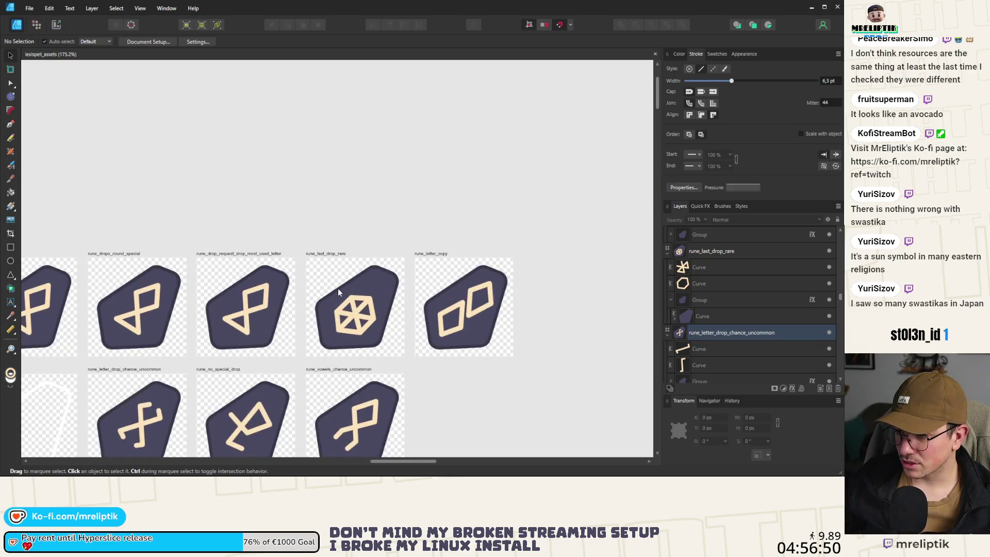
ctrl+scroll(272, 315, up, 2)
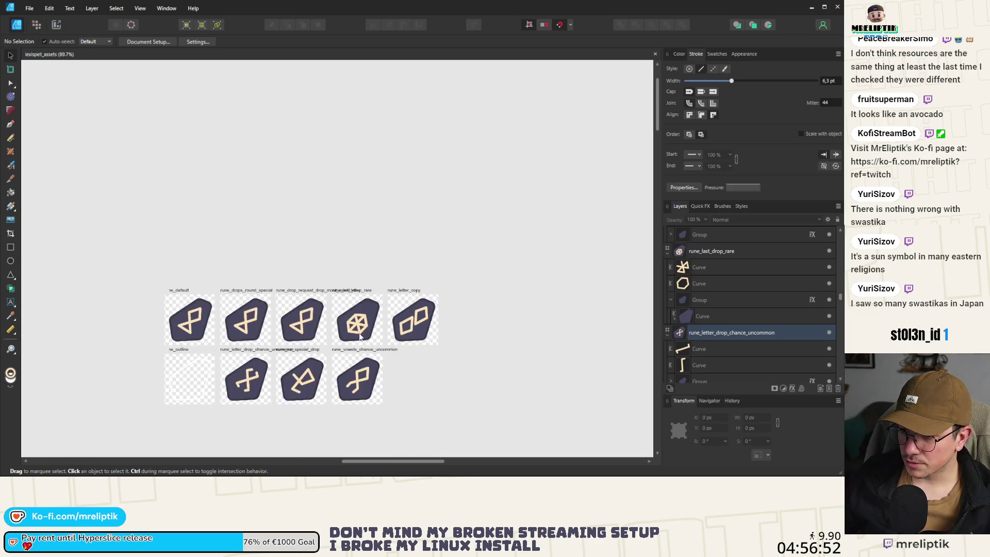
- Select the rune_drops_round_special glyph and switch to the Node tool
scroll(215, 288, down, 1)
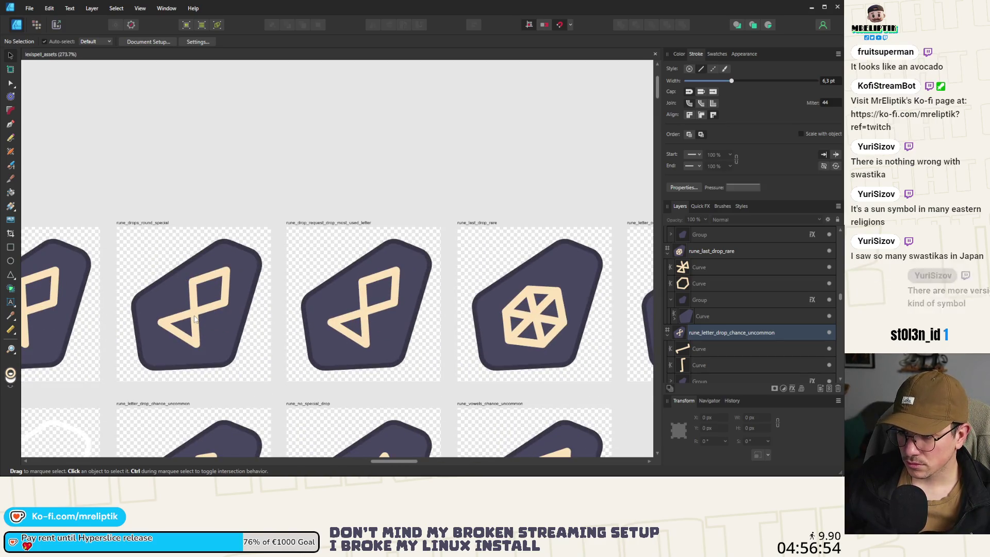
ctrl+scroll(195, 316, down, 2)
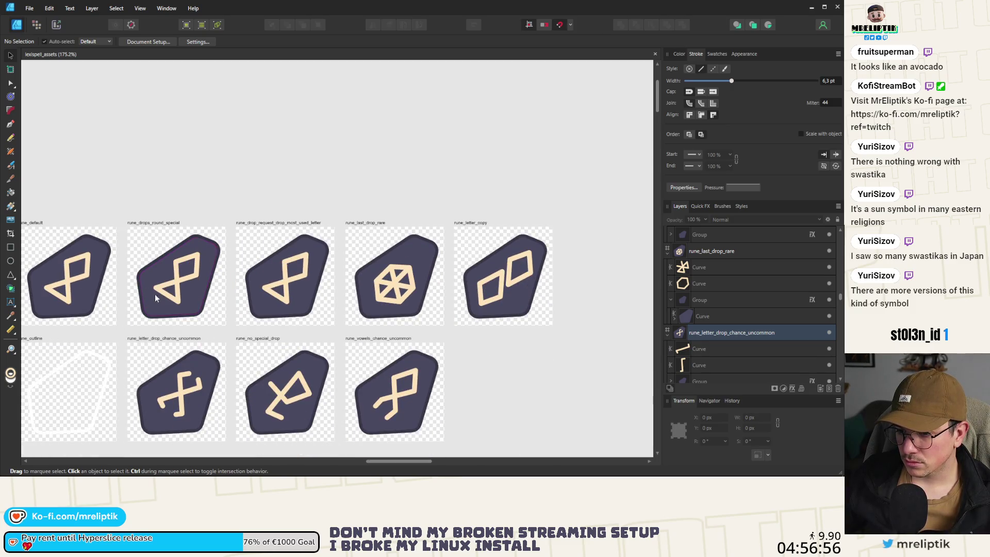
click(179, 275)
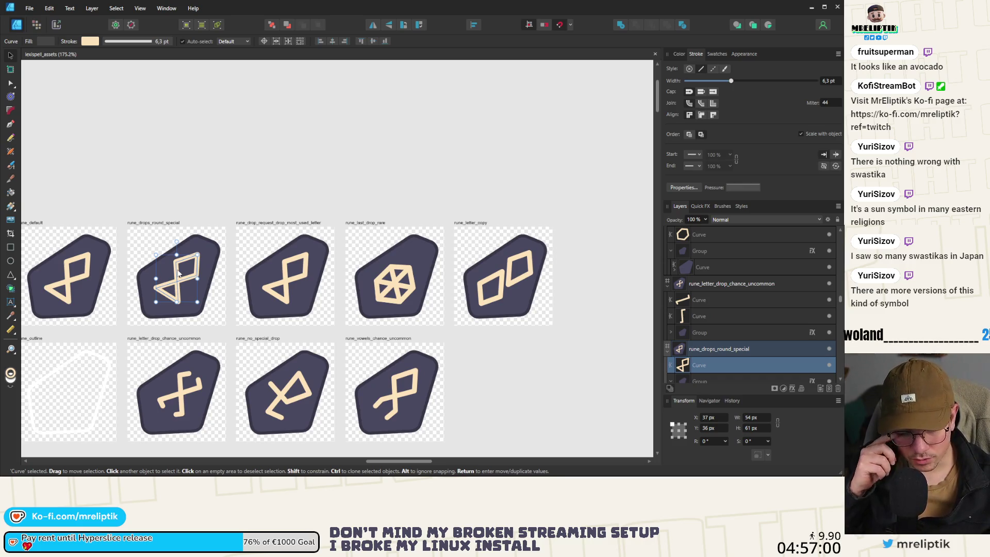
ctrl+scroll(192, 253, up, 4)
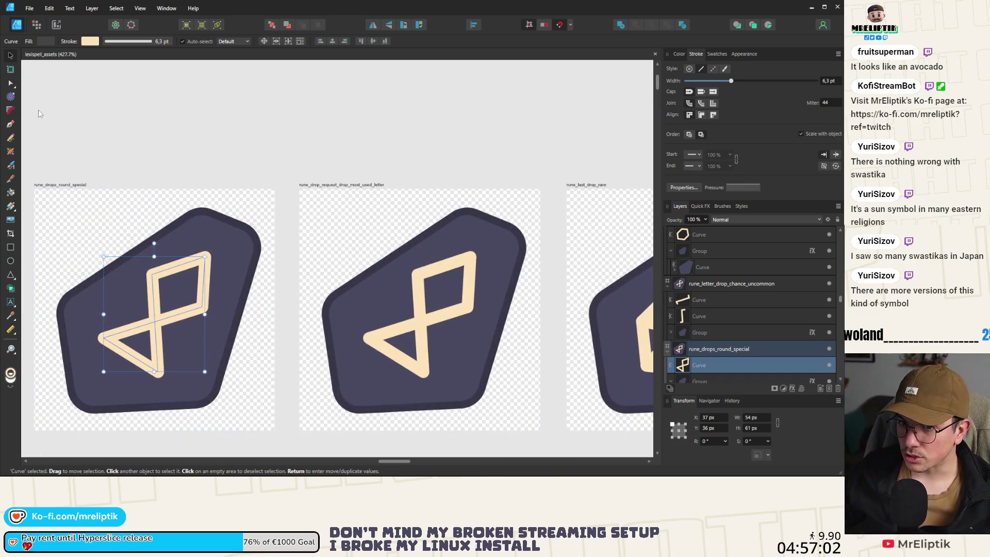
click(10, 83)
ctrl+scroll(153, 274, down, 2)
ctrl+scroll(153, 274, up, 4)
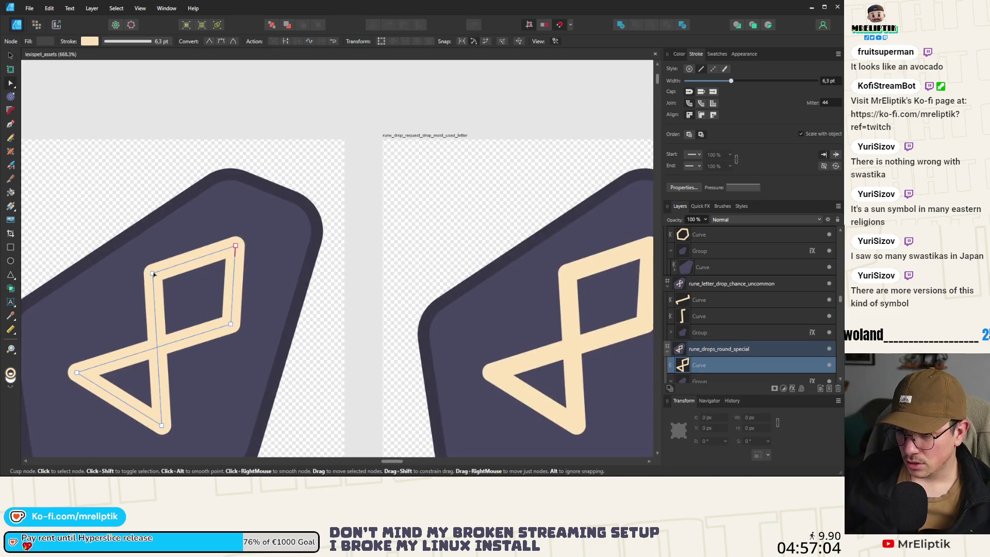
- Drag the glyph's nodes to break the loops into a zigzag with a hooked top end
click(153, 274)
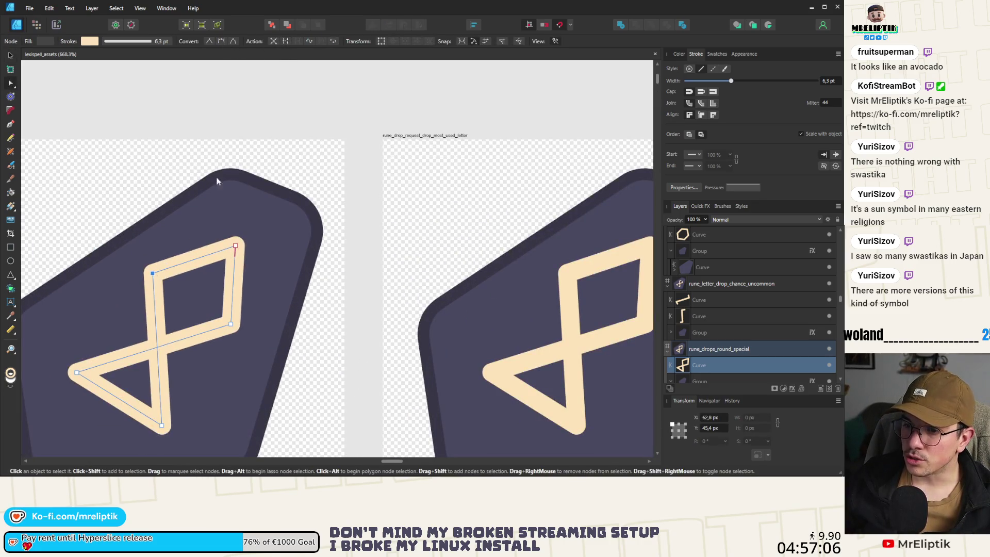
mouse_move(153, 274)
mouse_down()
mouse_move(219, 206)
mouse_move(194, 226)
mouse_up()
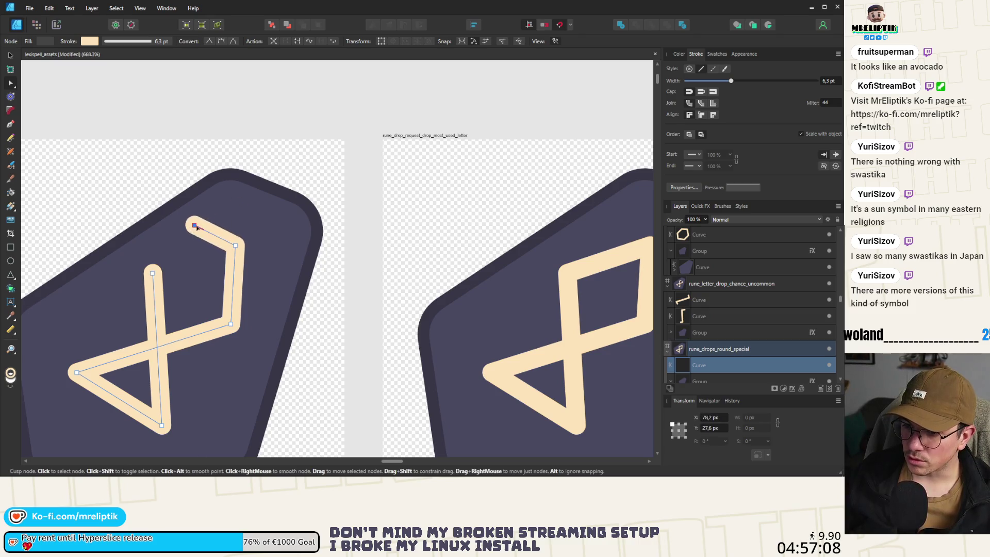
mouse_move(152, 274)
mouse_down()
mouse_move(169, 417)
mouse_move(194, 378)
mouse_up()
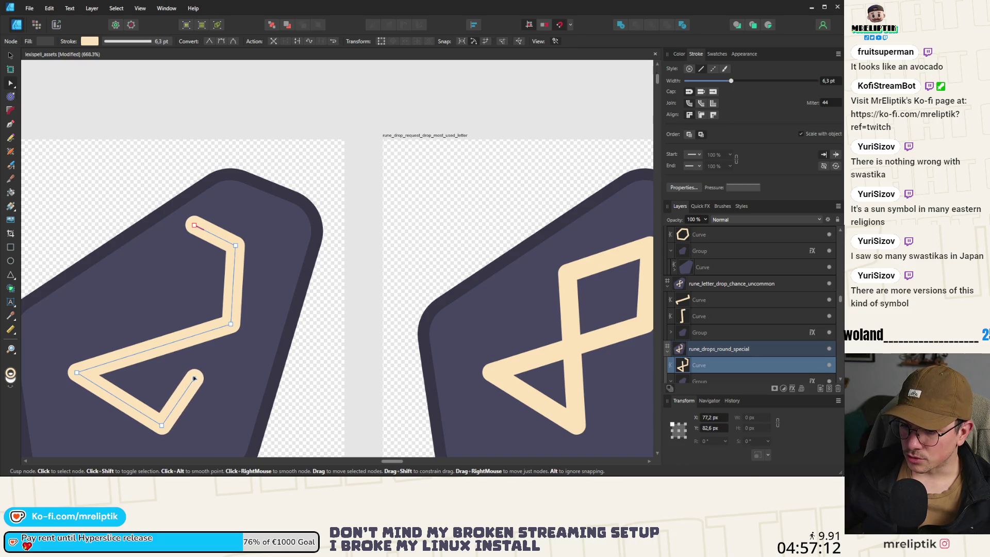
drag(231, 324, 257, 299)
mouse_move(232, 248)
mouse_down()
mouse_move(166, 251)
mouse_move(123, 265)
mouse_move(110, 289)
mouse_move(132, 279)
mouse_move(144, 287)
mouse_up()
drag(193, 378, 185, 382)
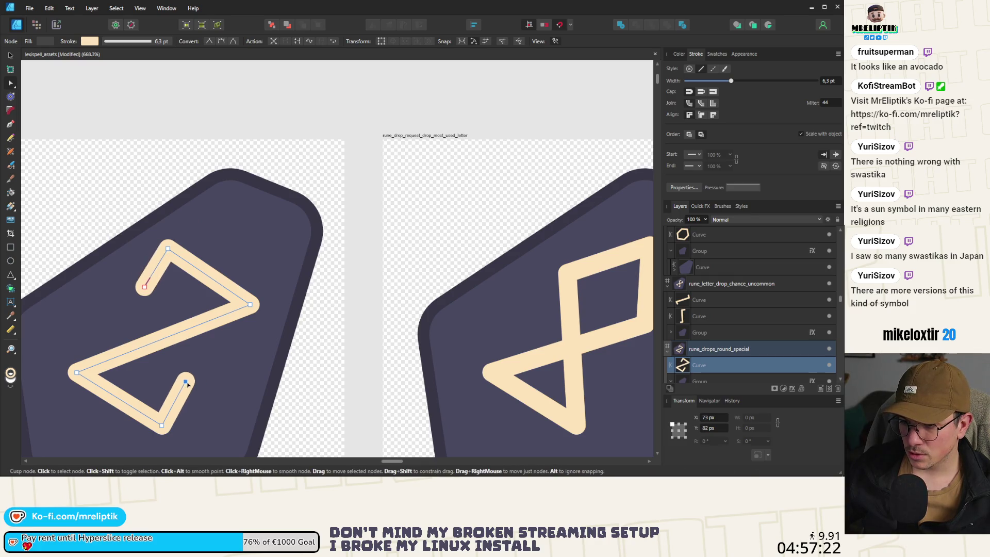
scroll(175, 335, down, 8)
key(ctrl+d)
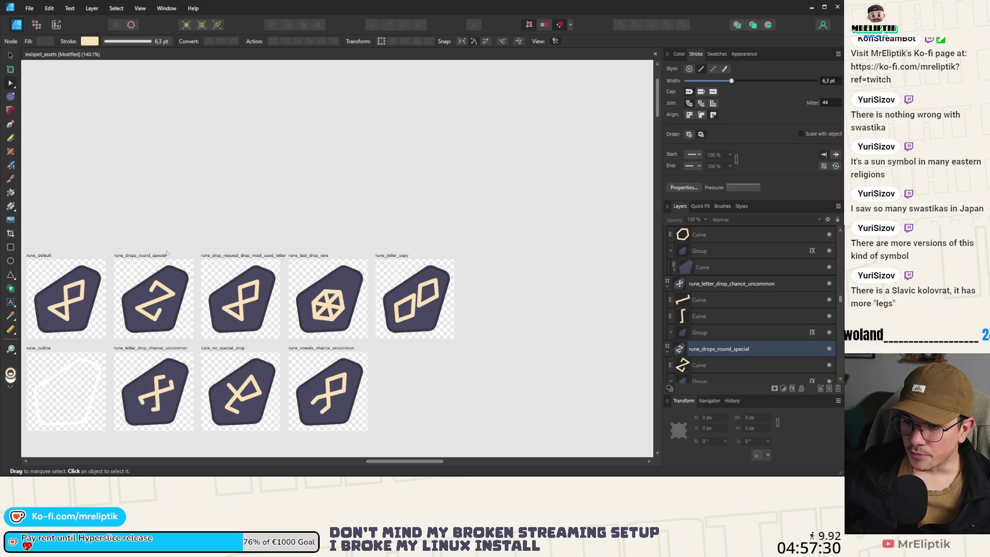
scroll(168, 253, down, 2)
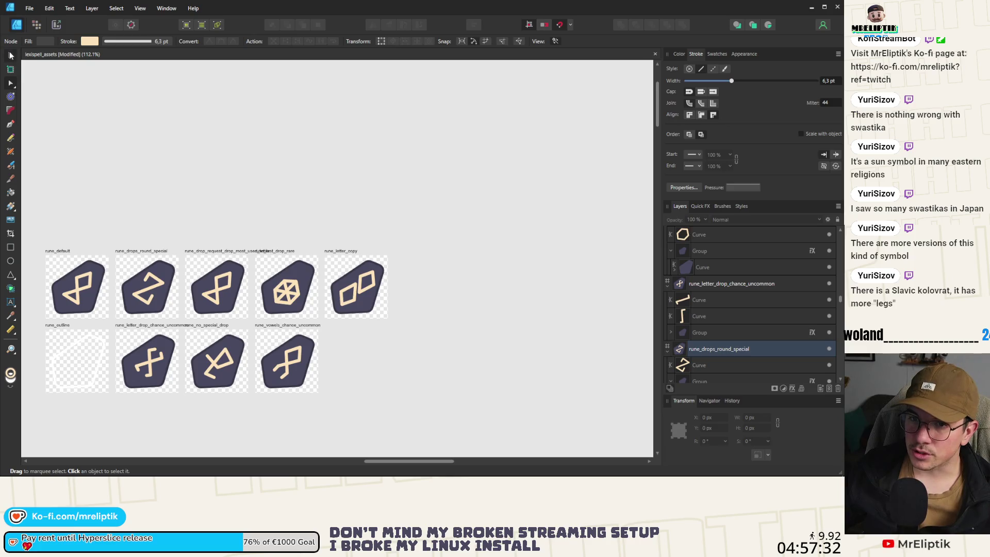
click(11, 55)
scroll(150, 289, up, 3)
click(146, 280)
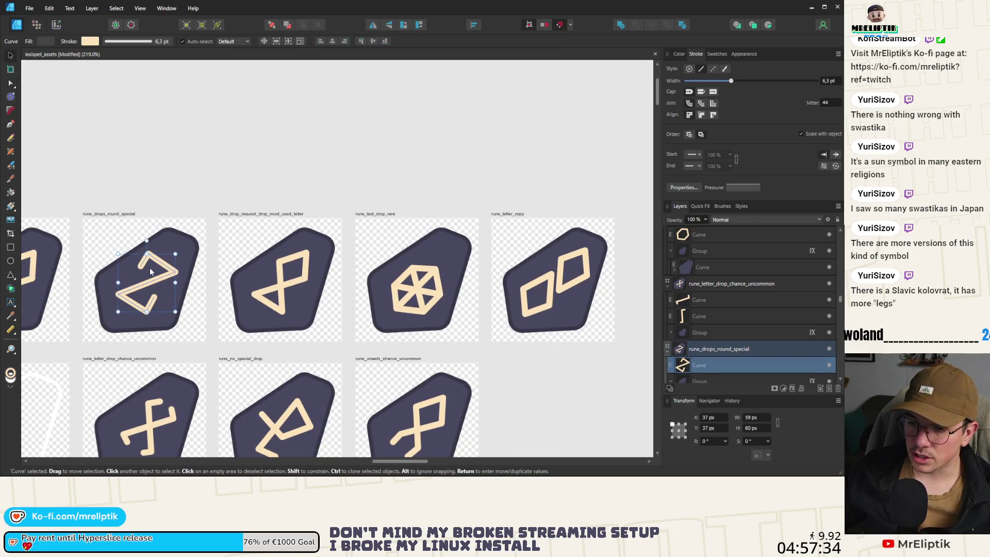
click(261, 143)
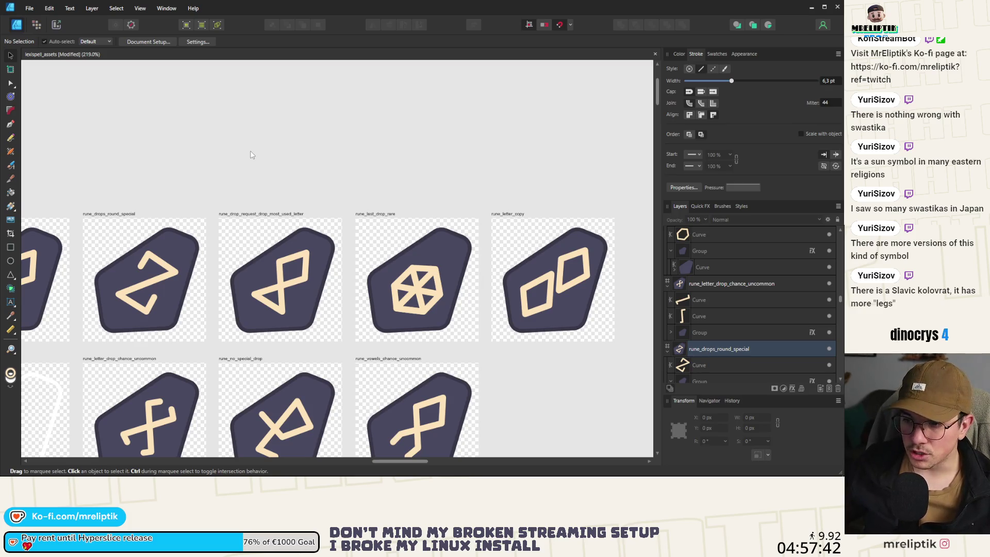
scroll(164, 202, down, 5)
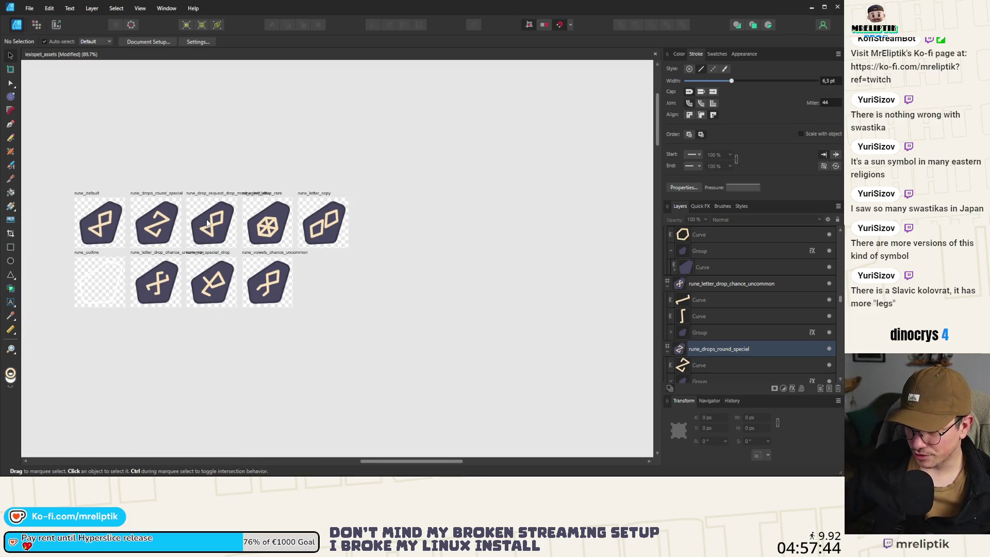
scroll(210, 222, up, 2)
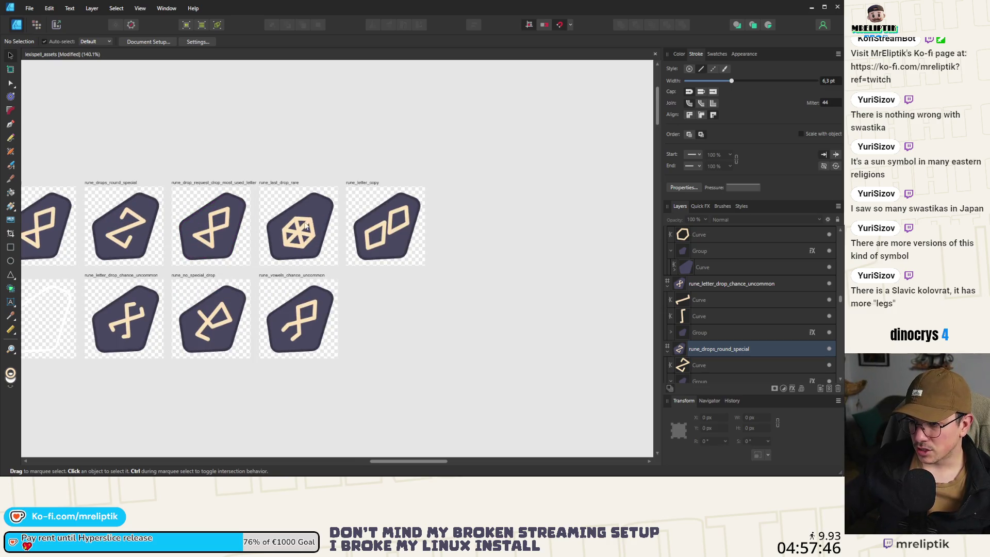
scroll(299, 248, up, 4)
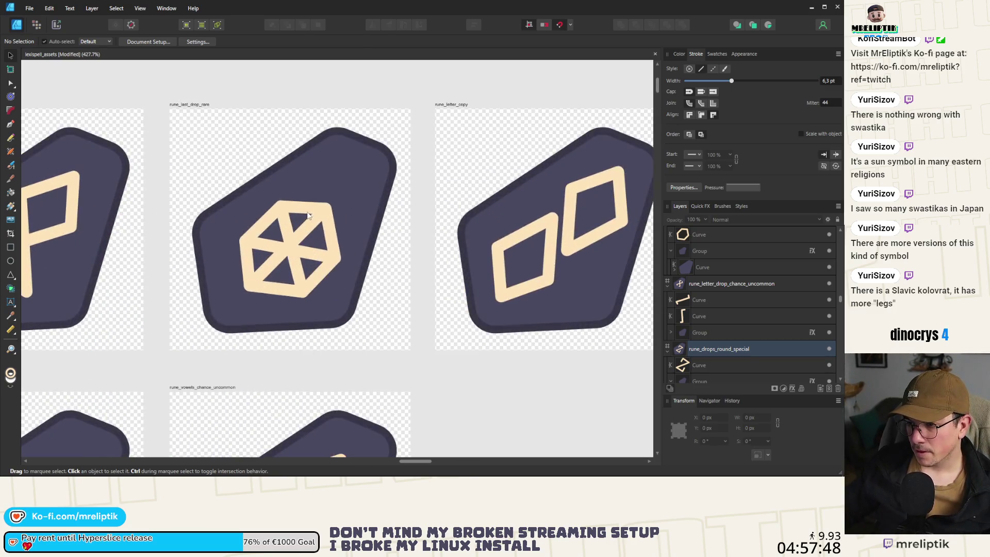
- Delete the spoke lines from inside the rune_last_drop_rare hexagon
click(261, 248)
scroll(262, 248, down, 2)
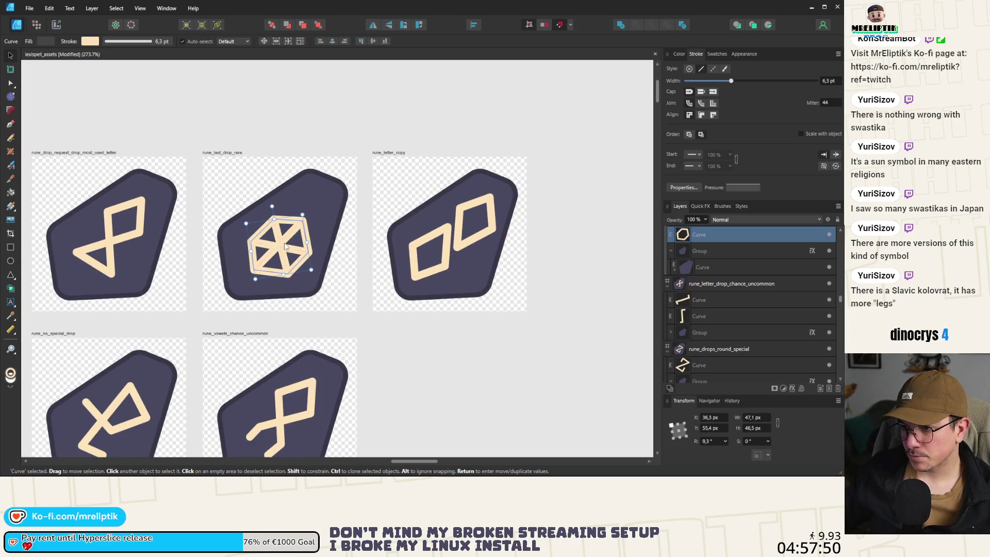
scroll(303, 216, up, 2)
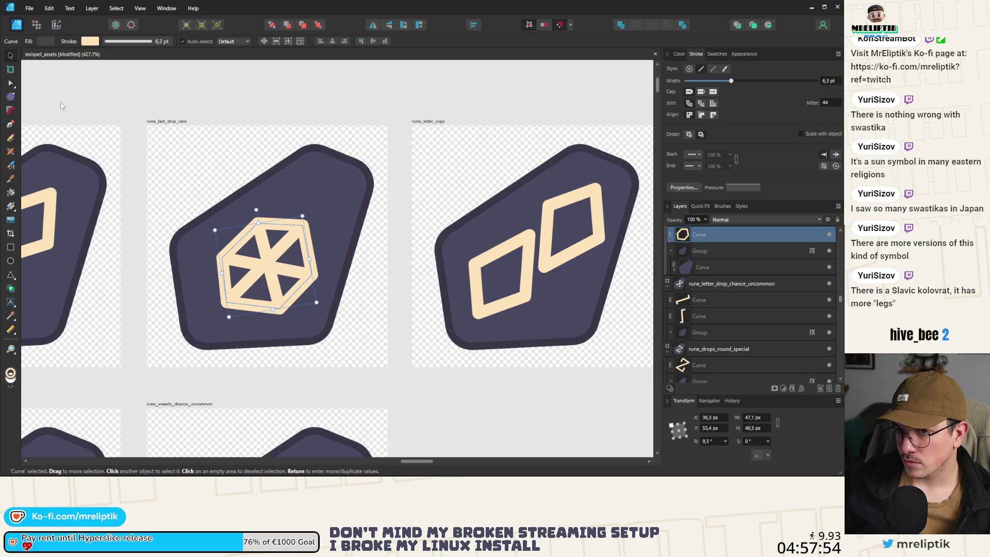
scroll(266, 236, up, 1)
click(264, 272)
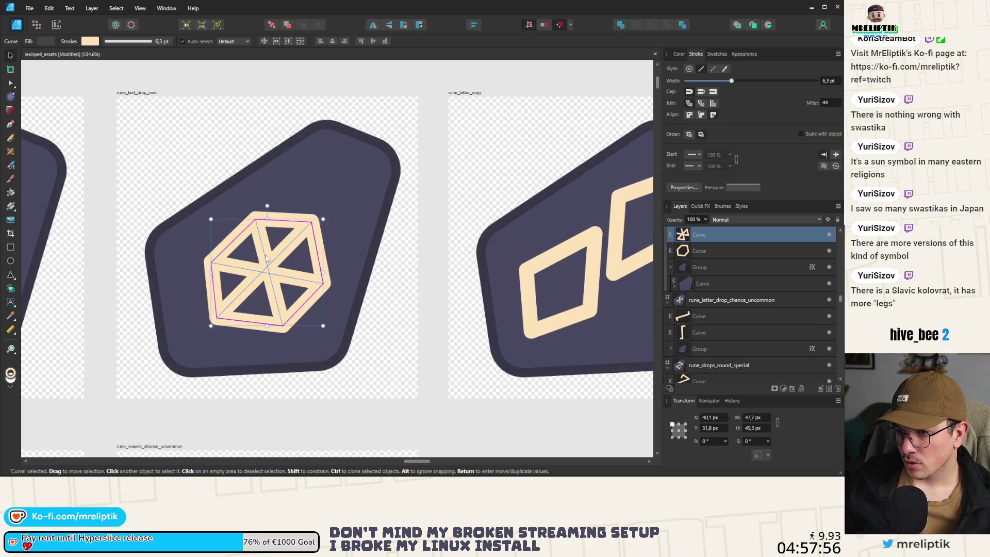
key(Delete)
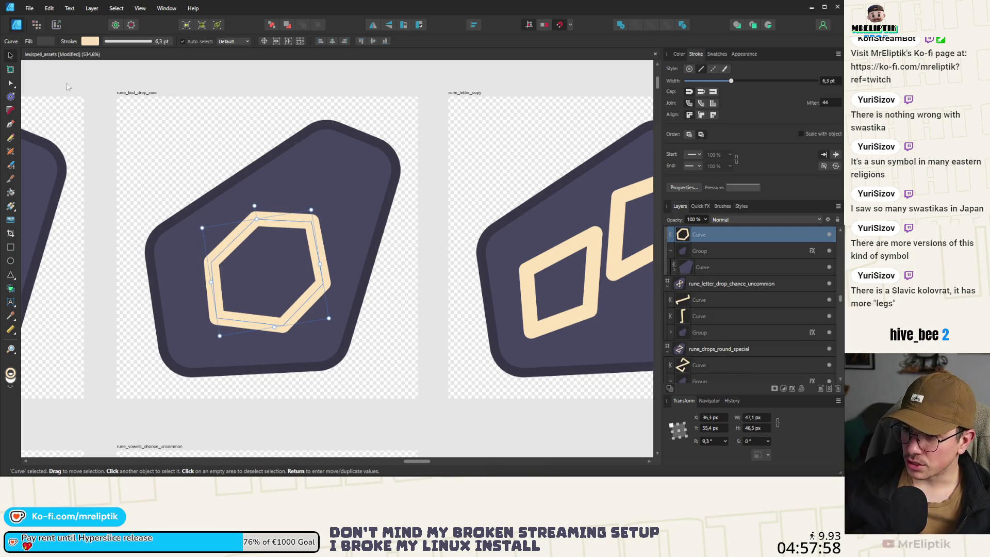
- Pull the hexagon's open end inward to the centre and add a node restoring the top corner
click(6, 85)
click(256, 219)
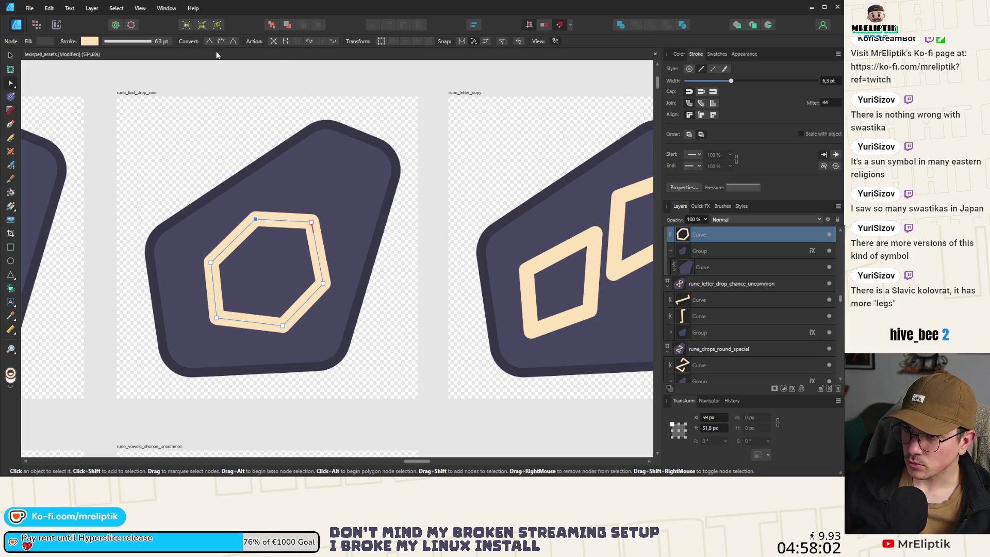
mouse_move(255, 219)
mouse_down()
mouse_move(278, 262)
mouse_move(284, 315)
mouse_up()
key(ctrl+z)
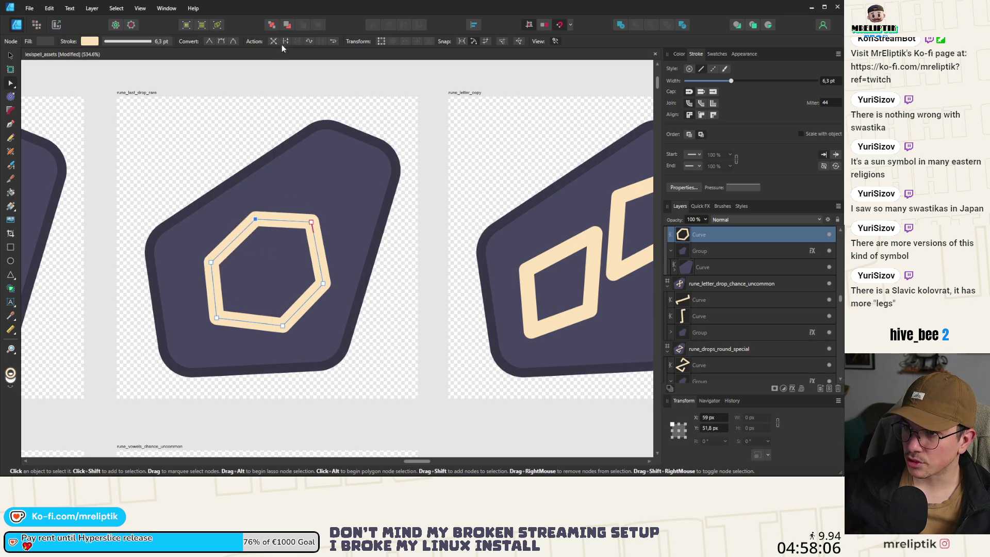
mouse_move(259, 223)
mouse_down()
mouse_move(273, 256)
mouse_move(227, 307)
mouse_move(258, 222)
mouse_move(265, 277)
mouse_move(242, 295)
mouse_up()
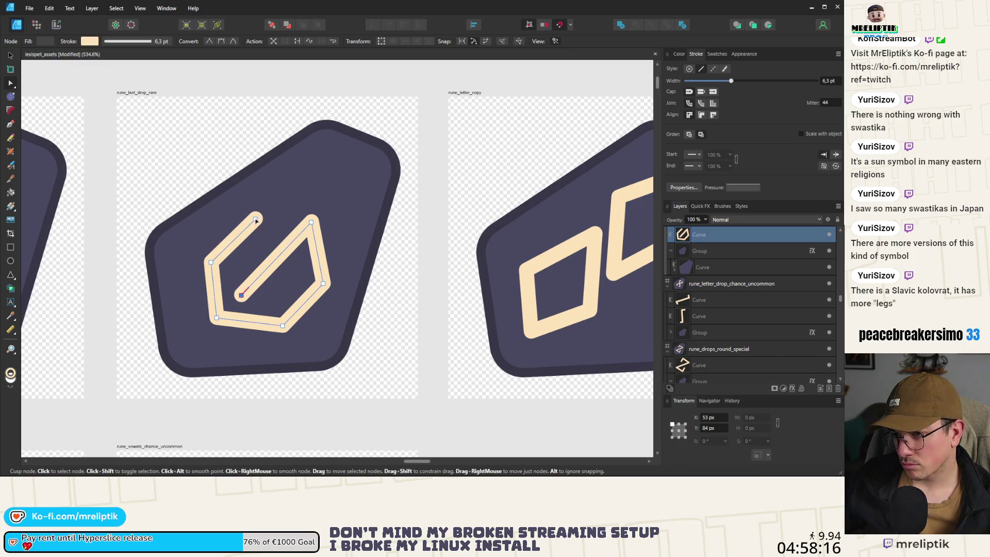
mouse_move(255, 221)
mouse_down()
mouse_move(288, 212)
mouse_move(304, 220)
mouse_move(294, 213)
mouse_up()
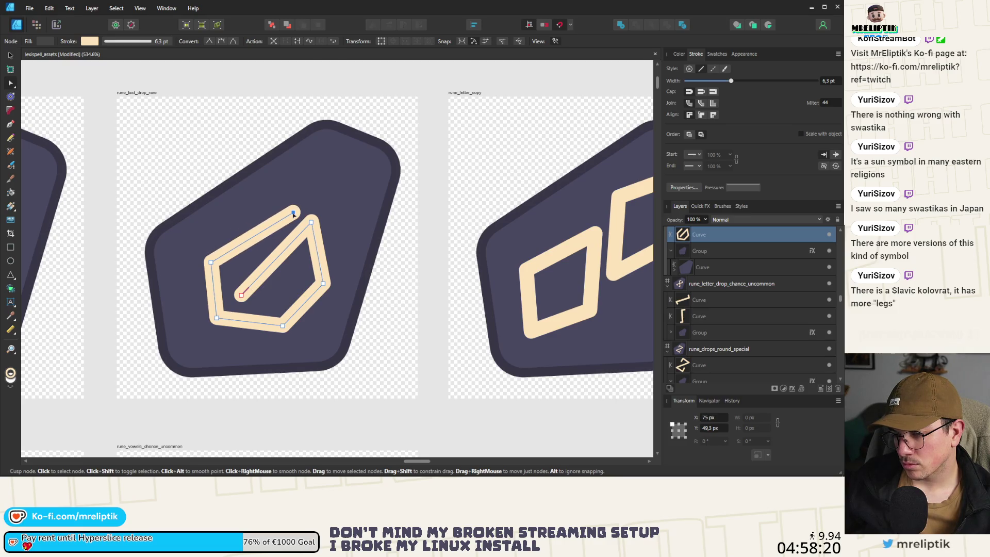
click(255, 236)
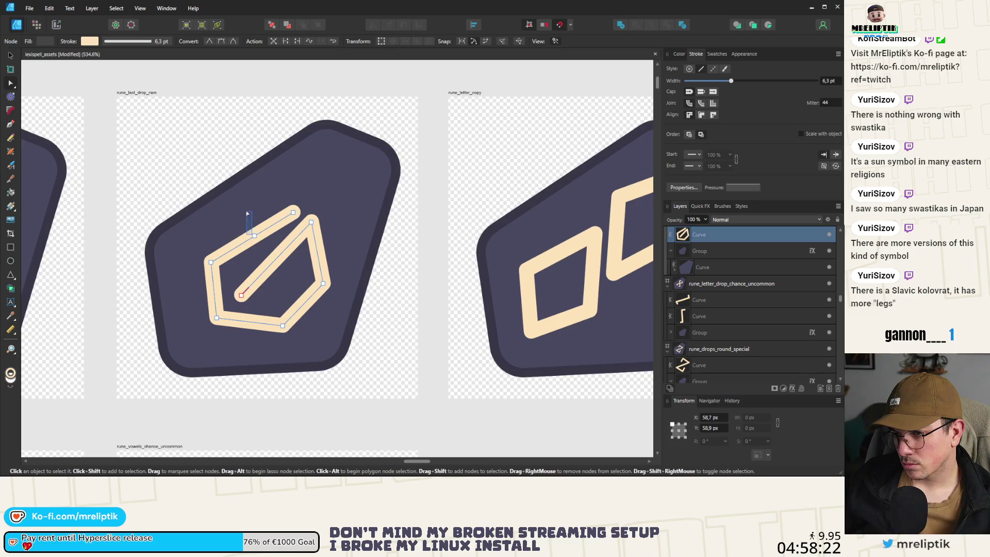
drag(255, 236, 248, 220)
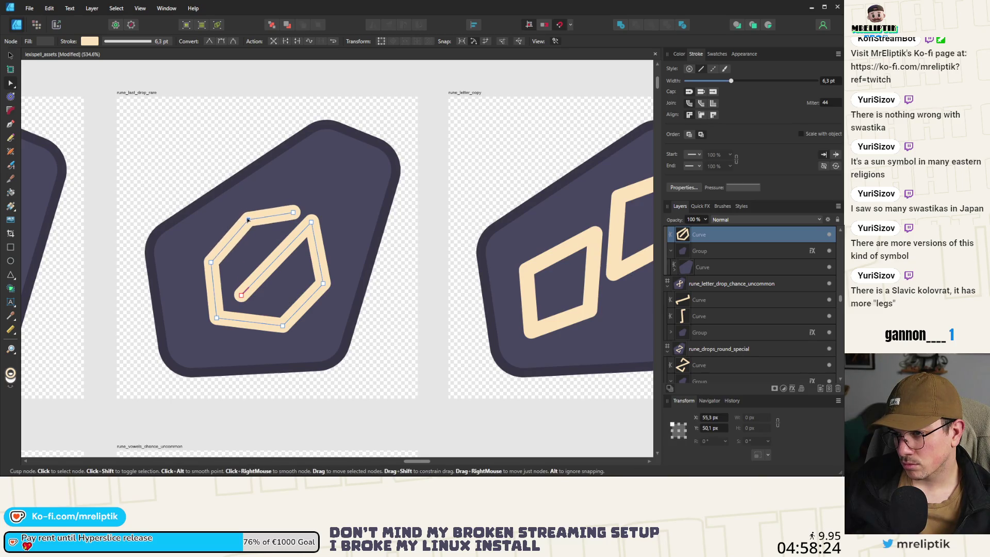
key(Escape)
scroll(249, 219, down, 5)
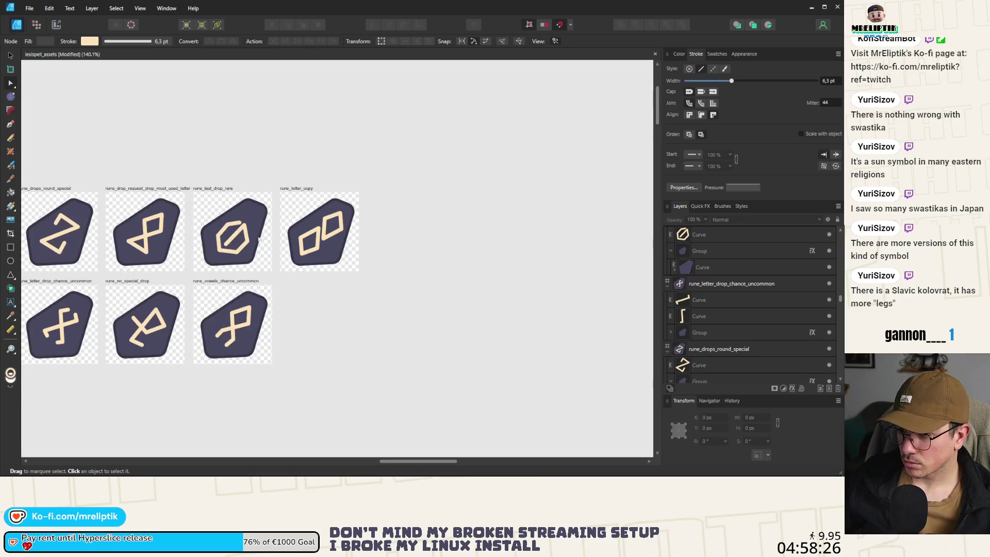
- Delete the hexagon's bottom and left nodes from the rune_last_drop_rare glyph
scroll(231, 217, up, 4)
scroll(230, 217, up, 3)
click(172, 273)
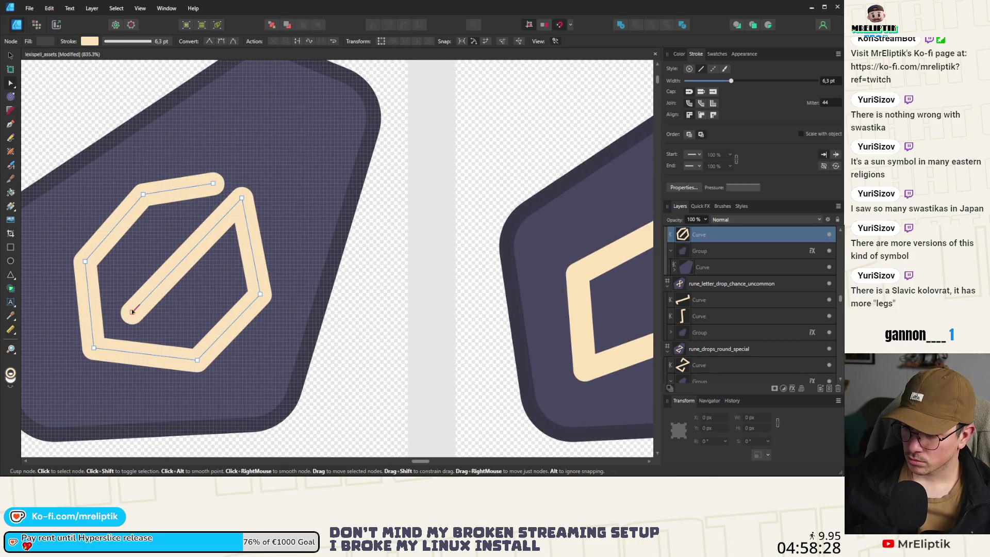
click(172, 273)
scroll(200, 277, down, 4)
key(Escape)
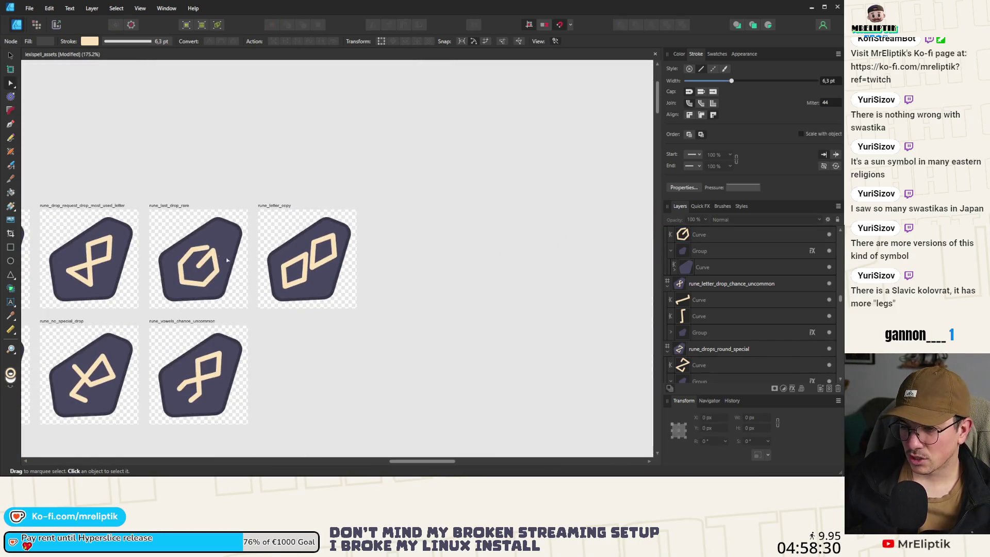
scroll(200, 262, up, 2)
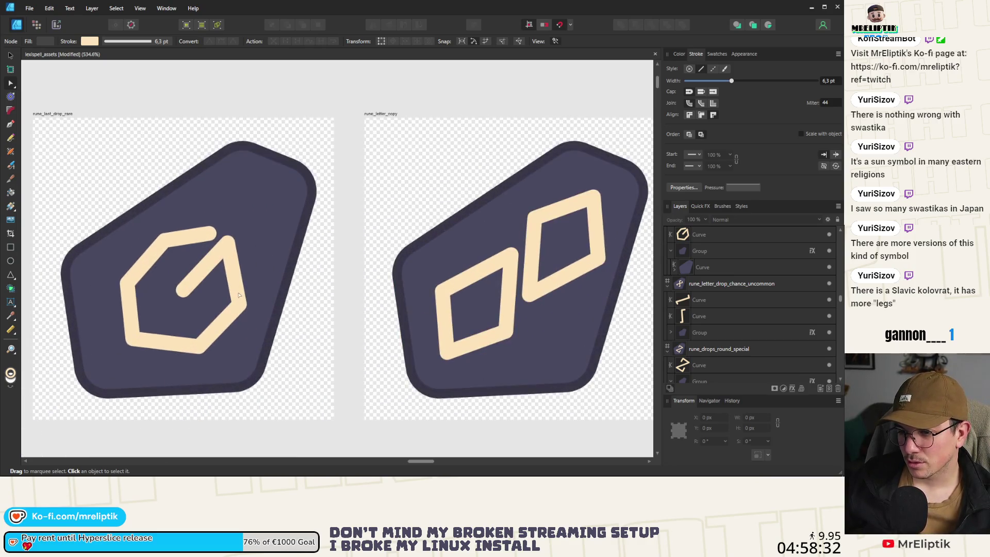
click(199, 349)
click(198, 347)
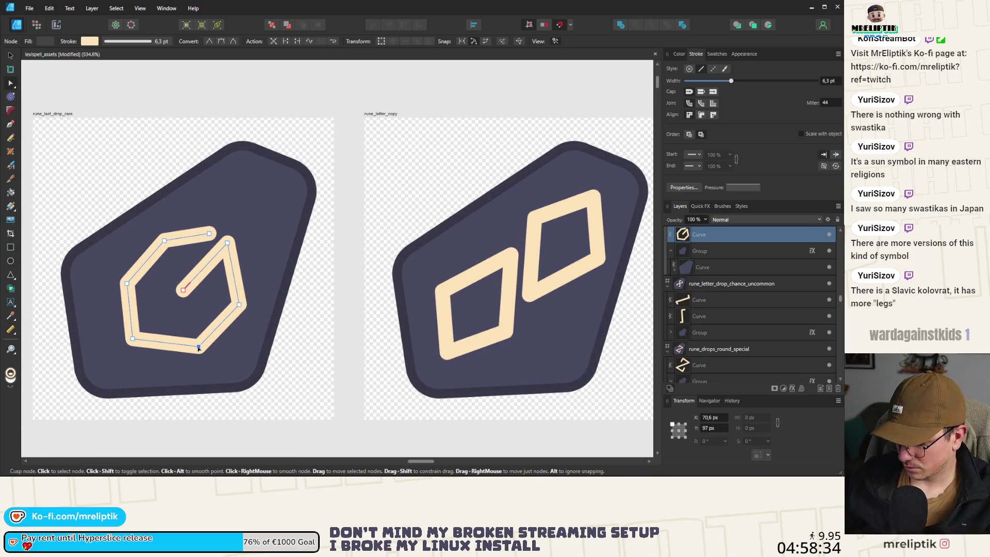
key(Delete)
click(126, 284)
key(Delete)
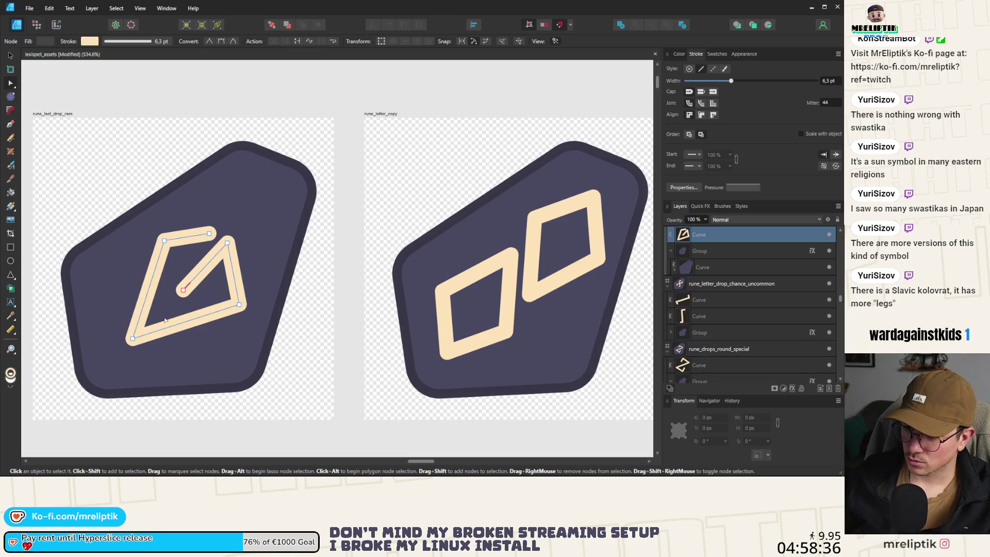
scroll(202, 267, down, 3)
key(Escape)
scroll(203, 253, up, 2)
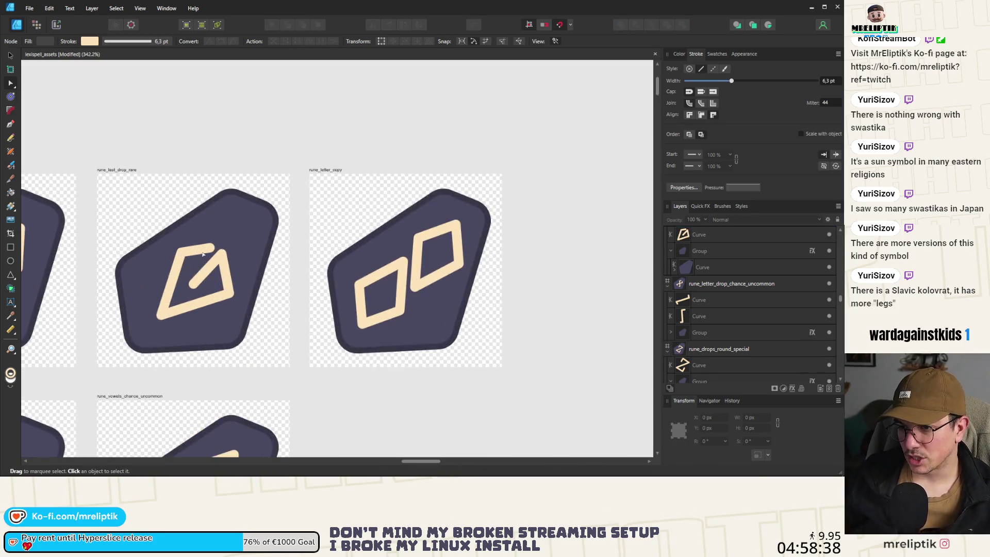
- Rotate the glyph curve with the Move tool to flip its orientation
key(v)
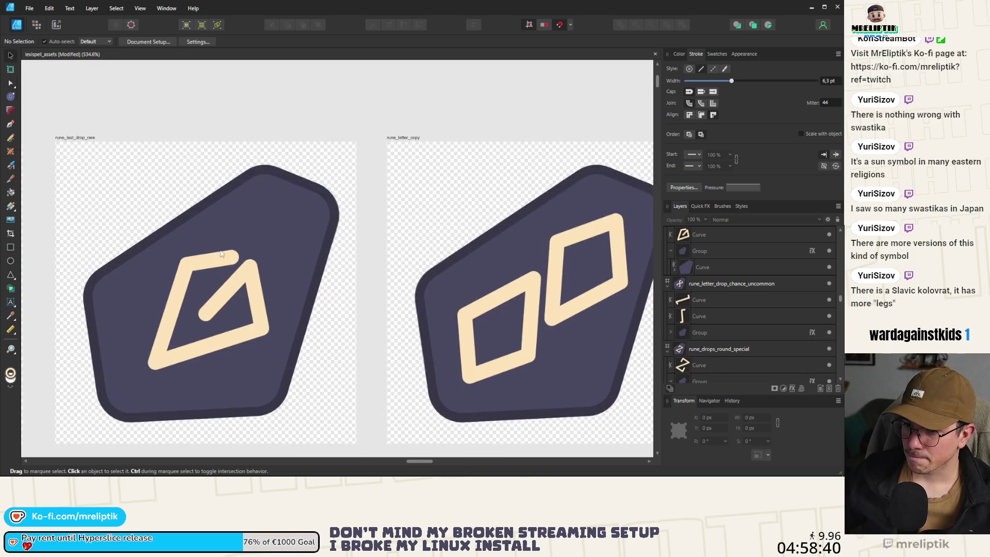
scroll(172, 229, up, 1)
click(226, 254)
click(227, 263)
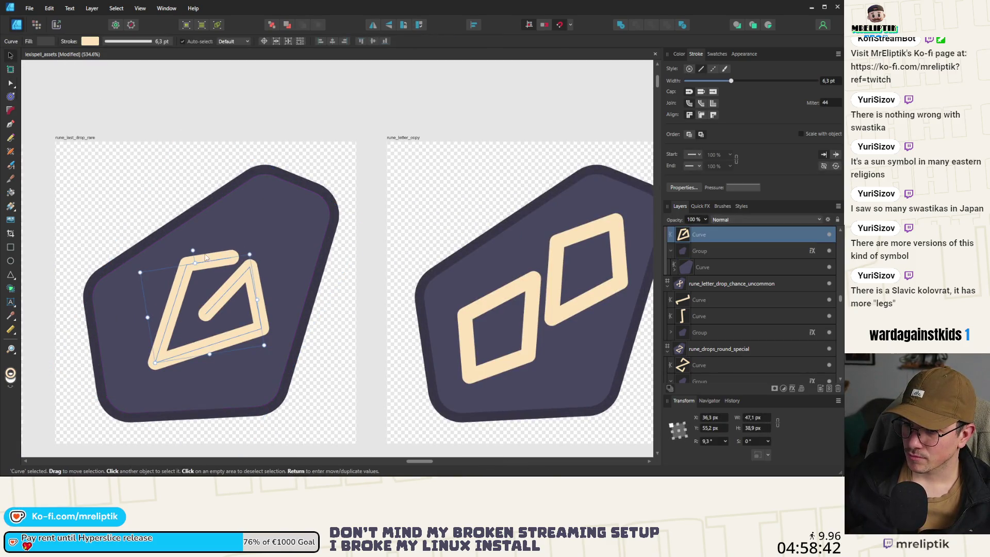
mouse_move(209, 271)
mouse_down()
mouse_move(190, 343)
mouse_move(229, 348)
mouse_move(233, 339)
mouse_up()
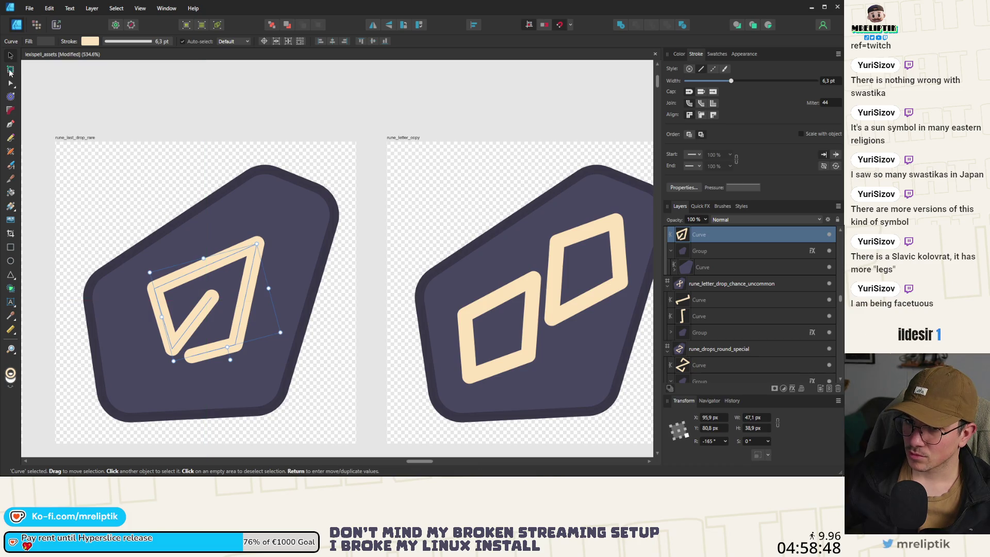
- Pull the curve's top-right corner outward into a point
key(a)
drag(259, 243, 282, 220)
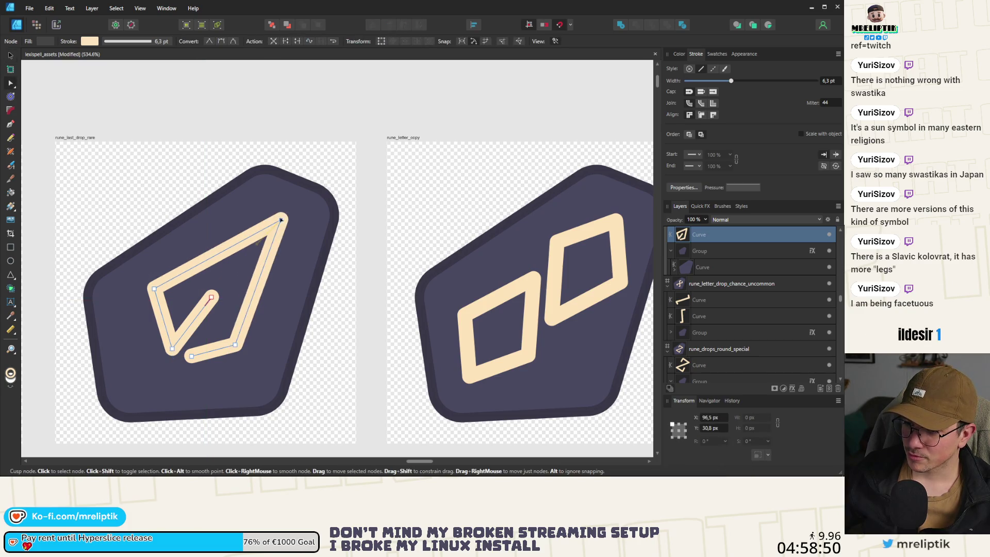
scroll(184, 231, down, 5)
key(ctrl+d)
scroll(79, 210, up, 4)
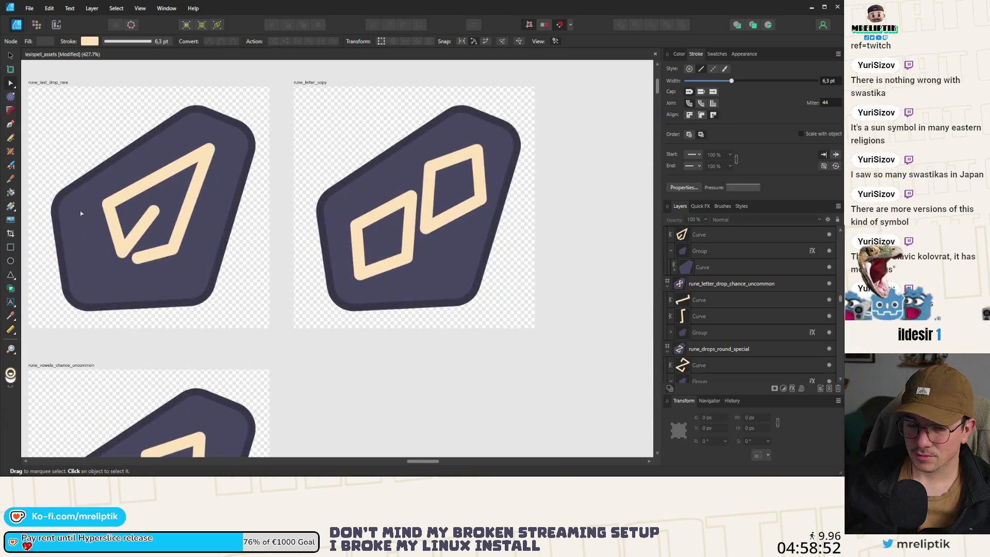
- Save the document and review the kite-shaped glyph against the other icons
key(ctrl+s)
key(v)
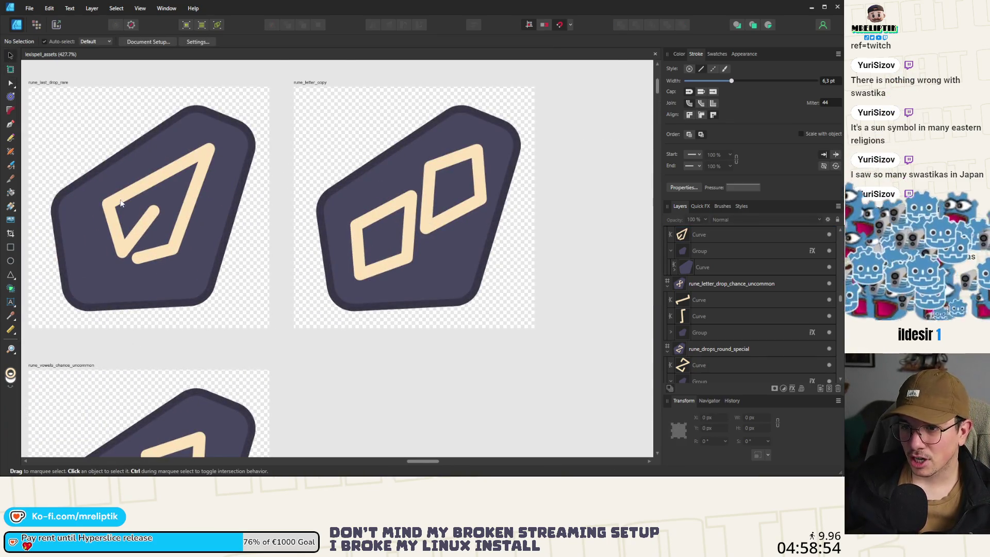
scroll(124, 193, up, 2)
click(164, 180)
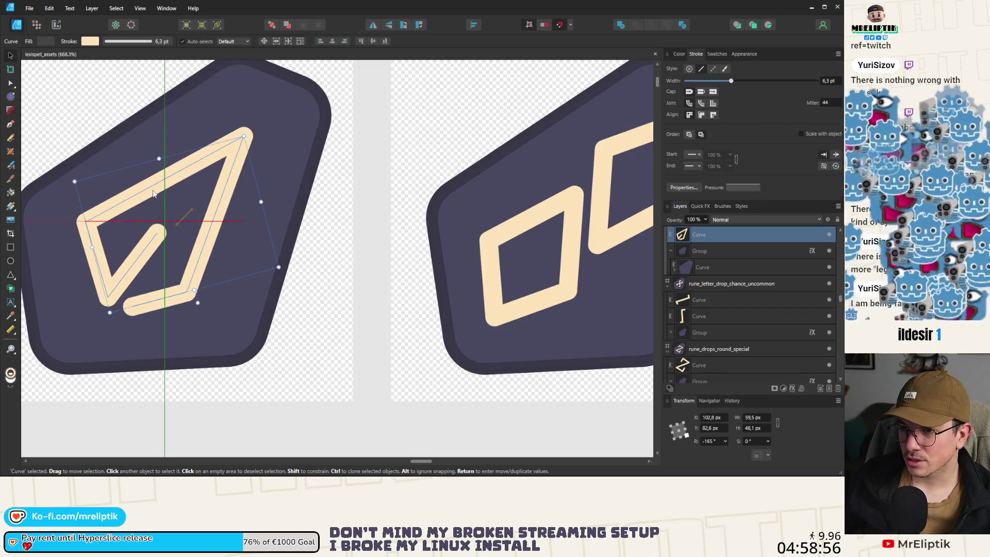
scroll(178, 192, down, 2)
scroll(179, 192, down, 3)
click(310, 310)
scroll(331, 294, down, 1)
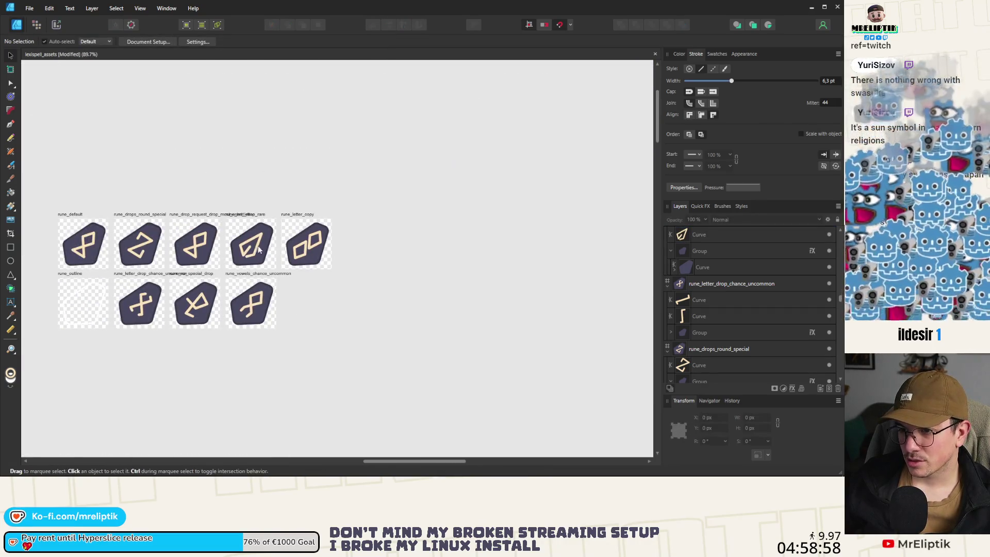
scroll(253, 248, up, 5)
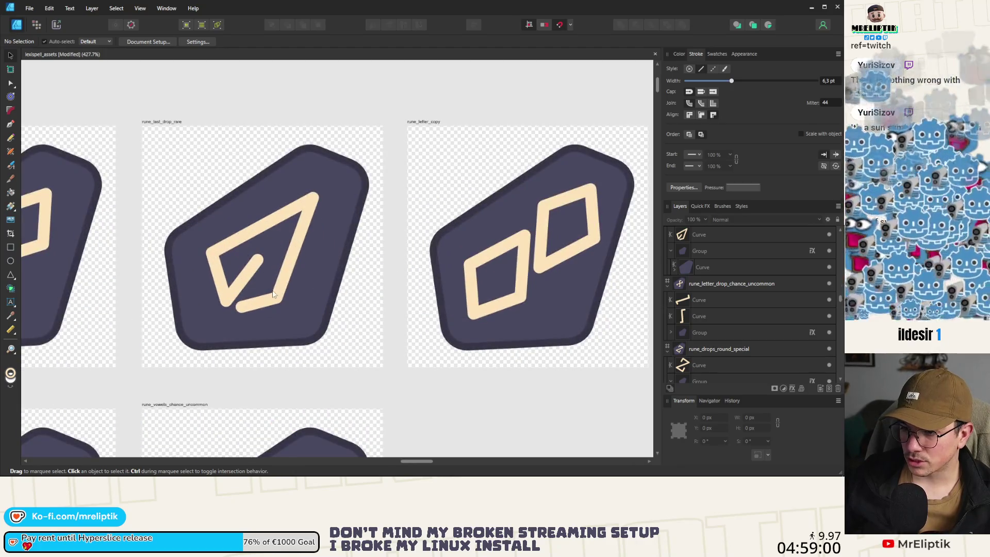
- Adjust the kite's bottom-right corner, lower tail end and inner hook node
click(10, 83)
scroll(242, 261, up, 2)
click(298, 319)
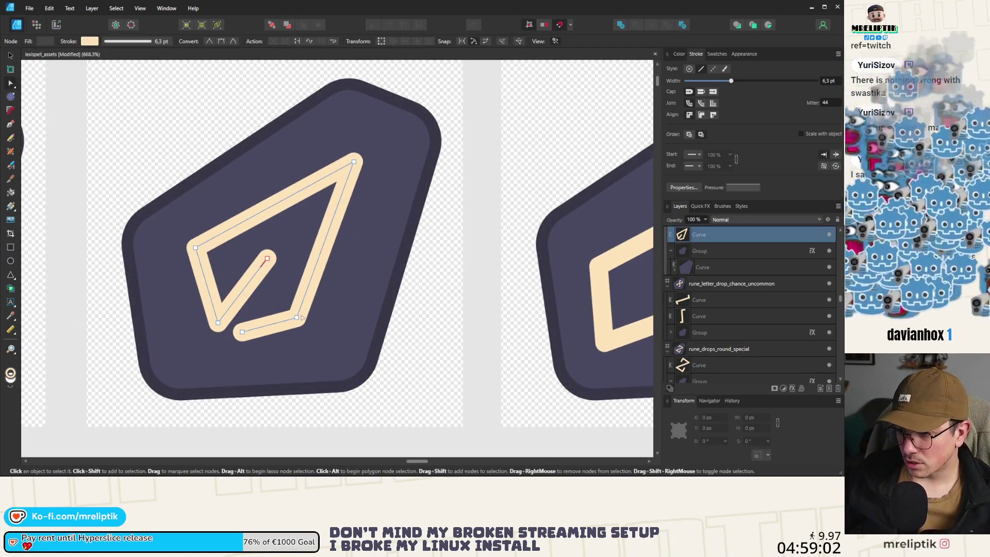
drag(300, 320, 318, 319)
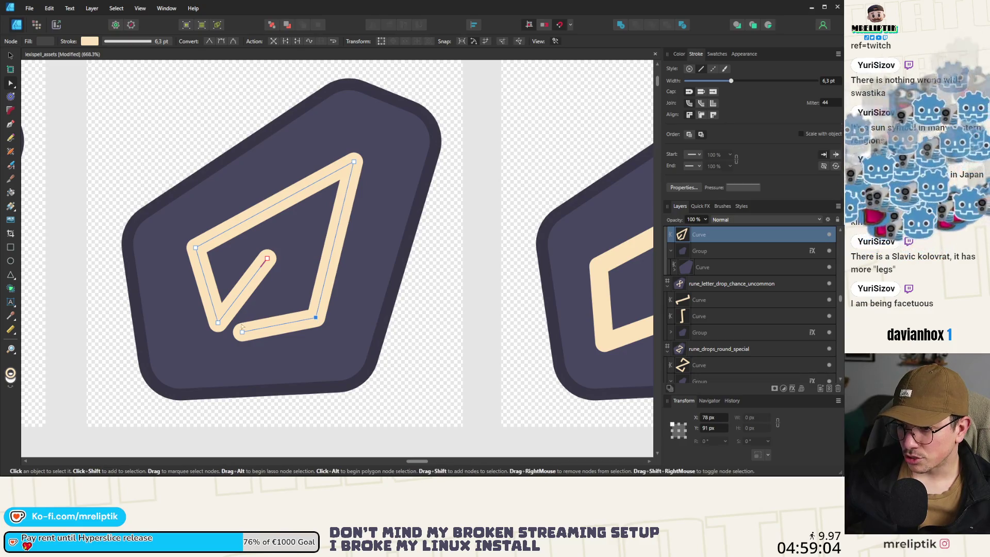
mouse_move(244, 333)
mouse_down()
mouse_move(253, 336)
mouse_move(215, 318)
mouse_up()
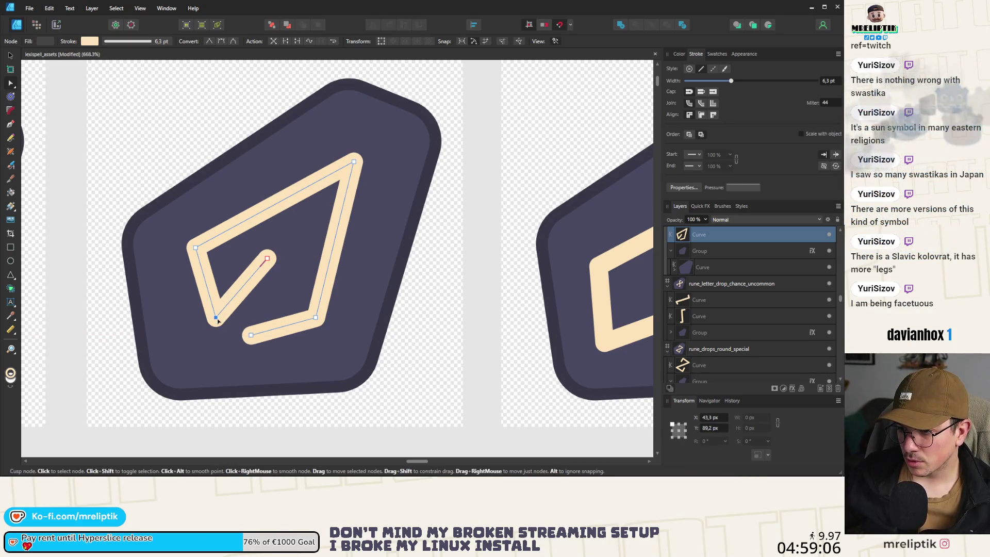
drag(267, 260, 274, 264)
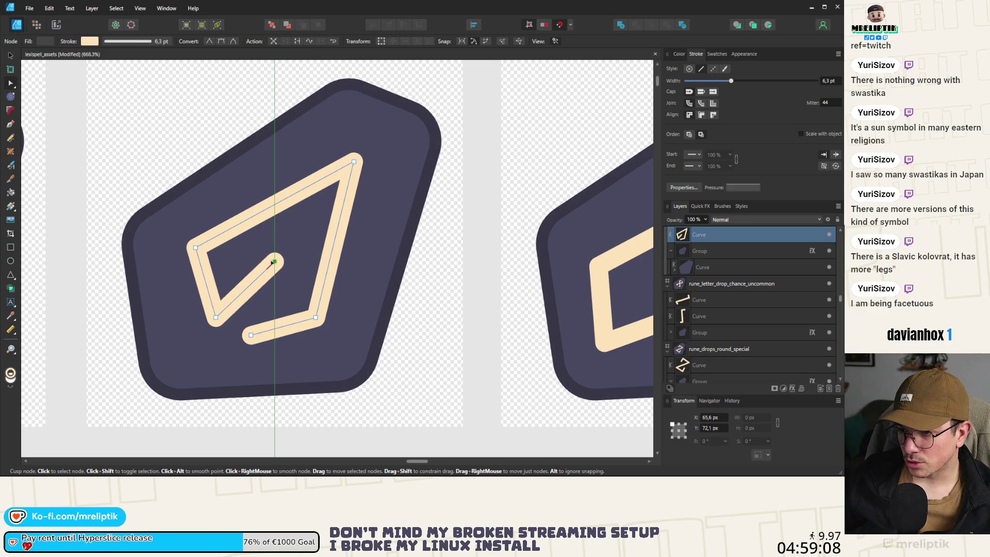
key(ctrl+d)
scroll(197, 248, down, 4)
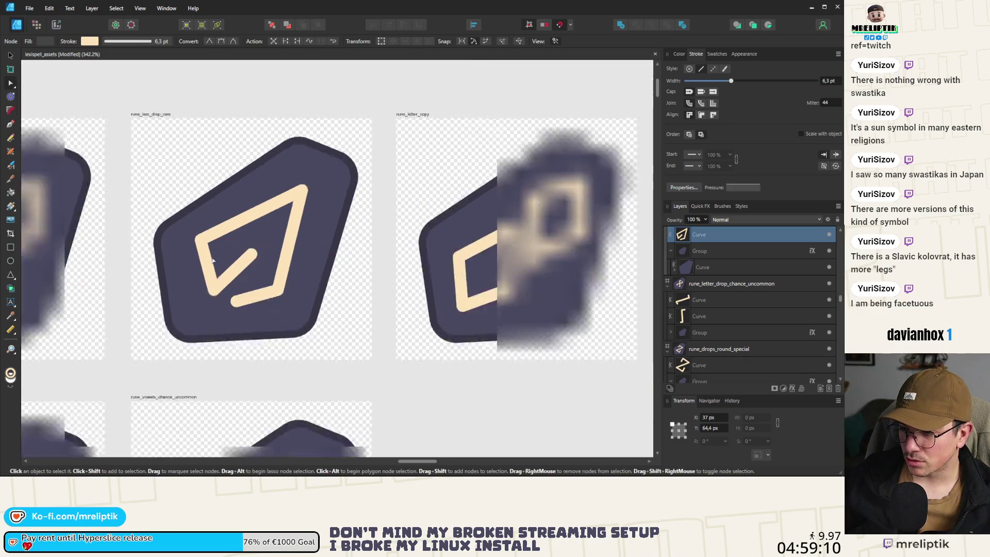
scroll(296, 314, down, 7)
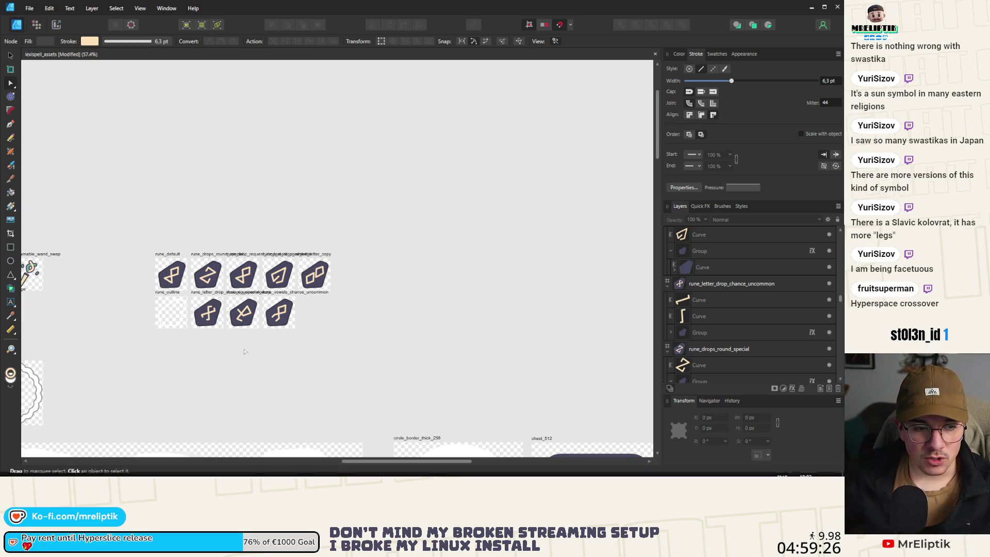
- Scale the rune_last_drop_rare kite glyph down to about 53 × 43 px
scroll(354, 265, up, 3)
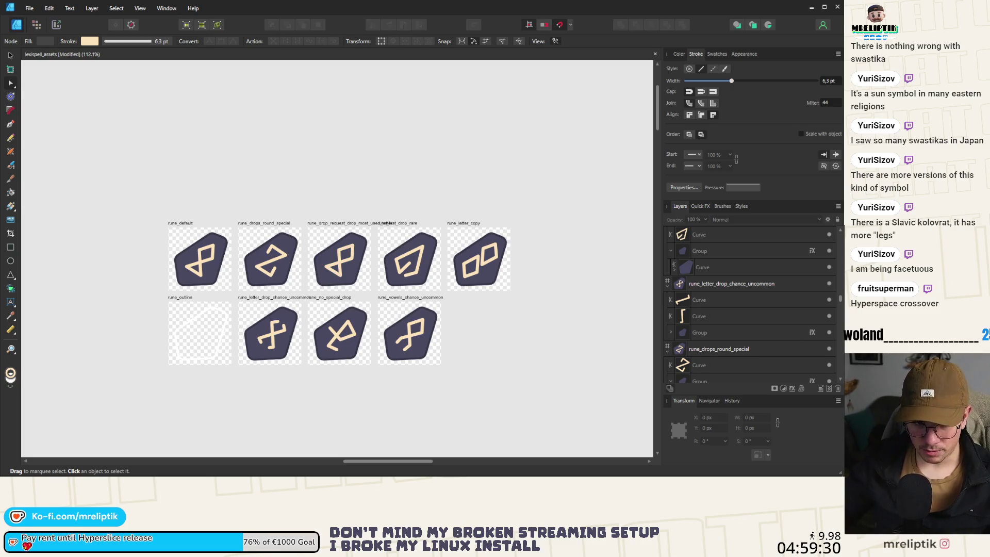
click(10, 56)
scroll(165, 272, right, 3)
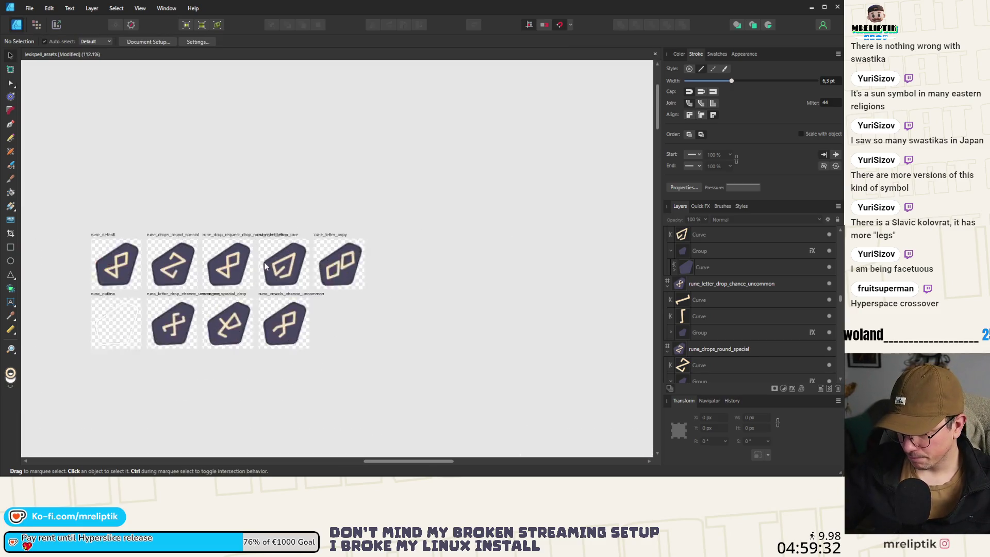
scroll(164, 272, up, 3)
scroll(234, 271, down, 2)
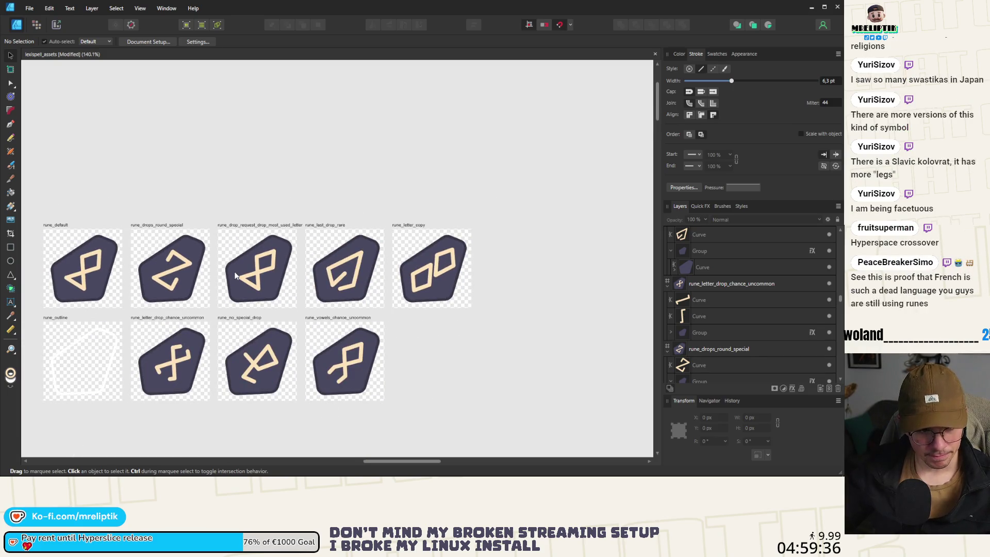
click(347, 261)
scroll(335, 289, up, 3)
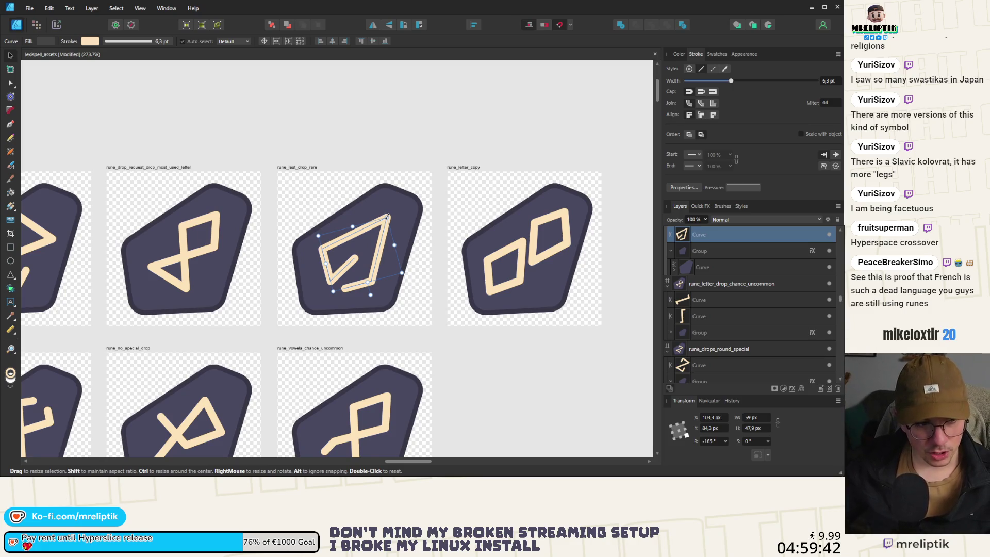
drag(387, 217, 385, 219)
- Deselect the kite and select the pair of diamonds on rune_letter_copy
key(Escape)
scroll(320, 198, down, 5)
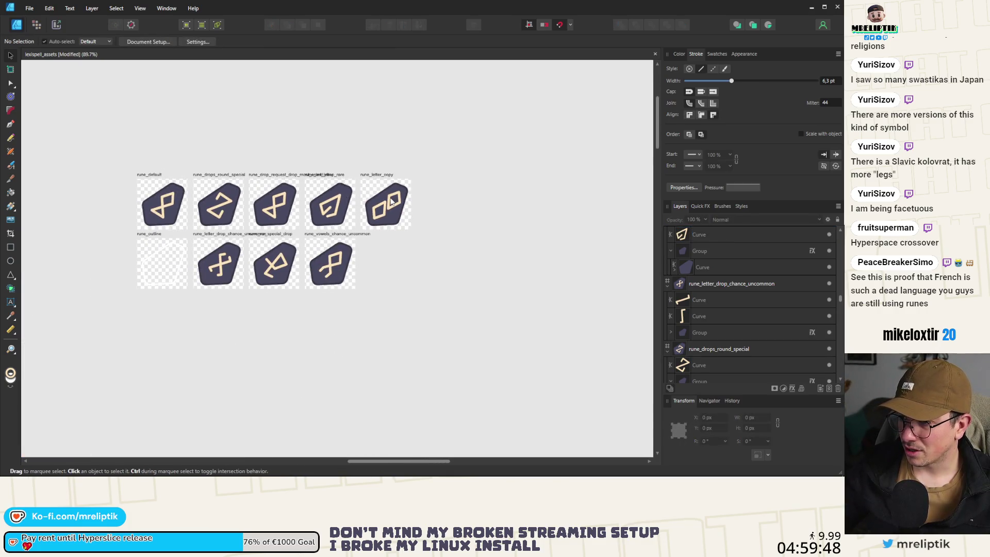
scroll(386, 204, up, 6)
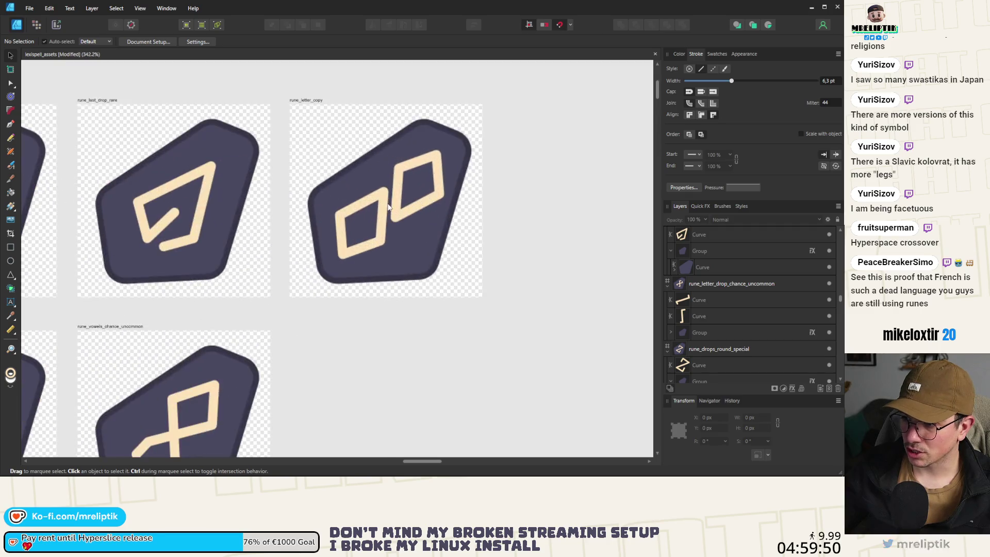
click(421, 168)
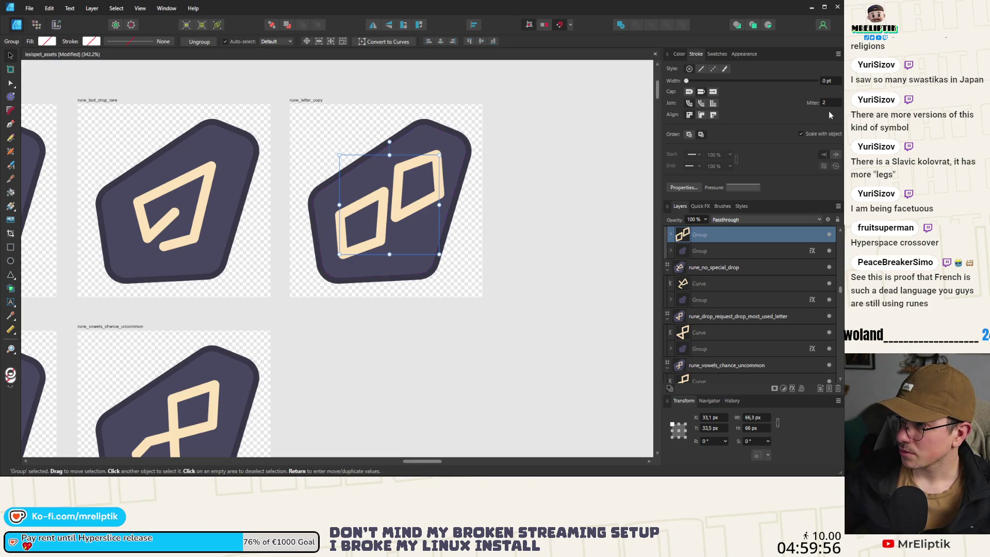
- Select both diamond curves in the Layers panel and shrink them together from the top-right handle
key(alt)
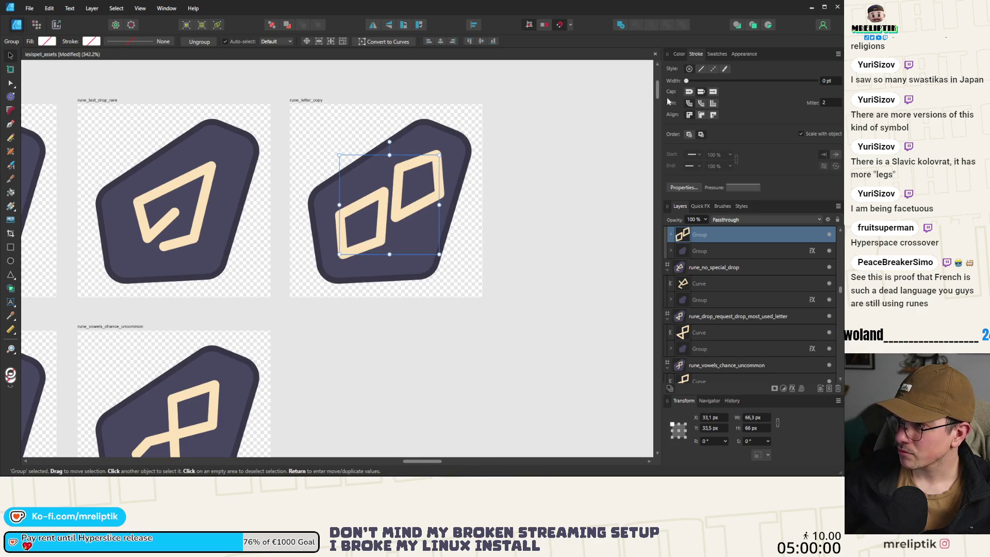
click(672, 235)
click(704, 251)
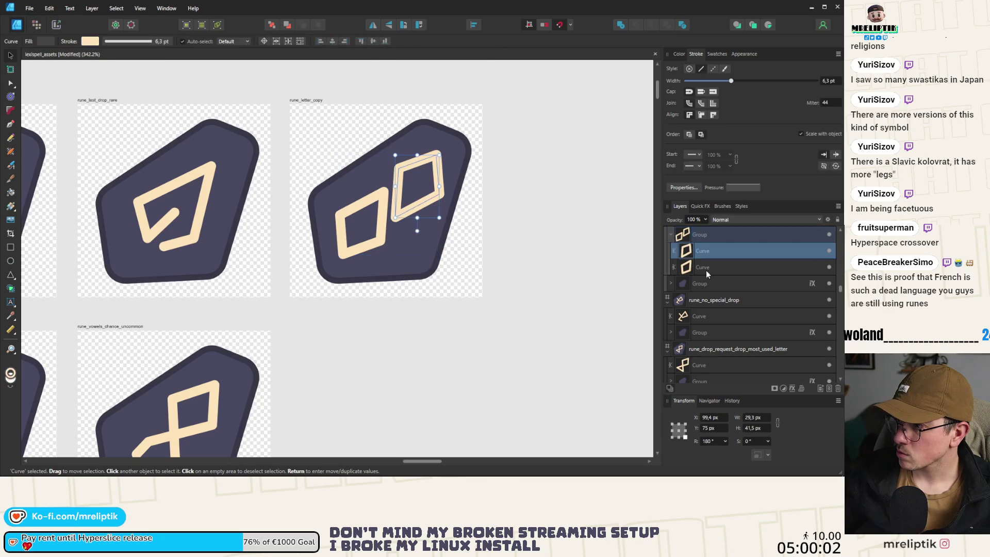
shift+click(706, 269)
mouse_move(439, 154)
mouse_down()
mouse_move(421, 173)
mouse_move(436, 158)
mouse_up()
key(ctrl+d)
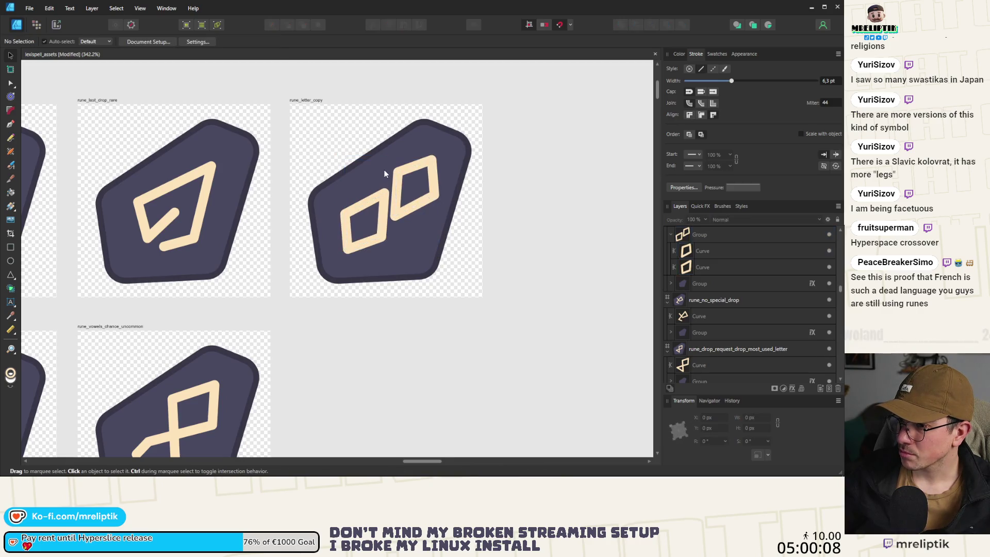
scroll(380, 172, down, 5)
click(387, 179)
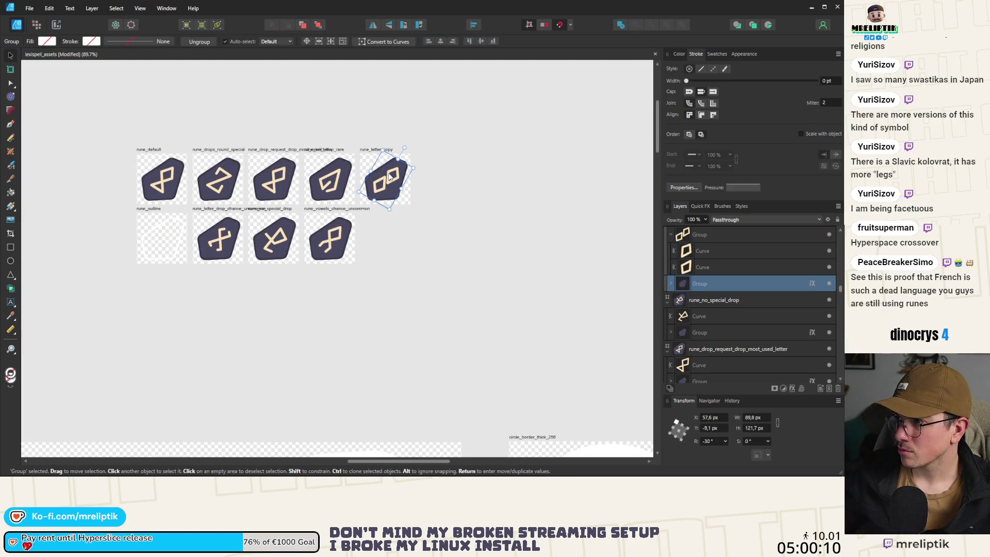
click(389, 177)
click(462, 212)
scroll(354, 175, up, 4)
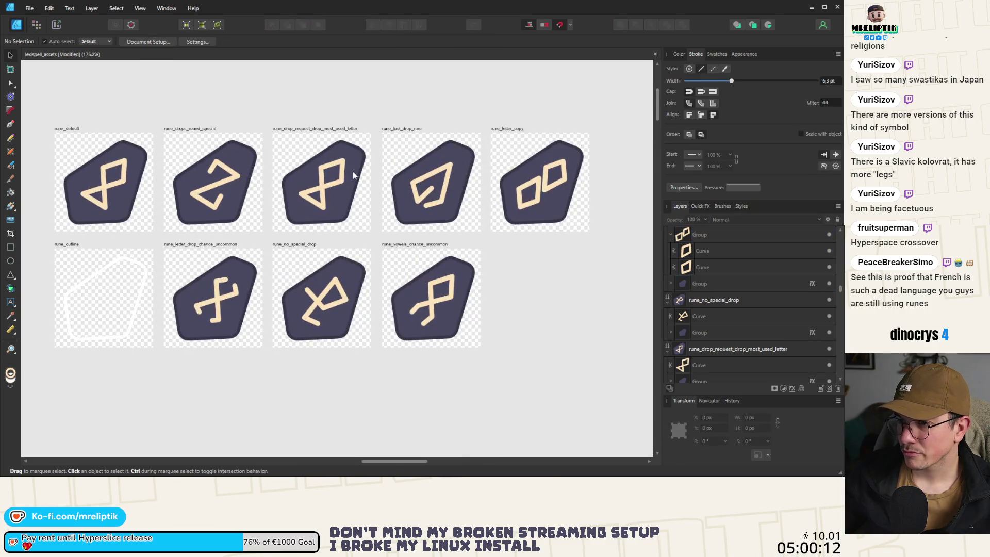
- Save the document, then break the figure-eight rune's path at its top node and delete the loose end
double_click(353, 175)
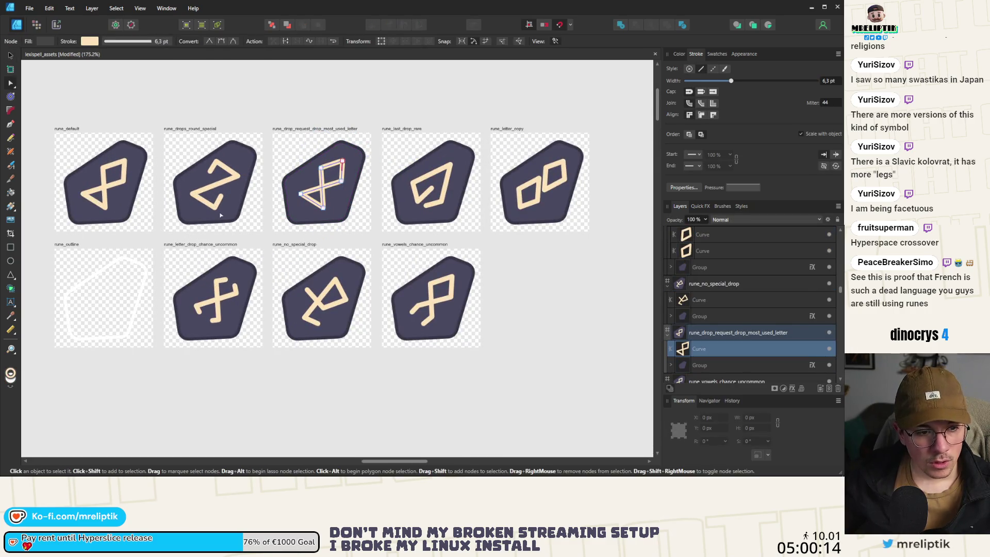
key(ctrl+s)
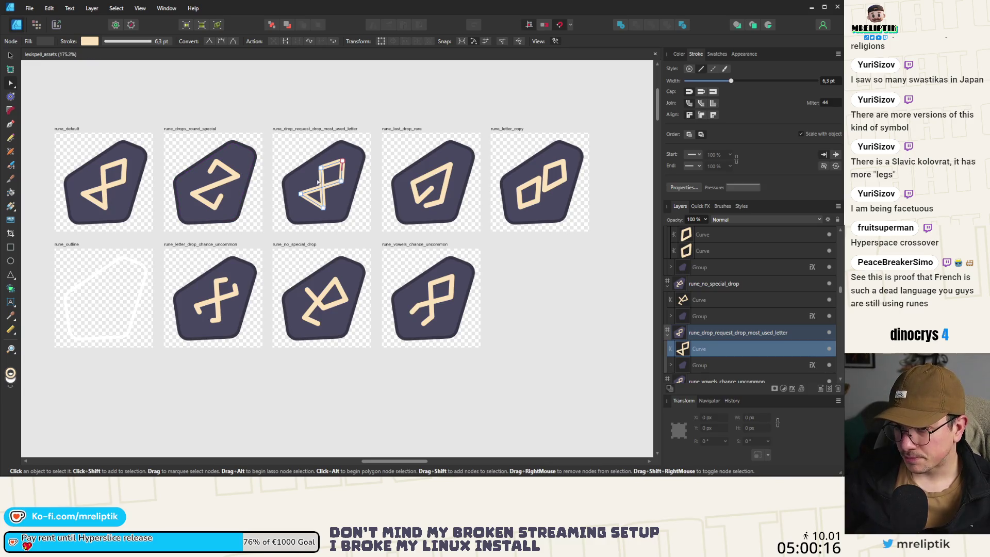
scroll(318, 182, up, 2)
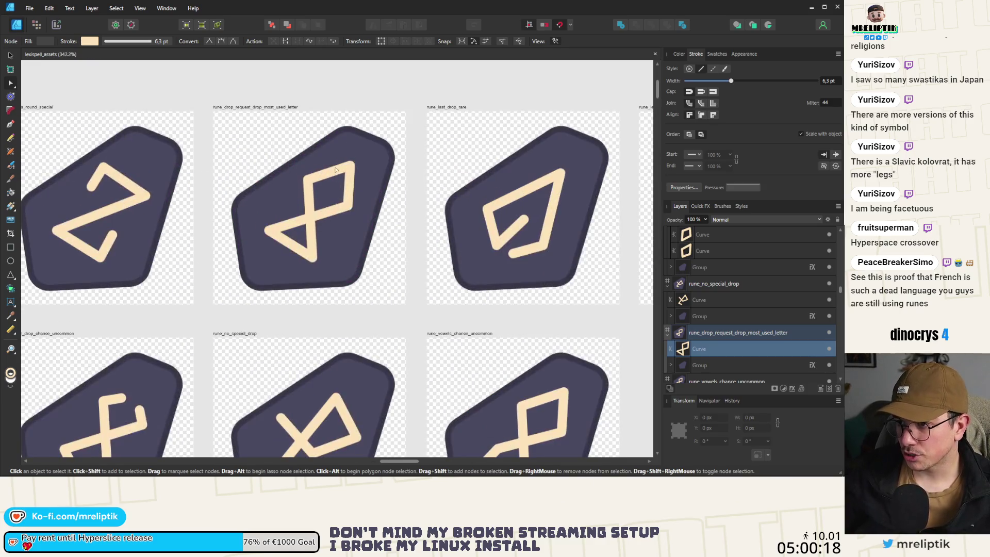
scroll(315, 194, up, 2)
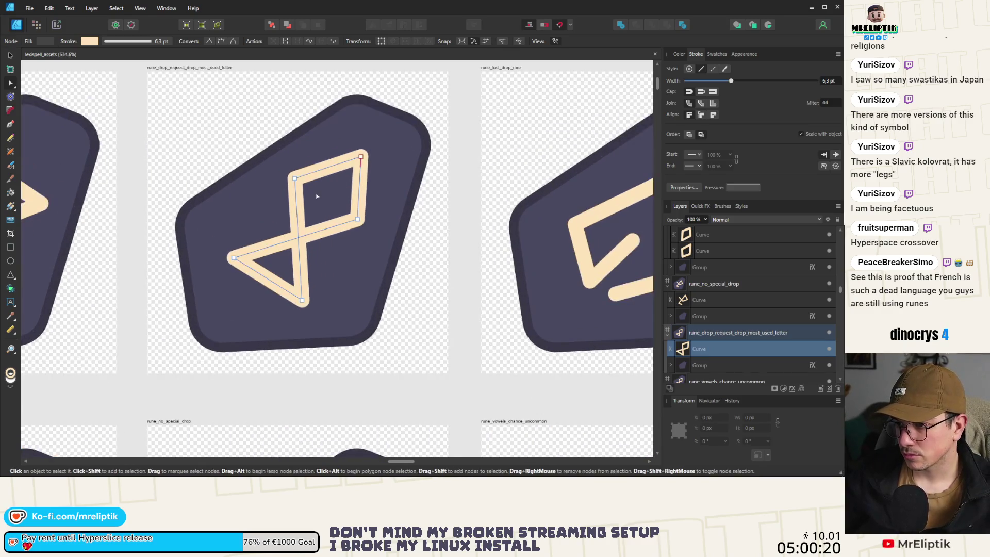
scroll(293, 232, up, 1)
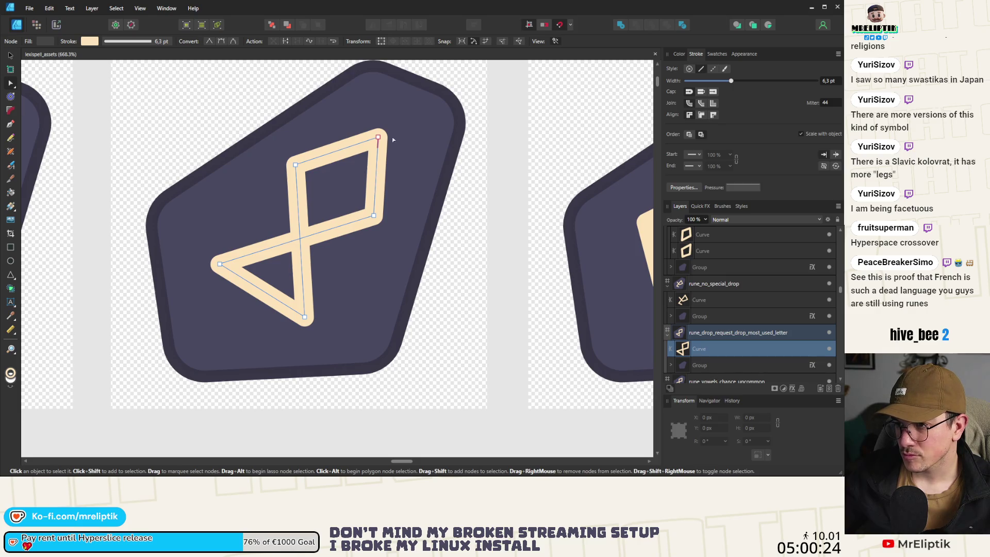
drag(378, 137, 352, 125)
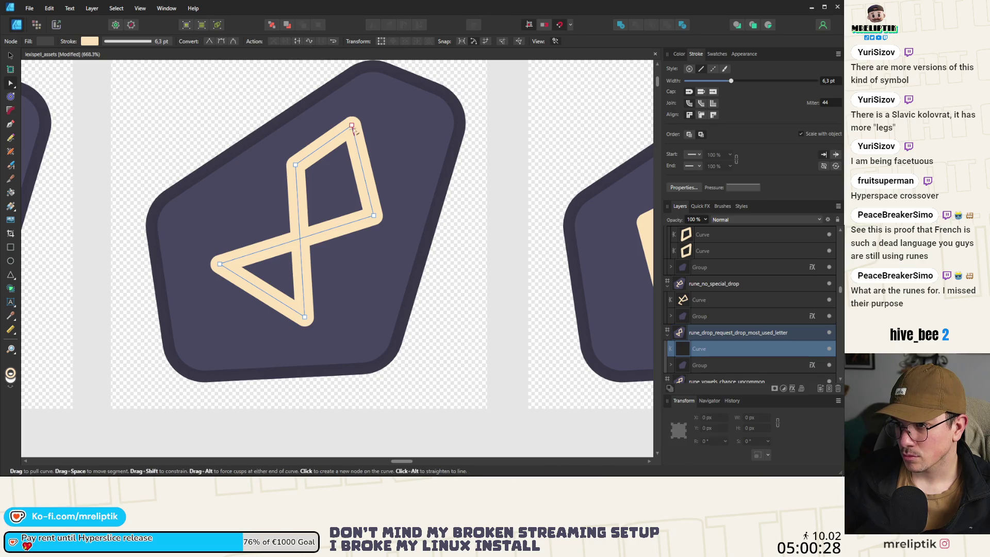
click(286, 43)
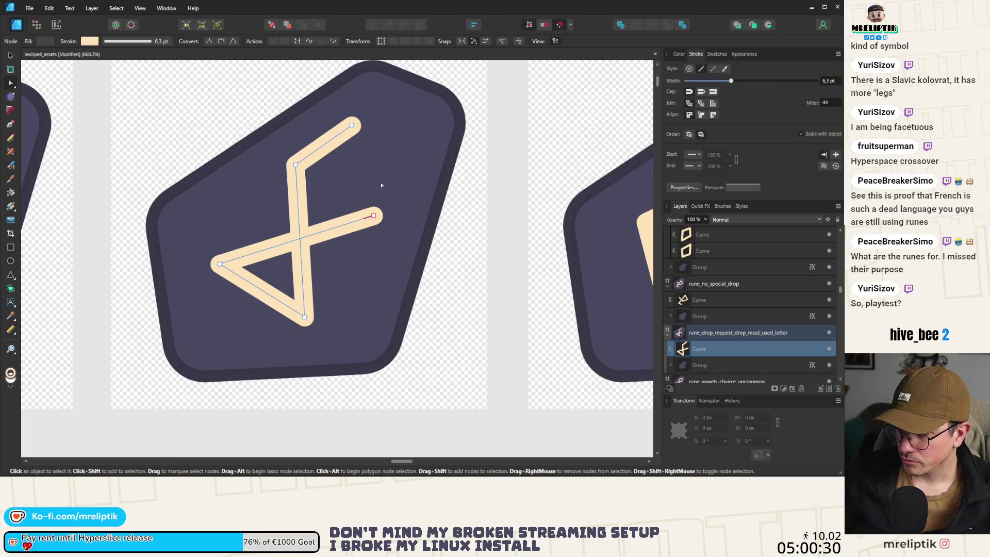
key(Delete)
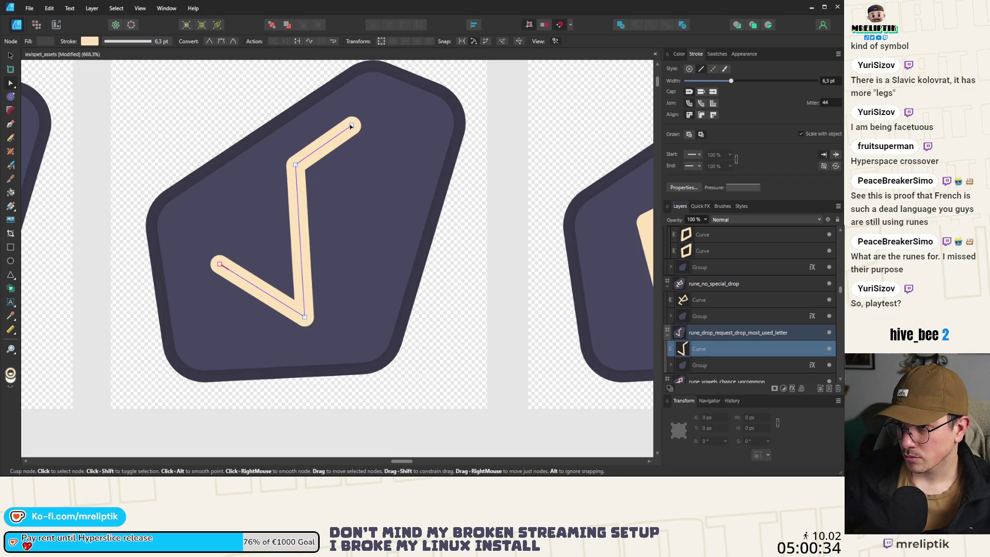
- Move the glyph's end and corner nodes and add a middle node to form an open angular stroke
drag(352, 125, 393, 169)
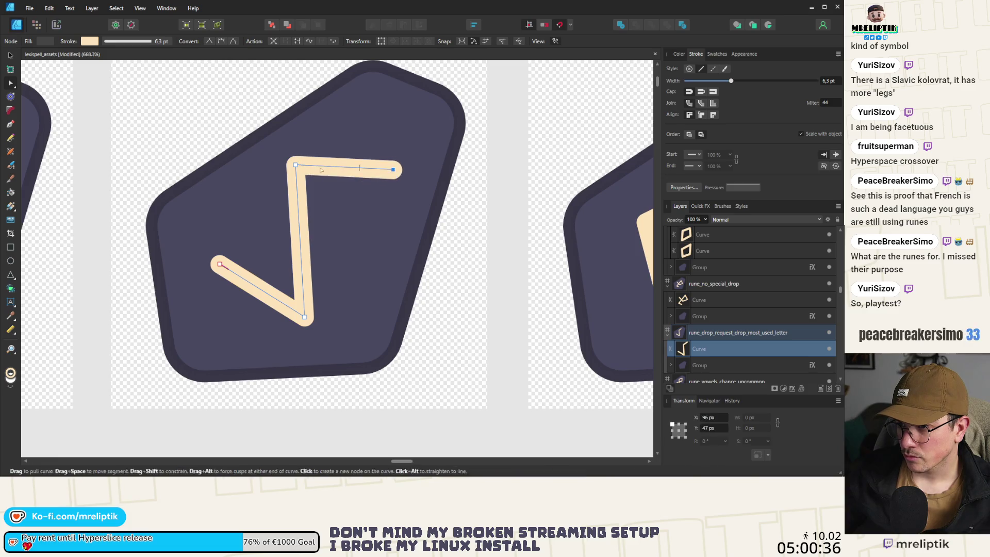
mouse_move(295, 165)
mouse_down()
mouse_move(327, 139)
mouse_move(322, 154)
mouse_up()
click(318, 196)
drag(318, 195, 251, 235)
mouse_move(220, 264)
mouse_down()
mouse_move(356, 284)
mouse_move(354, 264)
mouse_up()
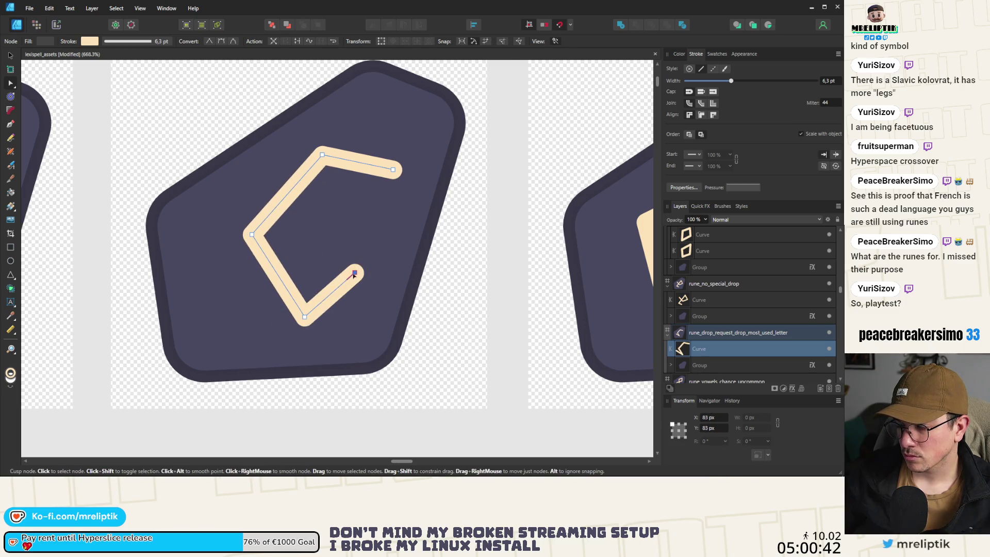
mouse_move(252, 236)
mouse_down()
mouse_move(232, 293)
mouse_move(244, 293)
mouse_up()
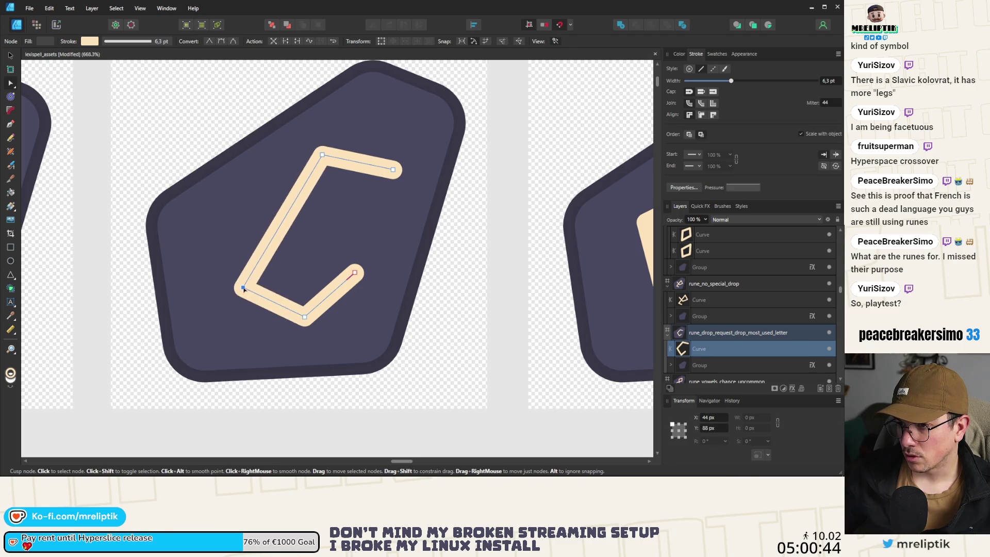
drag(388, 166, 364, 143)
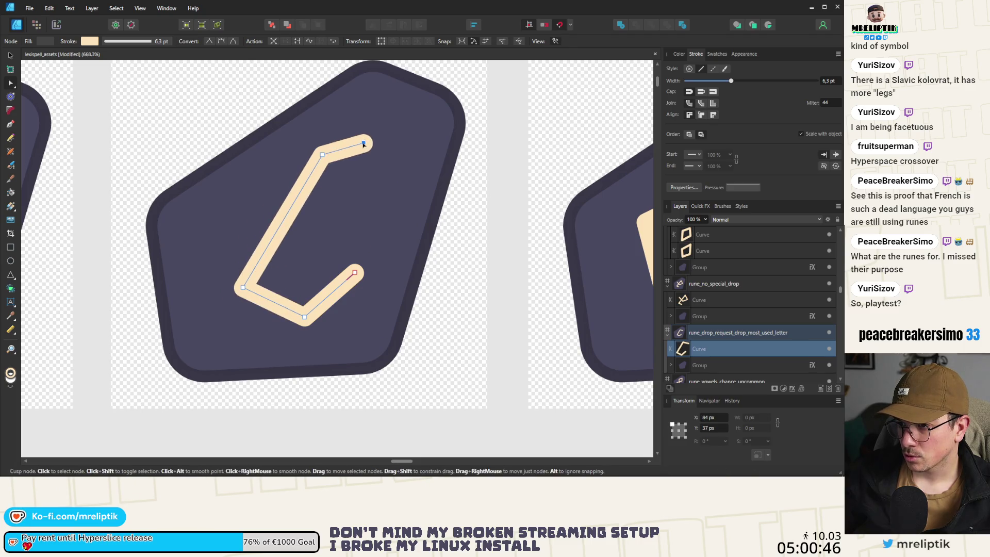
mouse_move(354, 272)
mouse_down()
mouse_move(334, 285)
mouse_move(260, 206)
mouse_move(252, 182)
mouse_up()
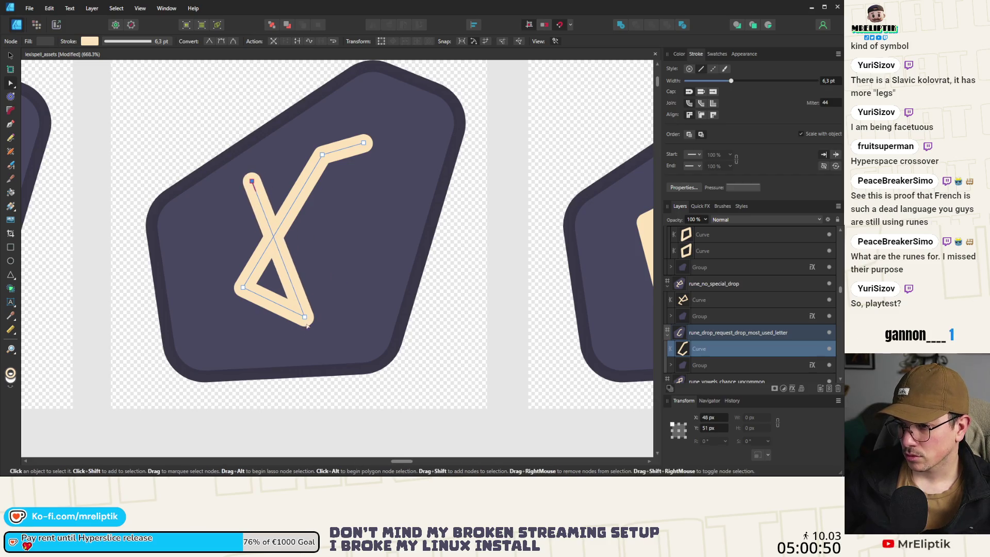
drag(305, 317, 332, 335)
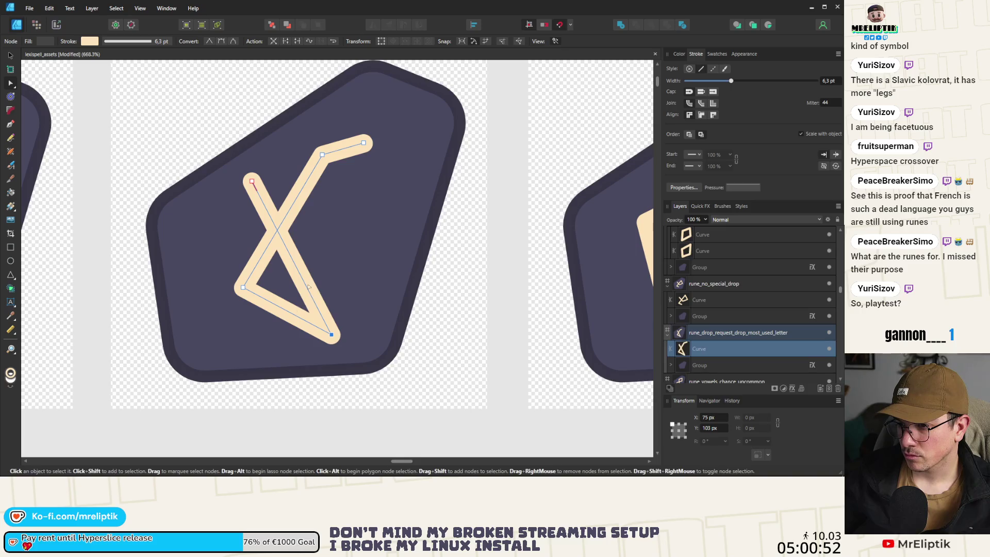
drag(301, 283, 332, 281)
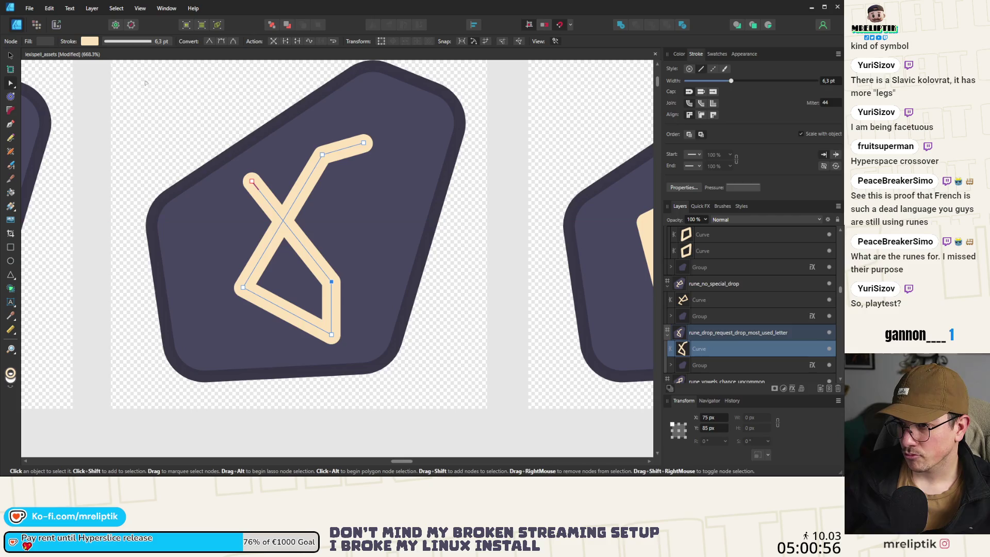
- Lower the top-left end node and nudge the bottom node slightly left
key(v)
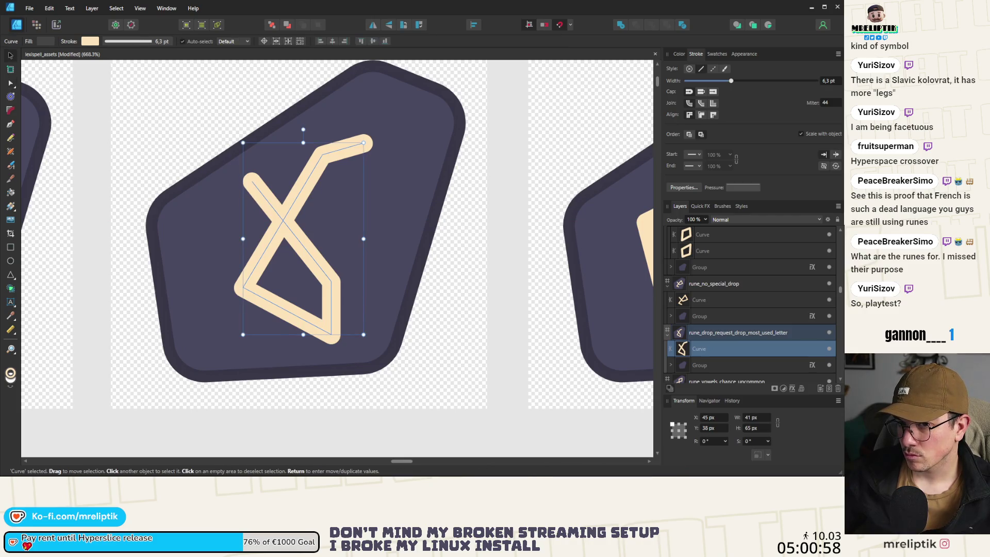
click(10, 83)
mouse_move(252, 182)
mouse_down()
mouse_move(251, 202)
mouse_move(266, 197)
mouse_up()
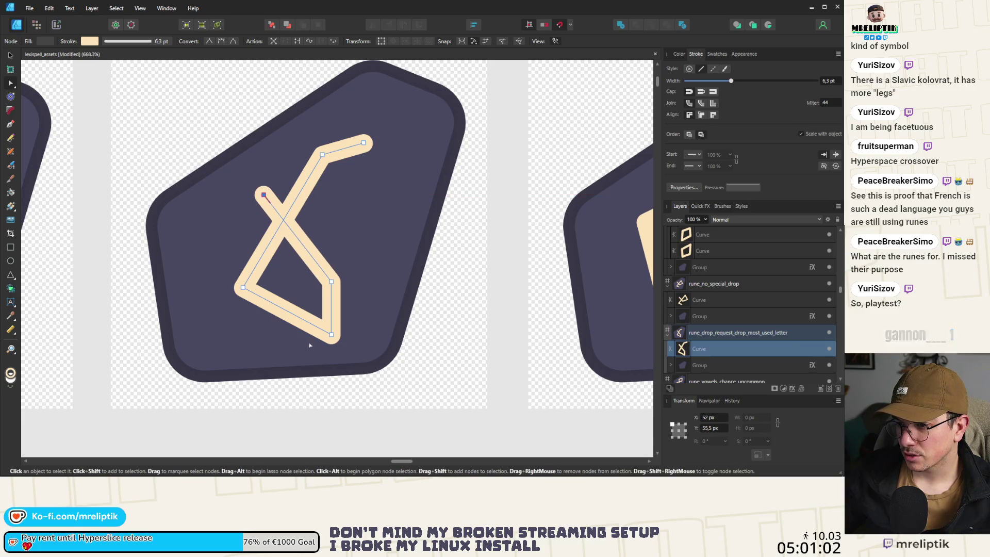
mouse_move(333, 338)
mouse_down()
mouse_move(312, 328)
mouse_move(324, 335)
mouse_up()
- Rotate the rune to -15° and shift it slightly up and right
click(10, 55)
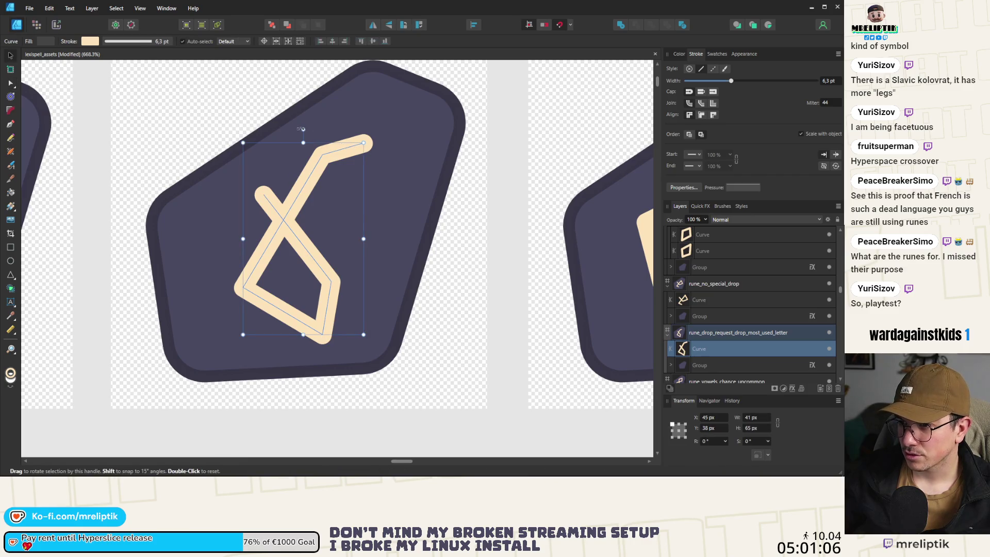
mouse_move(303, 128)
mouse_down()
mouse_move(356, 120)
mouse_move(334, 110)
mouse_up()
drag(289, 227, 298, 215)
scroll(237, 235, down, 5)
scroll(238, 235, up, 3)
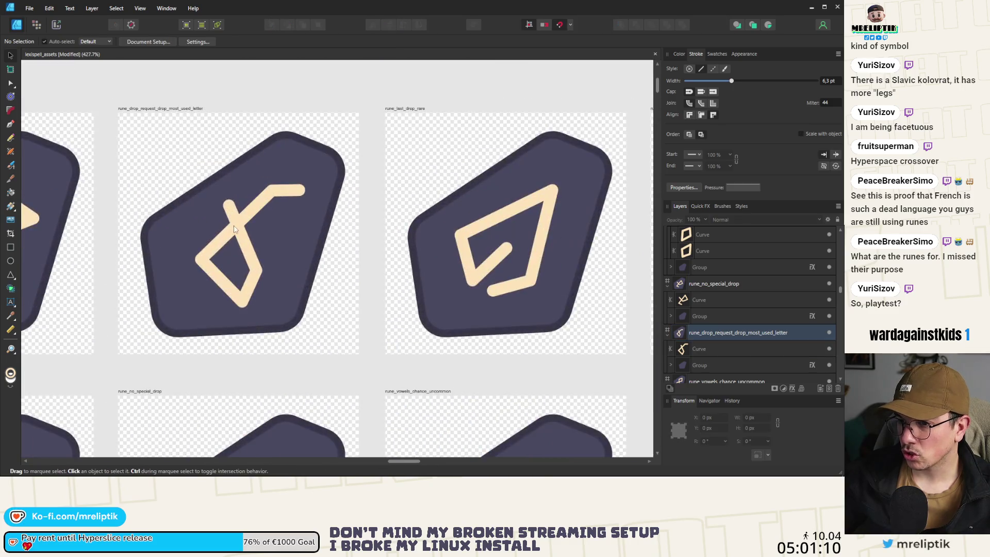
- Drag the reshaped rune a few pixels lower within its badge, then deselect it
drag(238, 235, 239, 229)
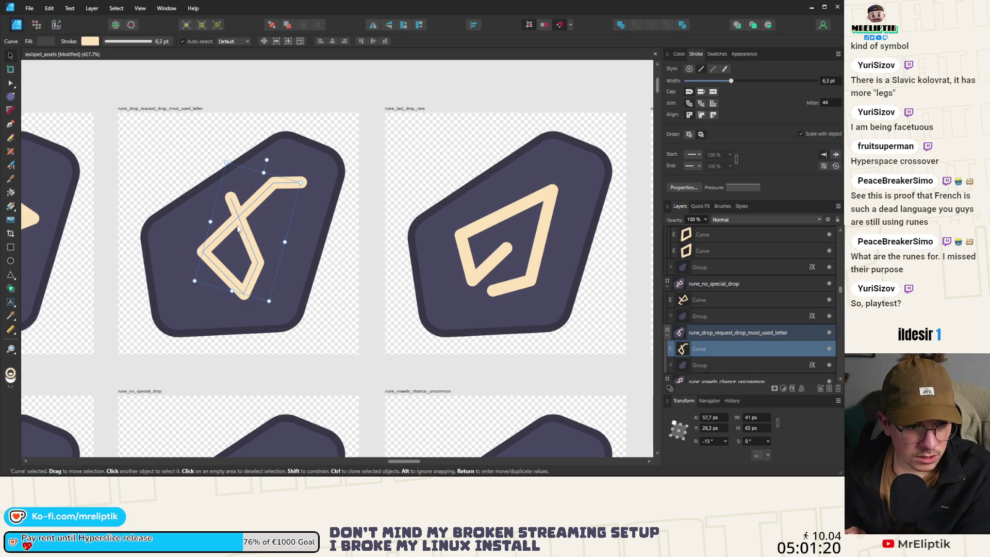
scroll(239, 229, down, 3)
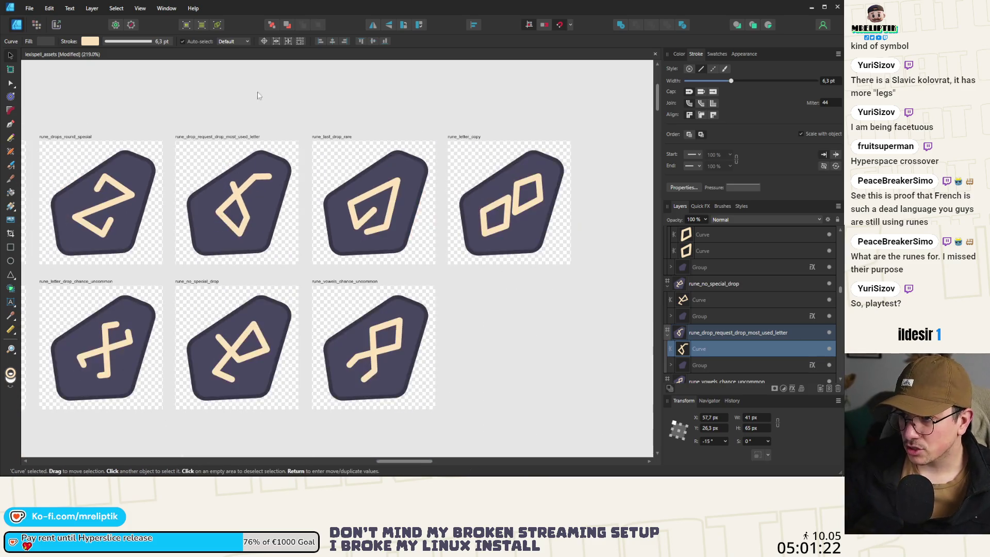
click(258, 95)
click(236, 198)
scroll(239, 199, up, 2)
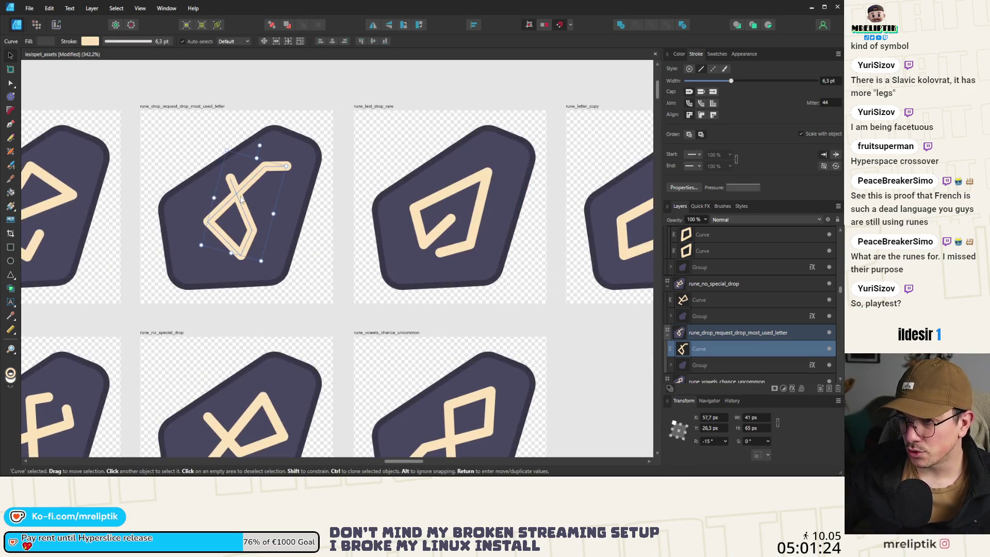
mouse_move(241, 200)
mouse_down()
mouse_move(239, 221)
mouse_move(235, 212)
mouse_move(203, 215)
mouse_move(242, 209)
mouse_up()
scroll(230, 192, up, 2)
scroll(235, 211, down, 5)
scroll(203, 215, up, 2)
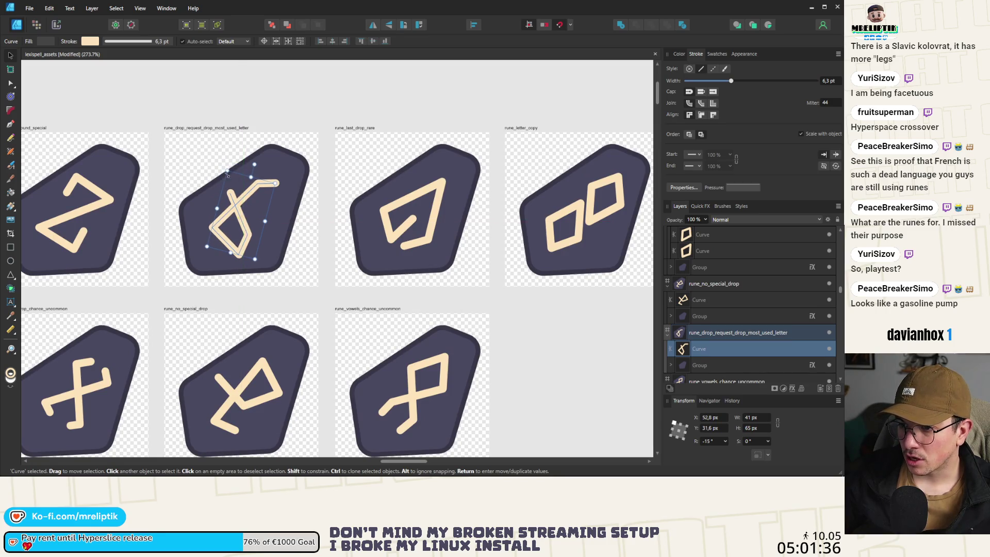
scroll(227, 175, down, 3)
click(414, 287)
scroll(158, 197, up, 2)
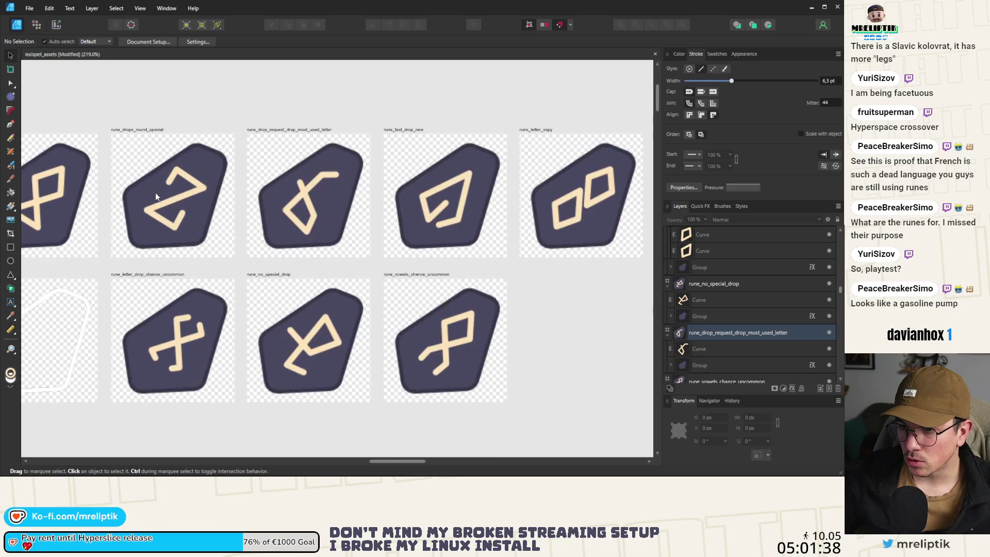
click(158, 197)
scroll(174, 169, up, 3)
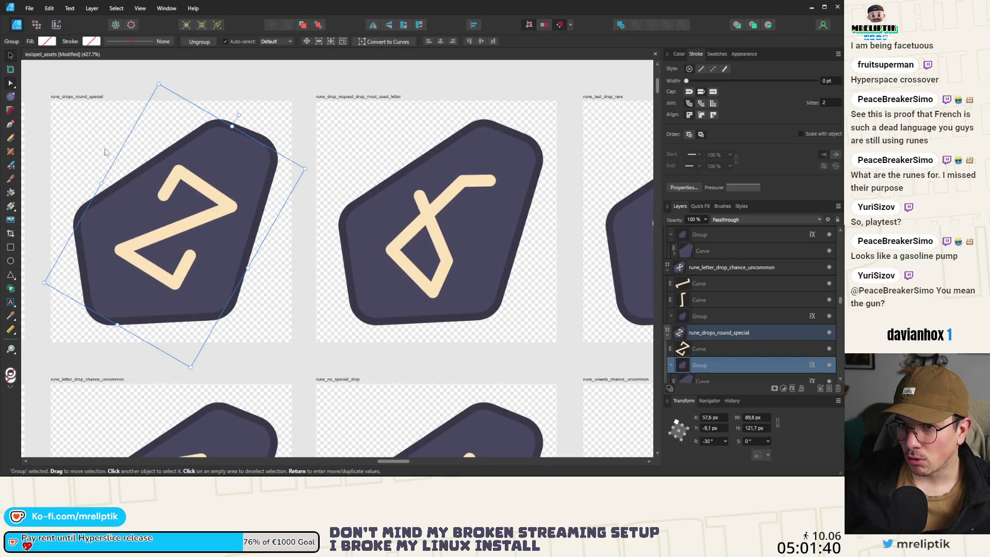
key(a)
click(185, 179)
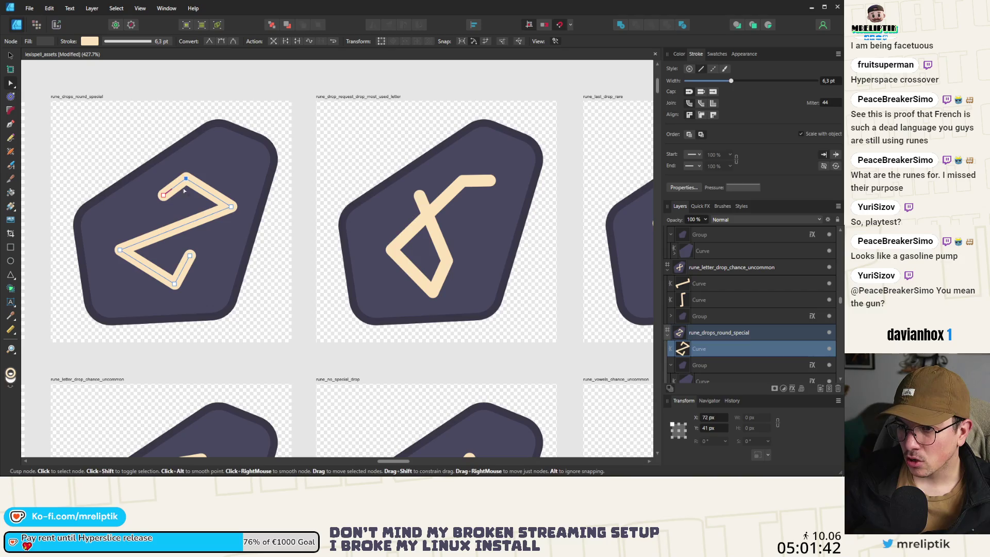
drag(175, 284, 167, 279)
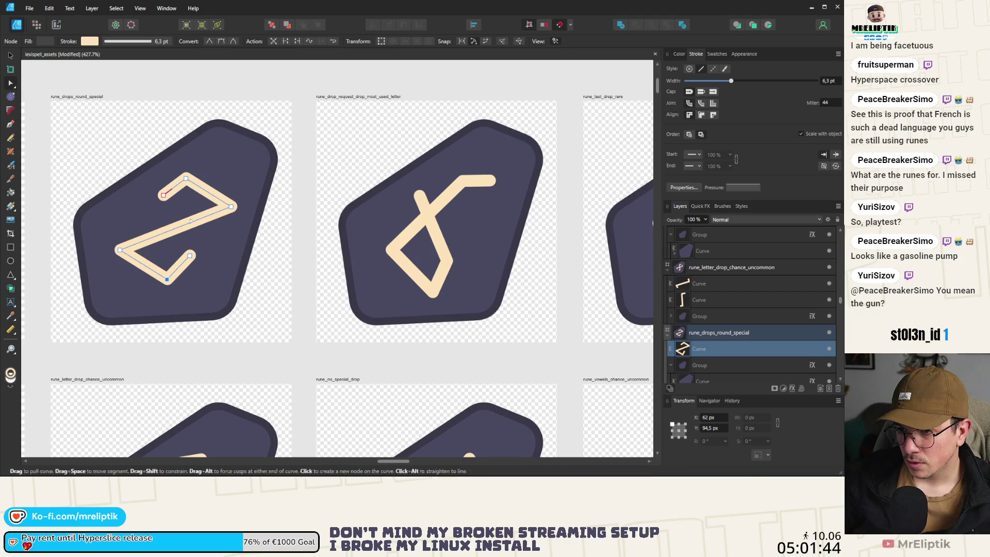
scroll(185, 193, down, 10)
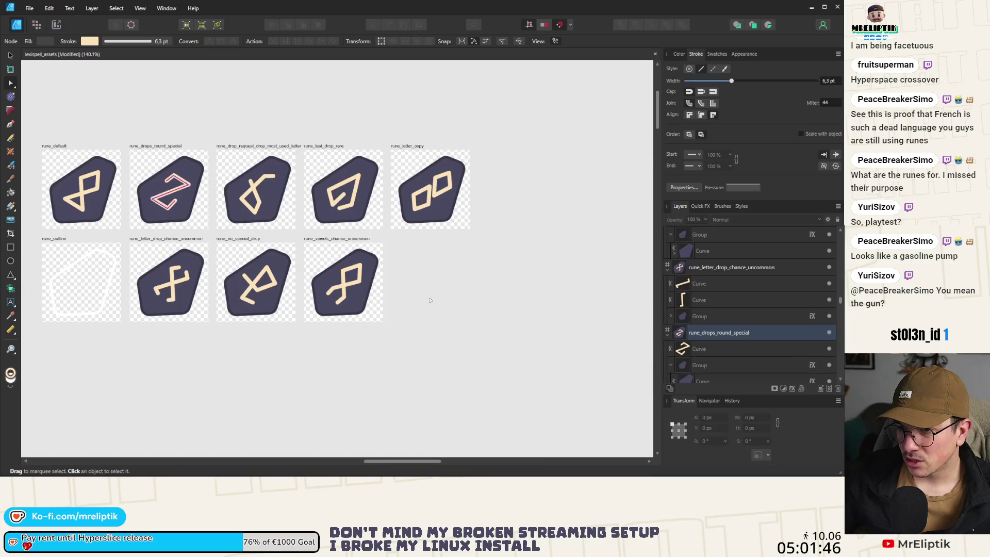
scroll(274, 241, up, 3)
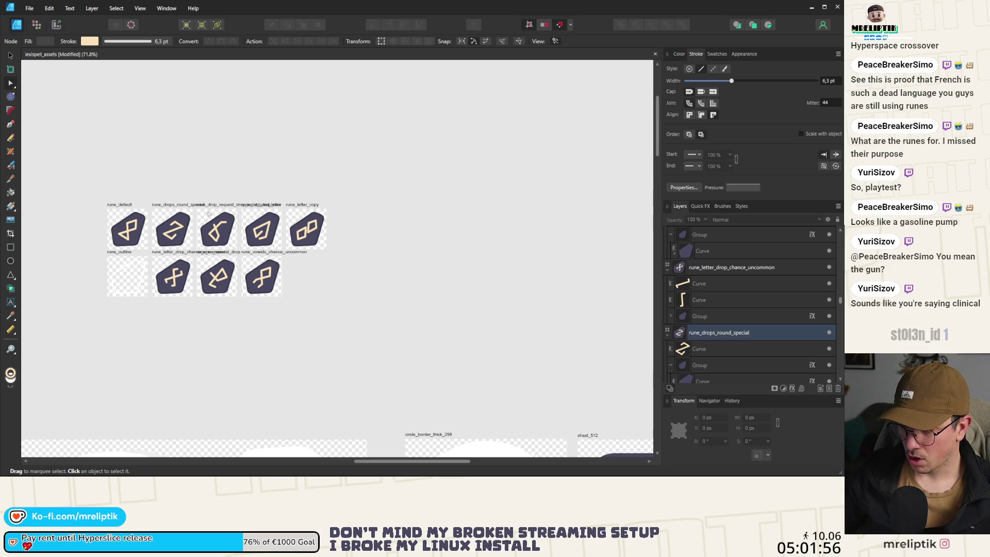
ctrl+scroll(209, 213, up, 5)
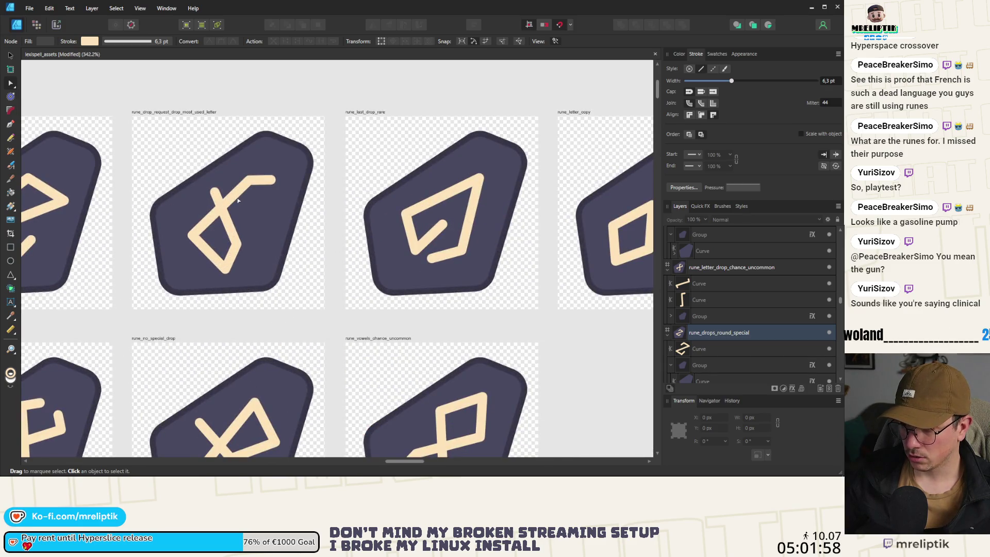
ctrl+scroll(238, 200, down, 4)
ctrl+scroll(158, 227, up, 4)
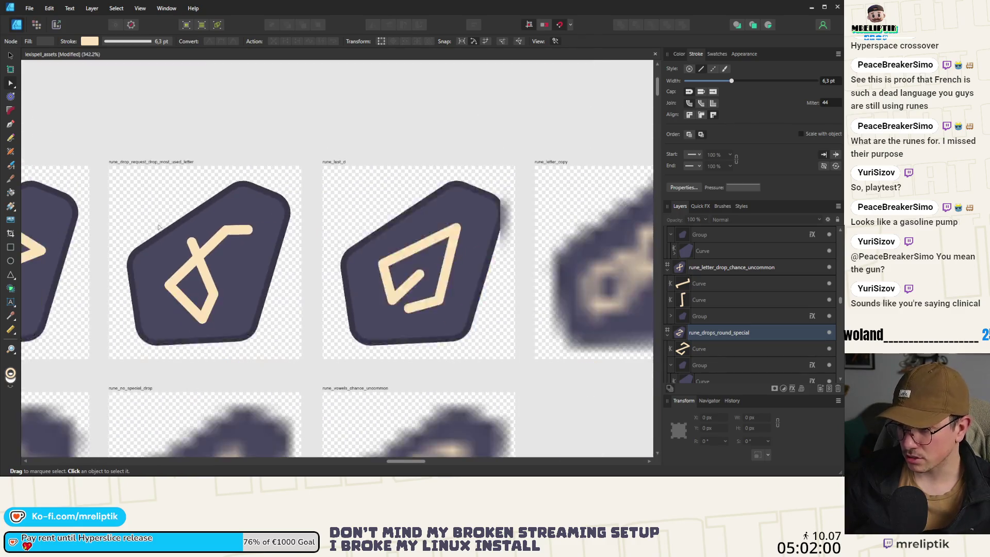
ctrl+scroll(159, 227, down, 4)
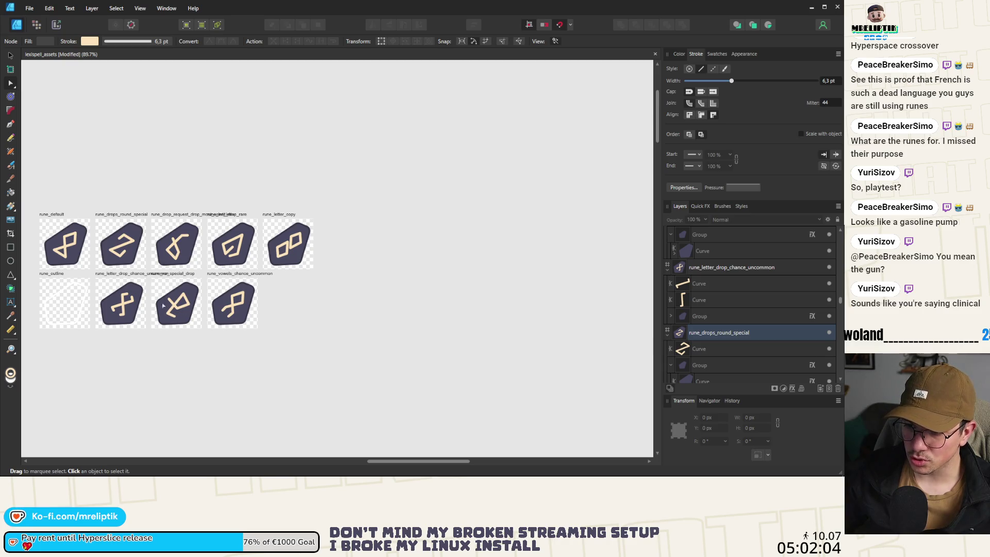
ctrl+scroll(172, 251, up, 5)
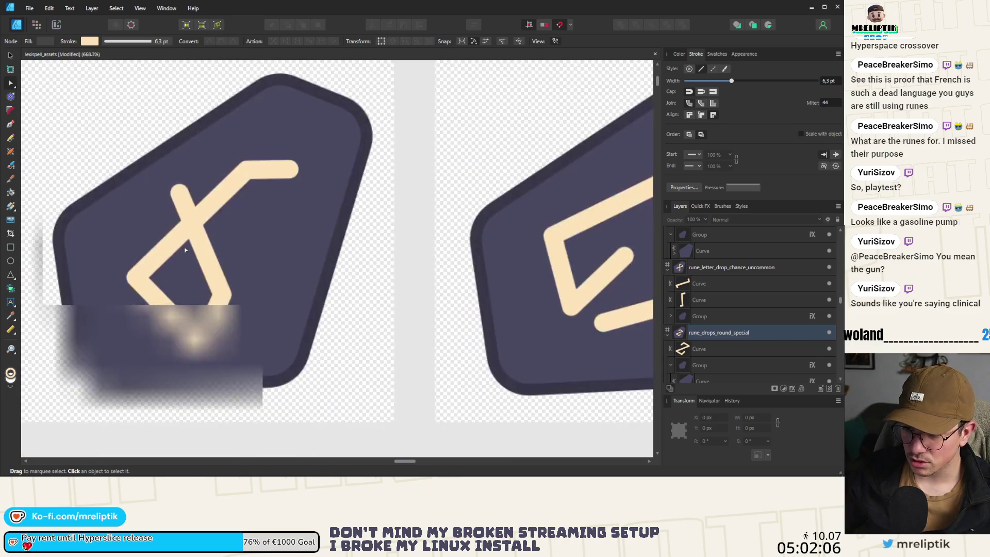
- Drag the glyph's end nodes down to reshape the rune into an angled bracket
click(176, 206)
ctrl+scroll(175, 204, up, 3)
drag(173, 199, 228, 290)
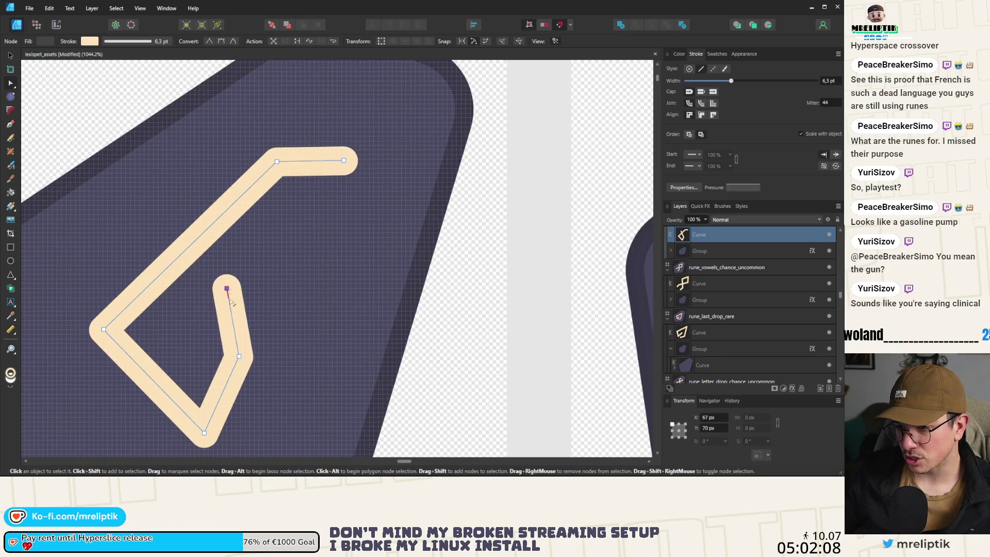
ctrl+scroll(302, 262, down, 5)
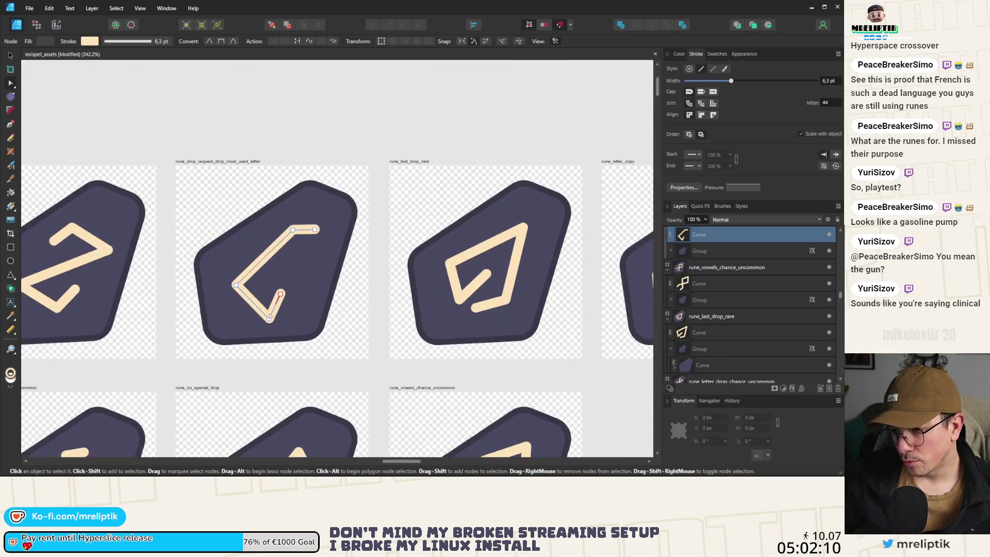
ctrl+scroll(280, 295, up, 4)
drag(285, 285, 286, 327)
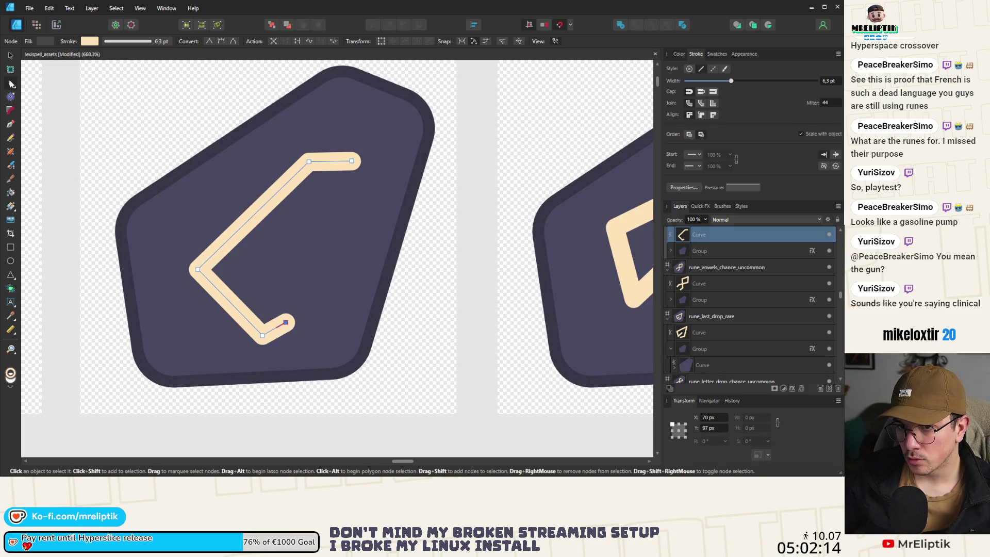
- Paste a copy of the glyph curve and move its nodes into a stroke crossing the upper arm
key(ctrl+v)
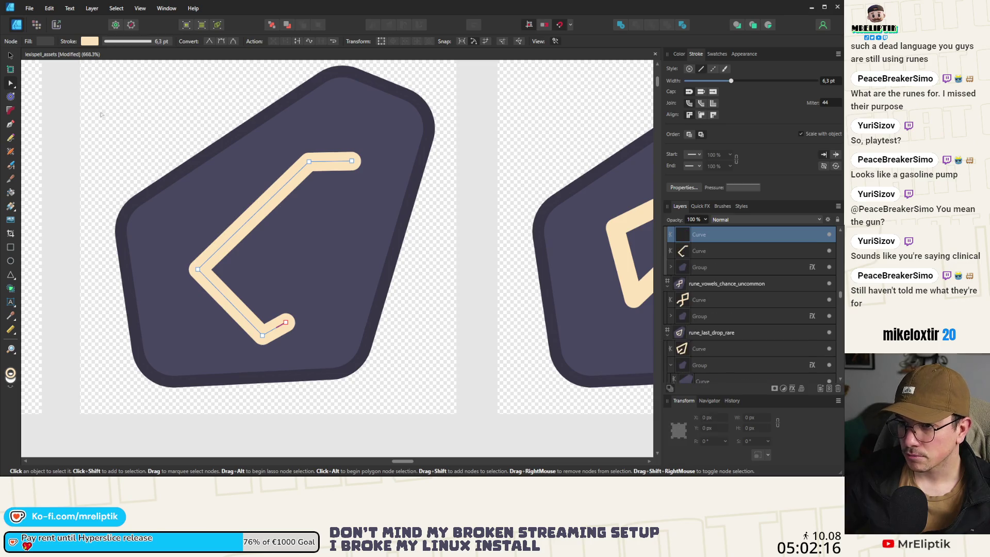
key(ctrl+z)
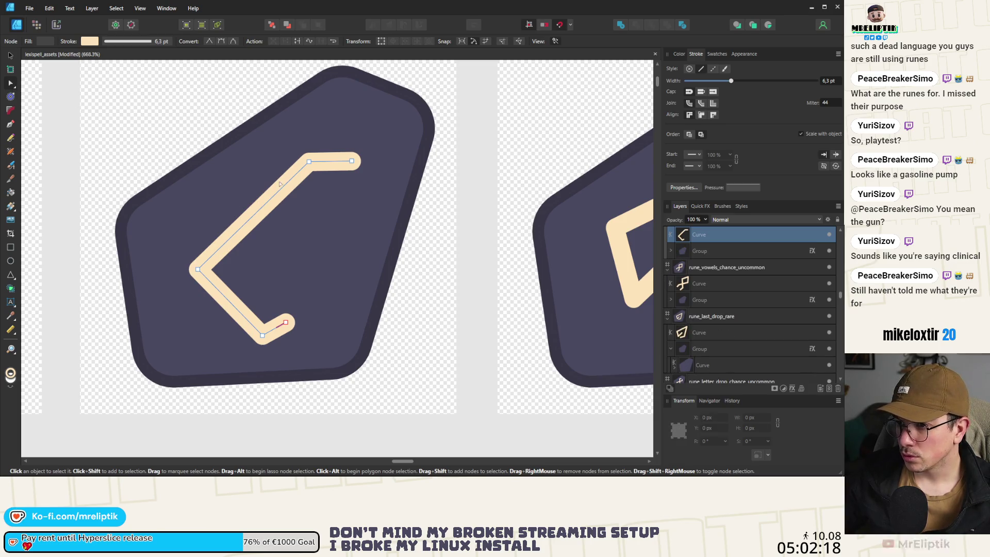
key(ctrl+v)
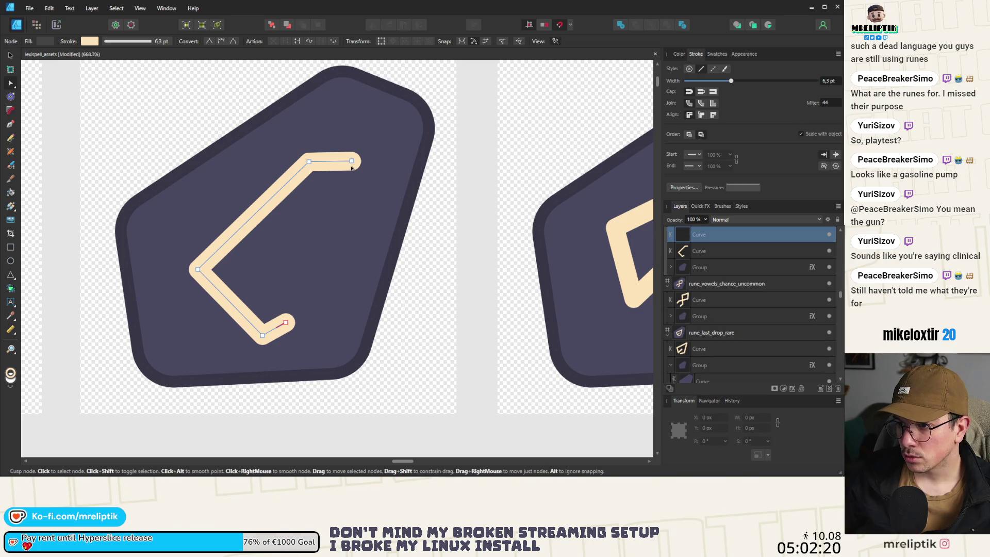
mouse_move(352, 161)
mouse_down()
mouse_move(232, 203)
mouse_move(209, 186)
mouse_up()
drag(309, 162, 253, 211)
drag(198, 269, 309, 230)
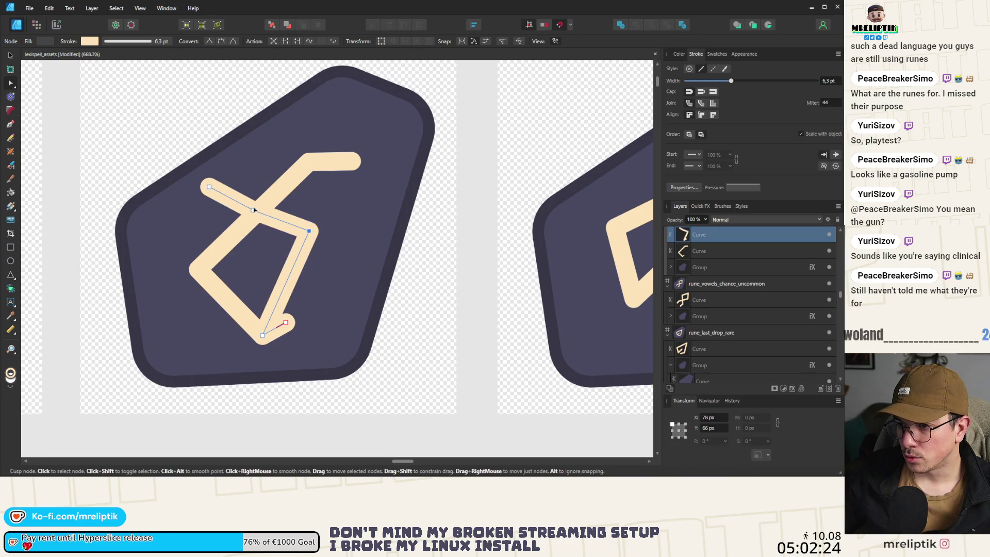
drag(254, 210, 252, 217)
drag(209, 187, 224, 180)
- Delete the copy's leftover bottom nodes
click(263, 335)
key(Delete)
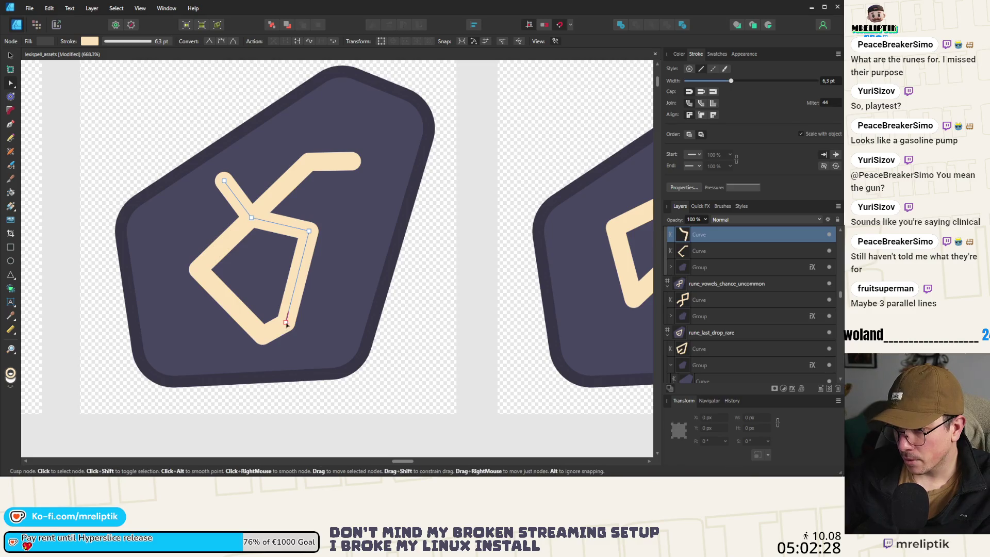
key(Delete)
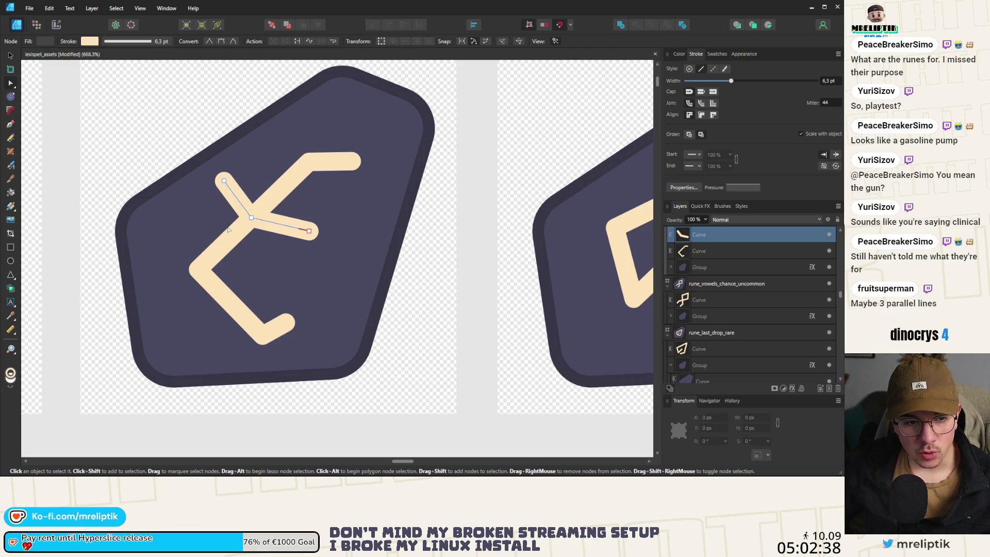
- Swing the crossing stroke's end to the lower right and add a node to kink it near the top
scroll(252, 227, up, 3)
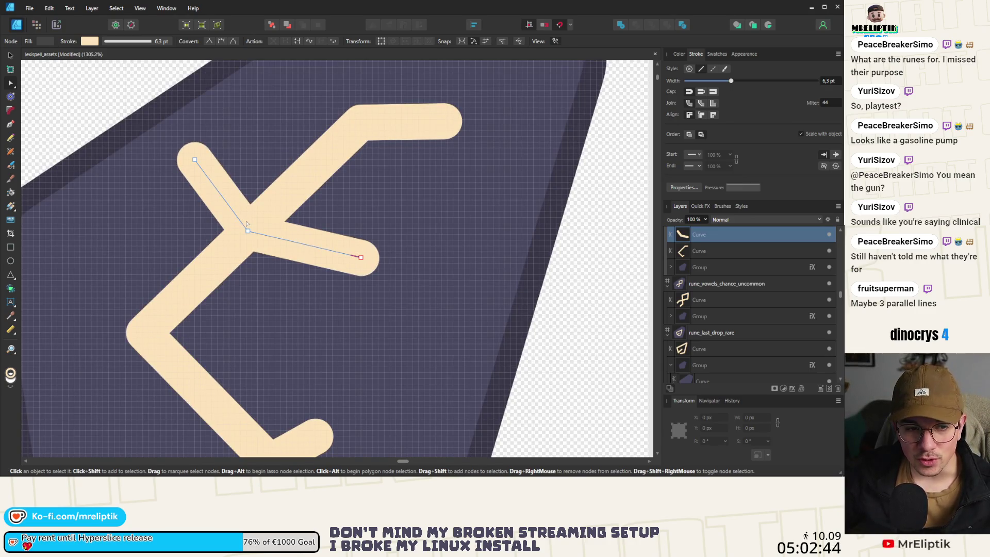
mouse_move(362, 257)
mouse_down()
mouse_move(266, 297)
mouse_move(263, 320)
mouse_up()
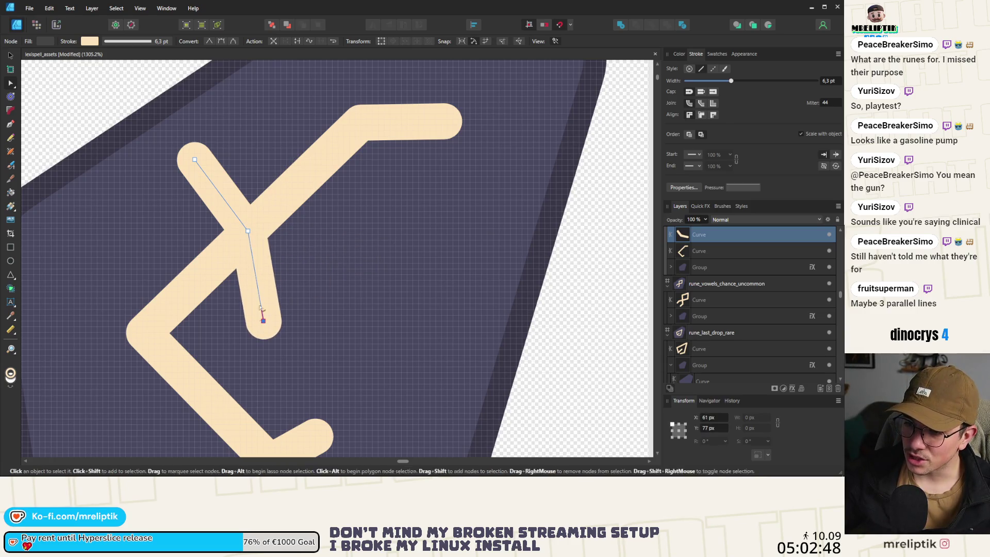
mouse_move(194, 160)
mouse_down()
mouse_move(227, 150)
mouse_move(199, 166)
mouse_up()
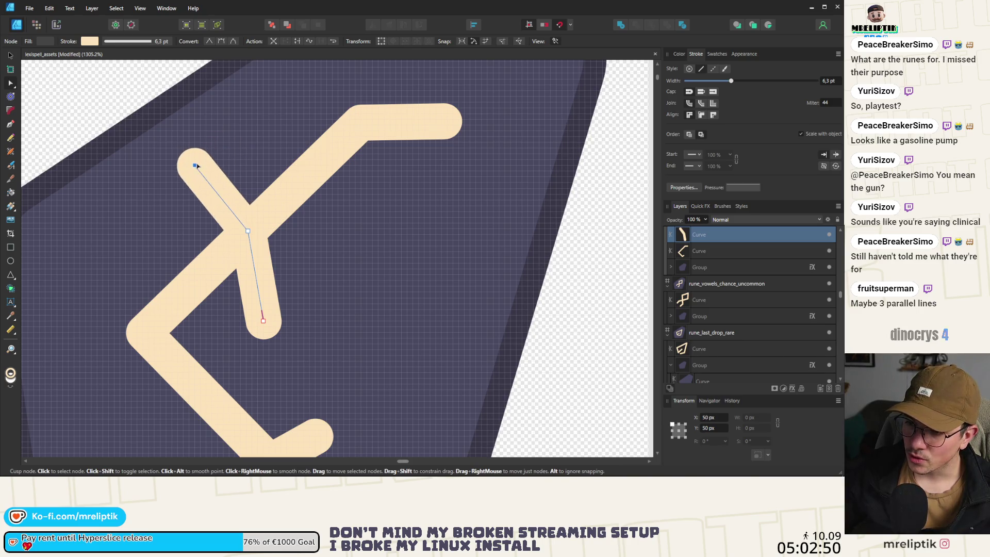
mouse_move(263, 321)
mouse_down()
mouse_move(299, 316)
mouse_move(333, 285)
mouse_up()
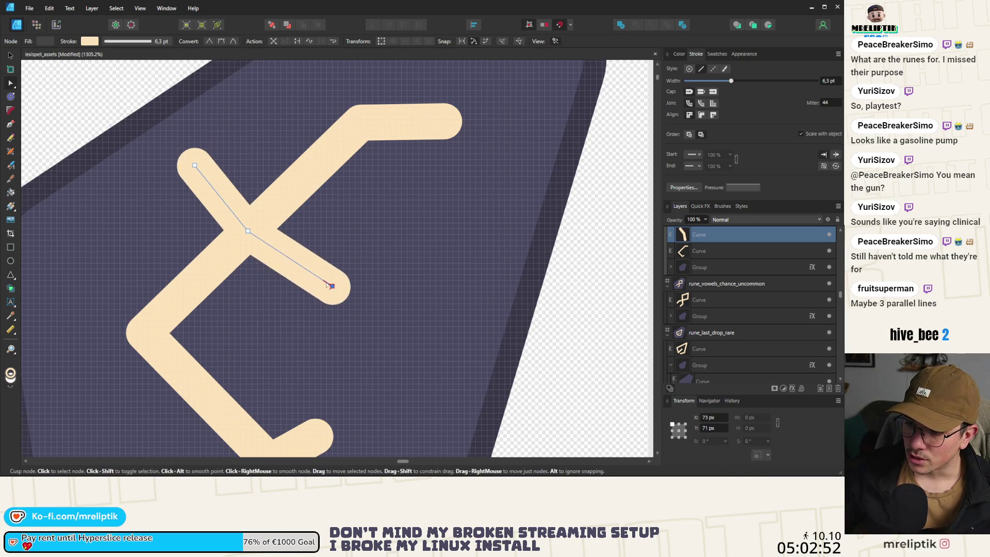
click(259, 238)
mouse_move(248, 232)
mouse_down()
mouse_move(218, 230)
mouse_move(212, 213)
mouse_up()
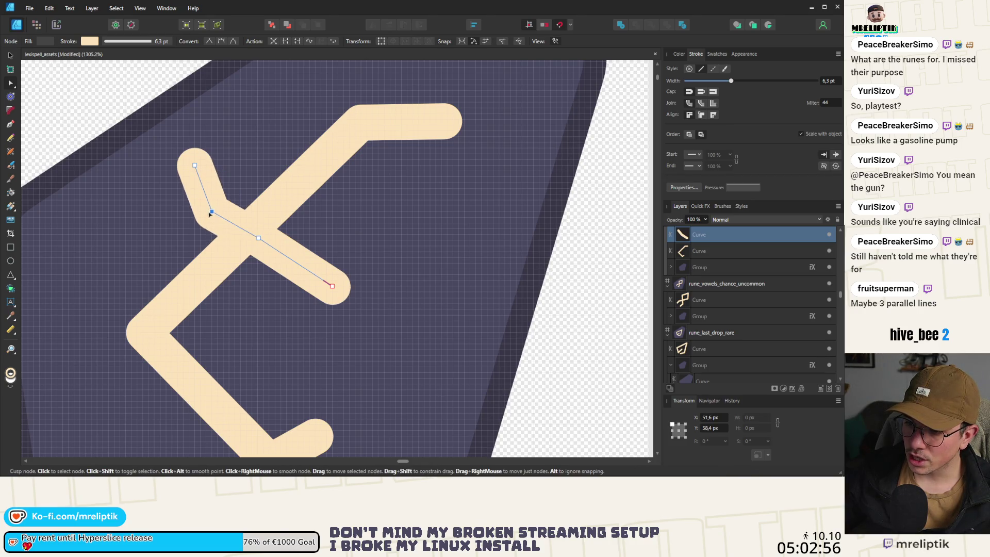
drag(259, 237, 287, 242)
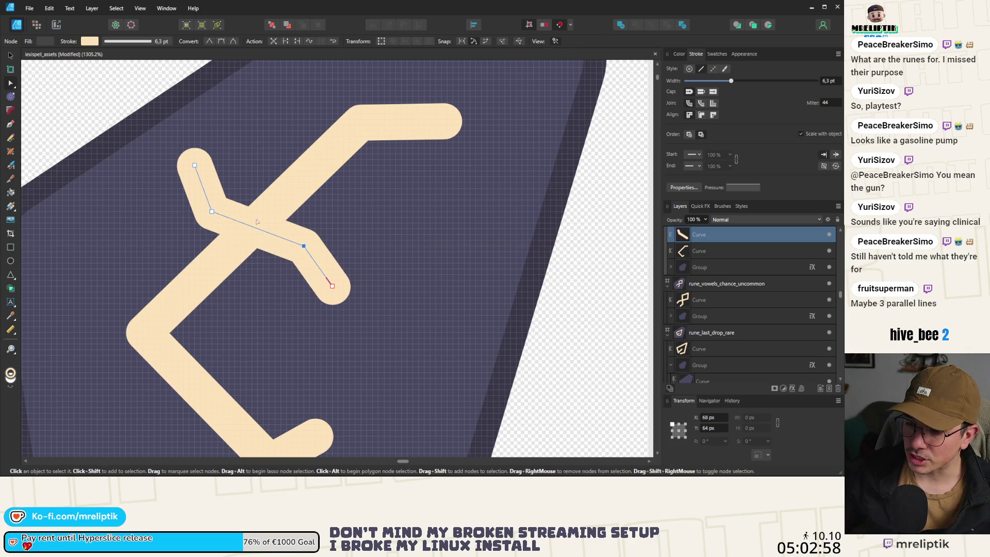
scroll(259, 232, down, 8)
scroll(260, 232, up, 5)
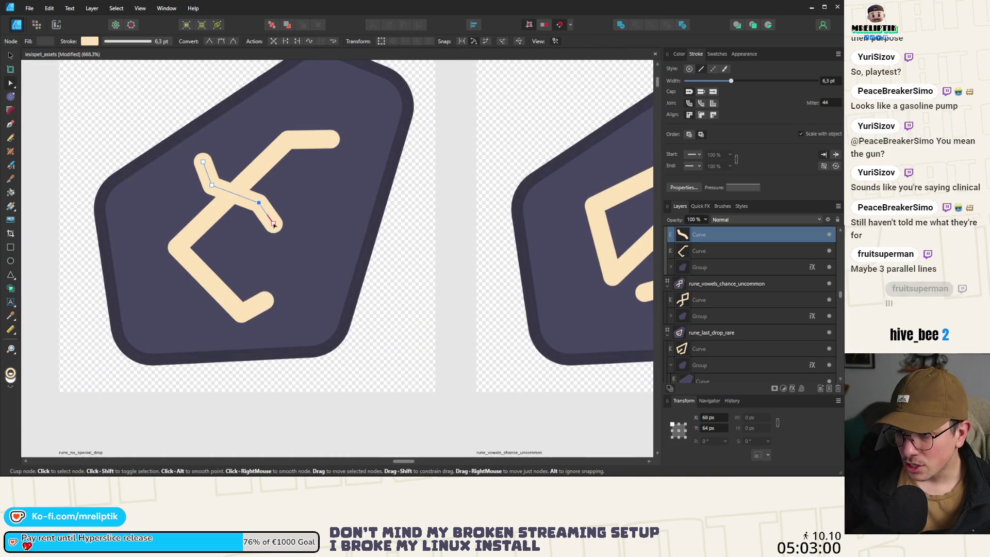
drag(271, 219, 266, 225)
scroll(267, 225, down, 5)
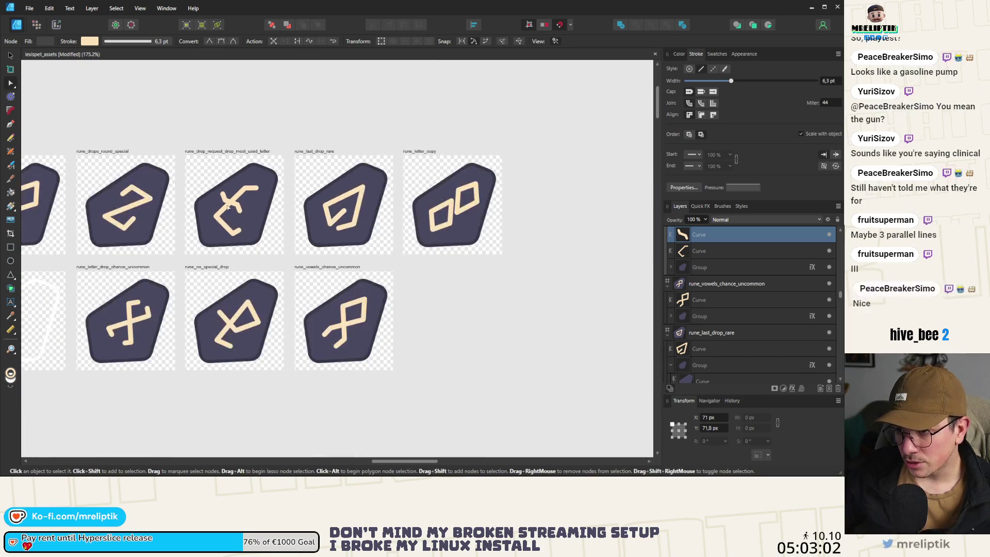
key(ctrl+d)
scroll(225, 182, down, 2)
scroll(225, 183, up, 3)
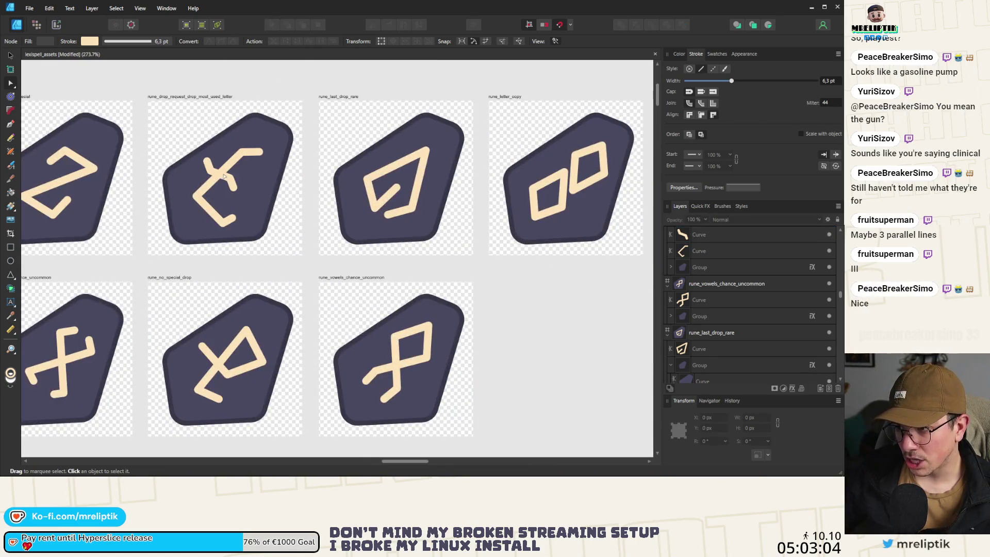
scroll(225, 182, down, 2)
scroll(225, 183, up, 8)
click(198, 209)
scroll(197, 209, down, 3)
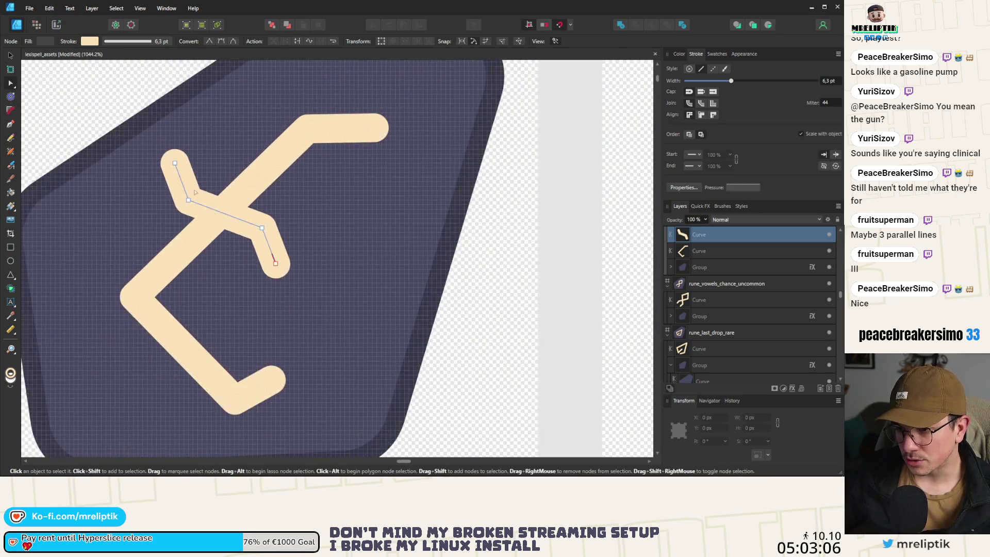
drag(189, 200, 161, 189)
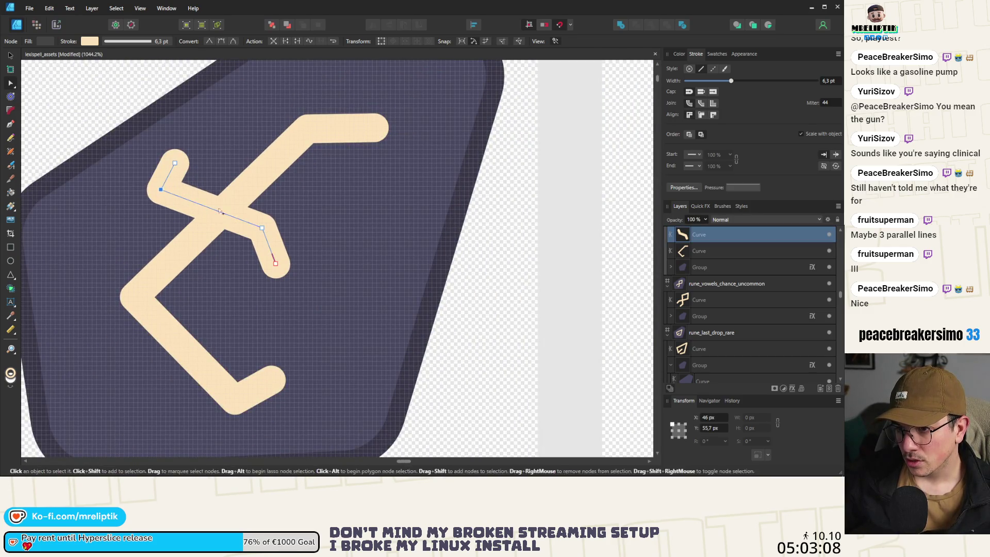
drag(261, 227, 285, 238)
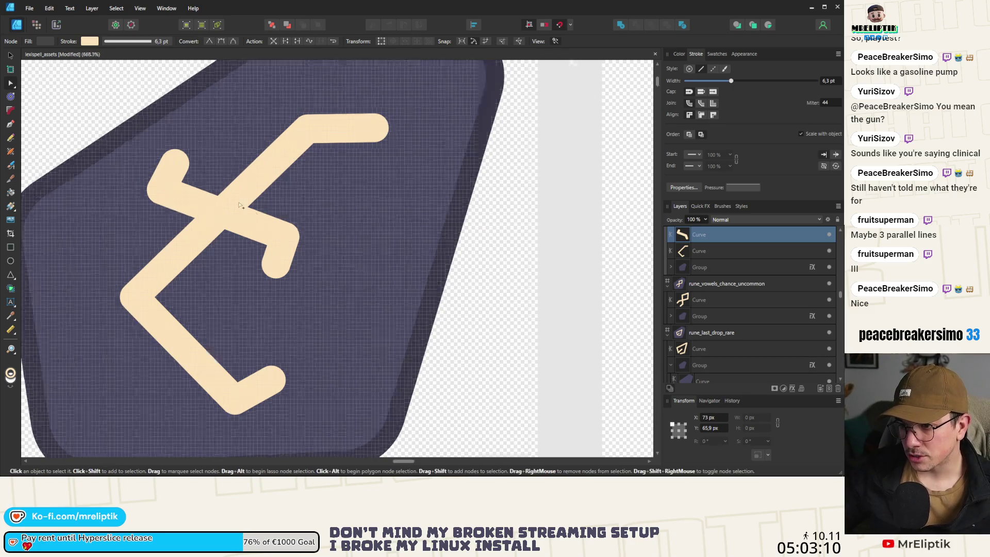
scroll(240, 206, down, 6)
scroll(240, 205, up, 3)
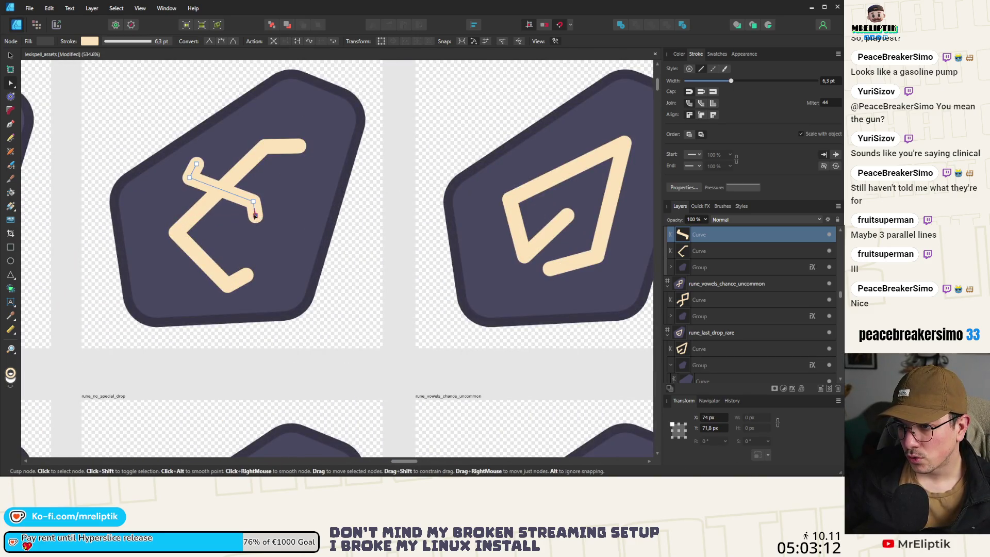
scroll(254, 217, up, 5)
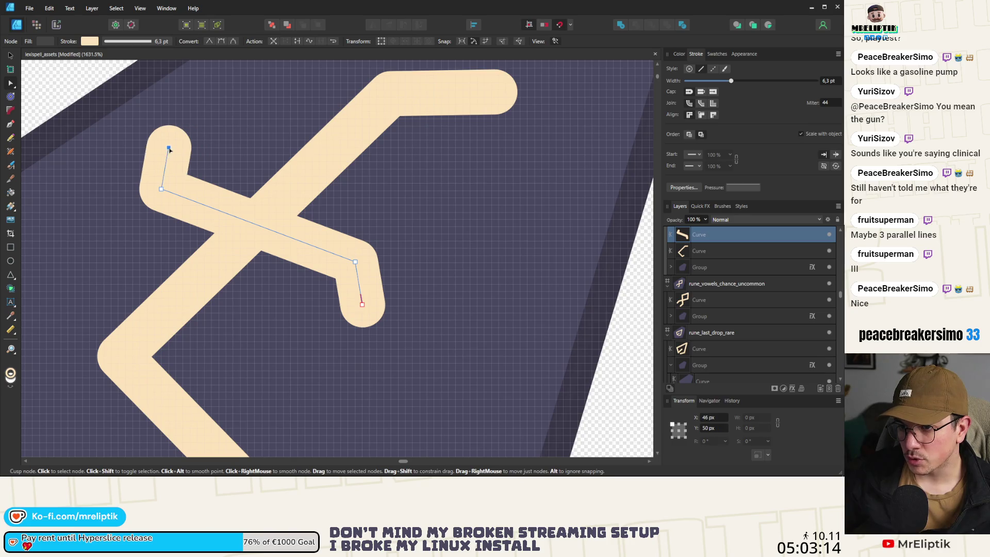
drag(168, 145, 167, 141)
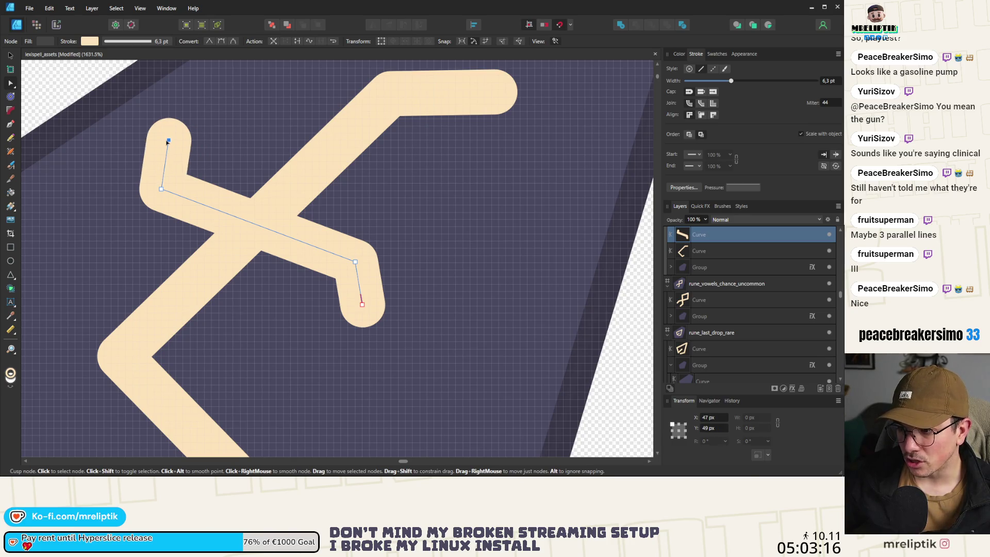
scroll(195, 161, down, 10)
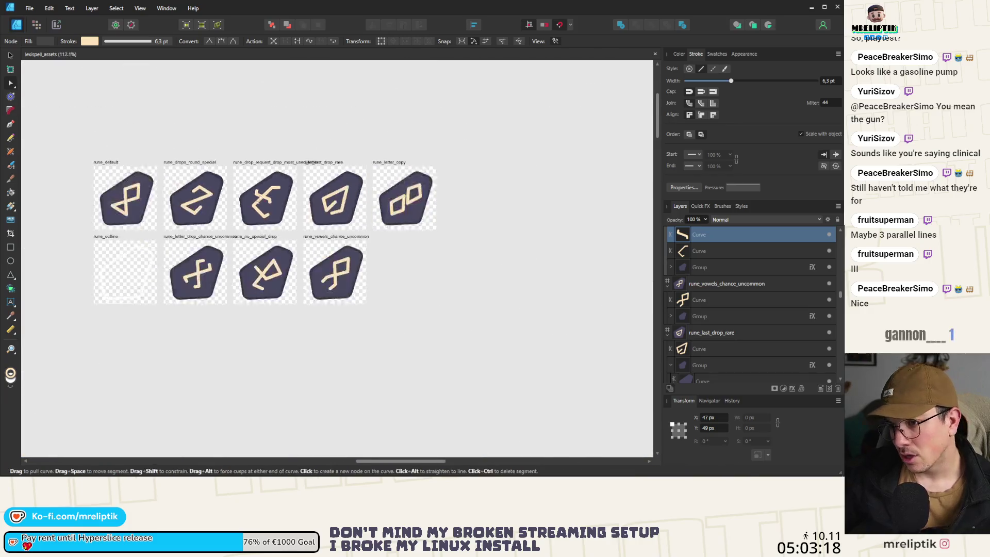
scroll(255, 200, down, 4)
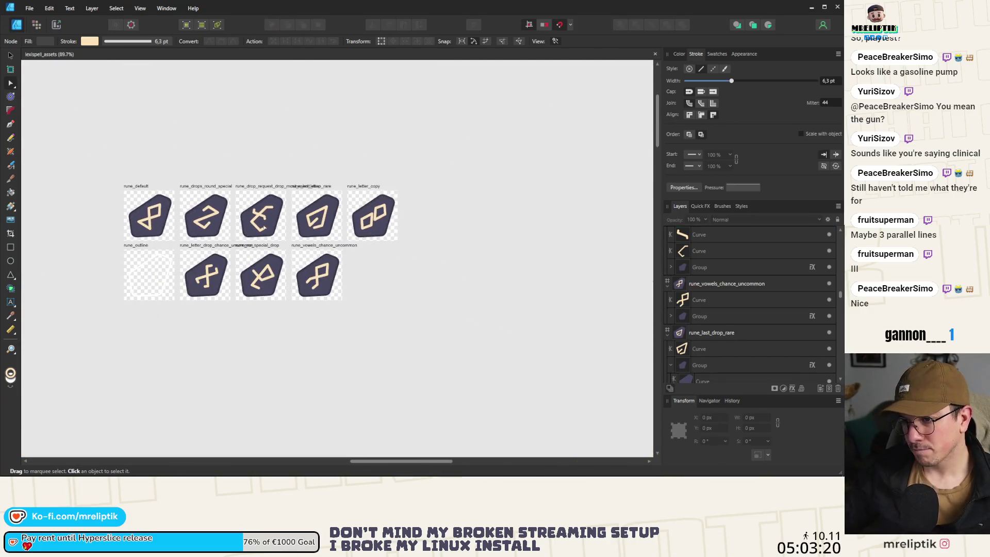
scroll(258, 225, up, 5)
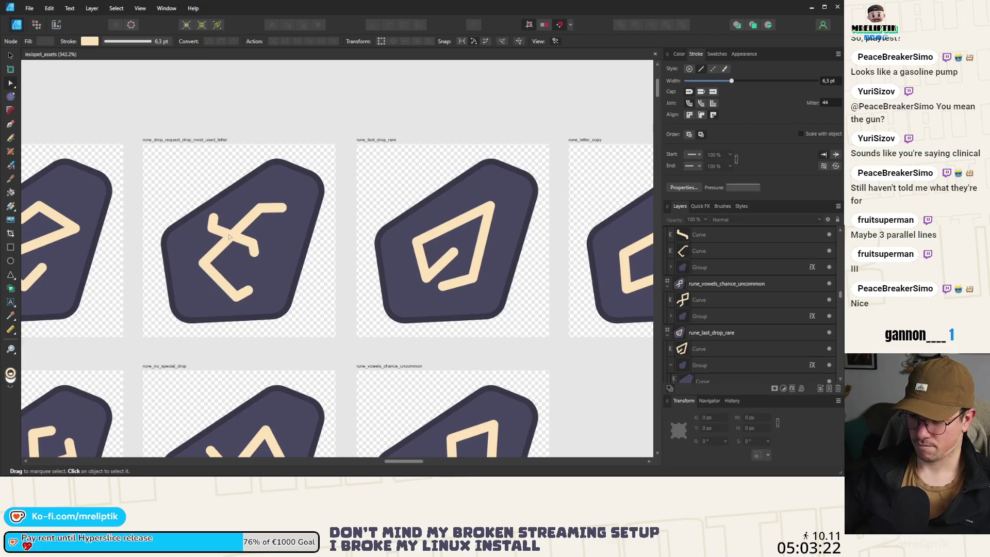
scroll(245, 235, down, 3)
scroll(246, 232, down, 2)
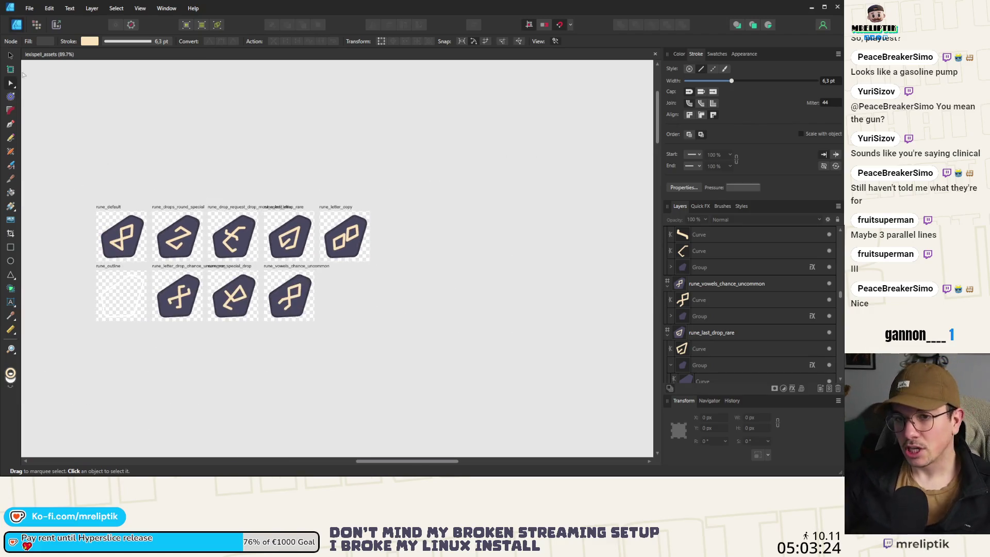
click(11, 57)
- Select both curves of the most-used-letter glyph and drag a copy below the sheet
scroll(206, 223, up, 4)
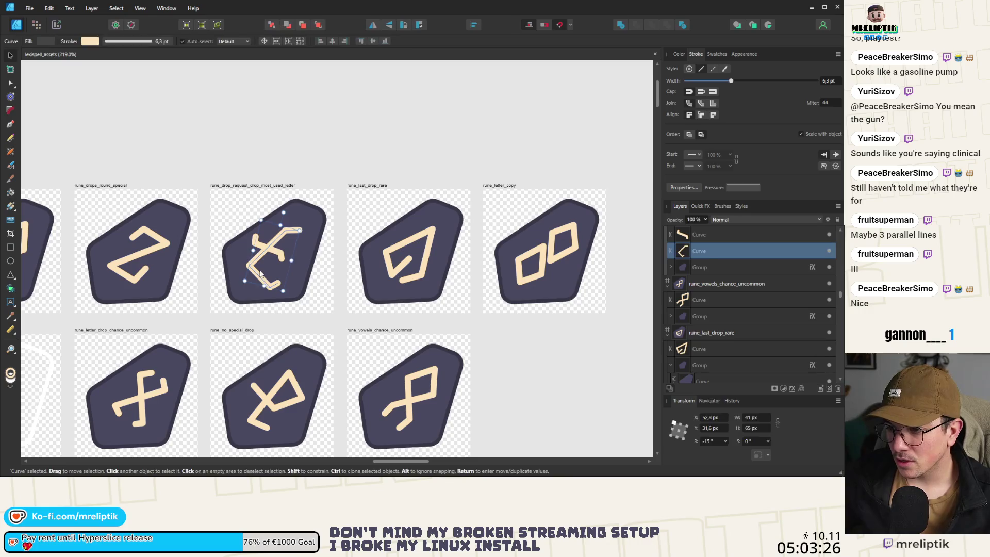
click(256, 246)
shift+click(279, 232)
scroll(278, 237, down, 5)
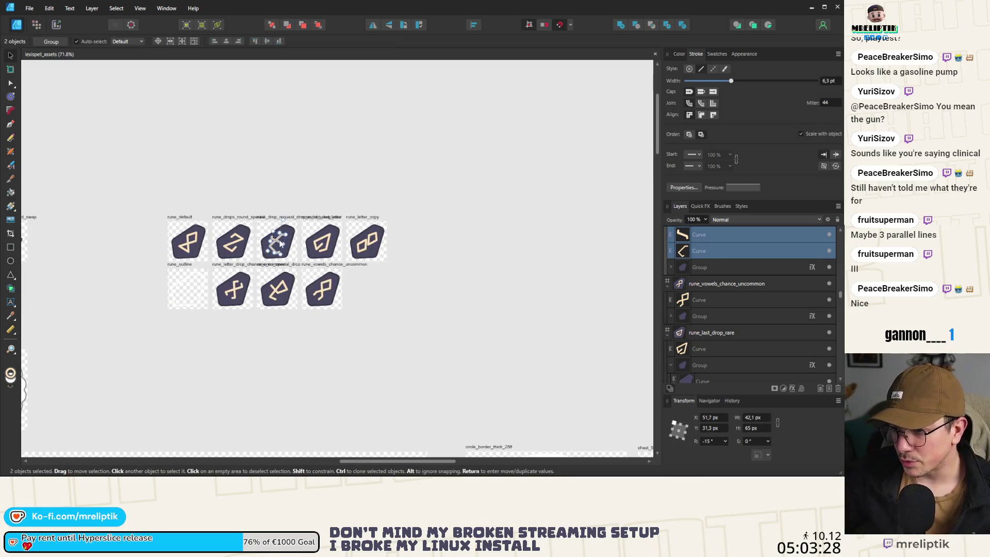
mouse_move(277, 241)
mouse_down()
mouse_move(184, 353)
mouse_move(219, 385)
mouse_up()
- Draw a rectangle behind the copied glyph, filled with the badge's sampled dark colour at 100% opacity
key(m)
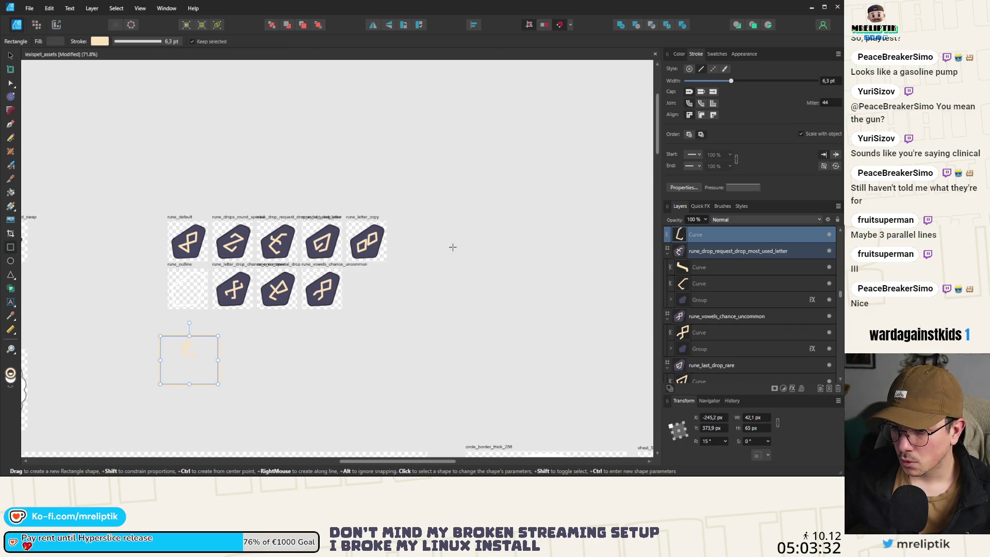
click(679, 53)
key(x)
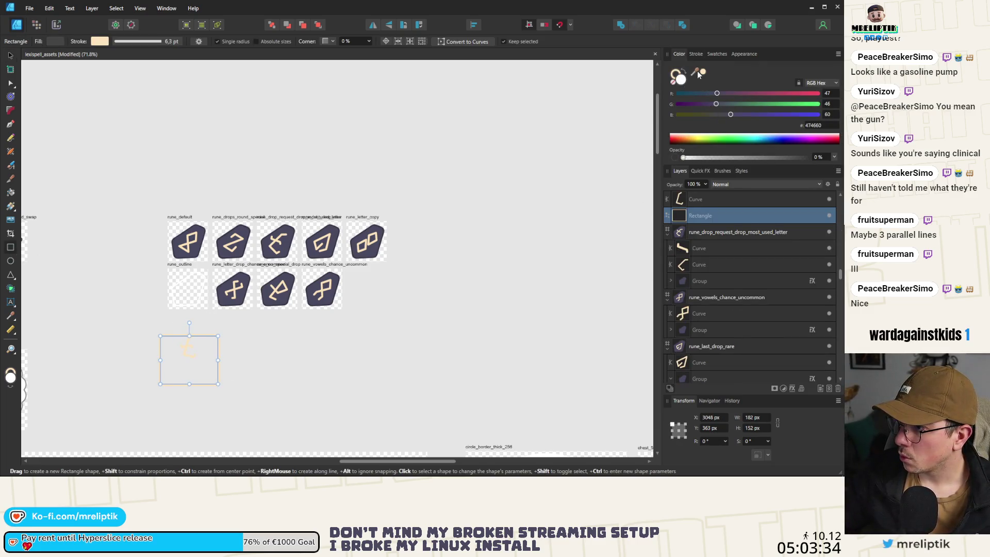
mouse_move(698, 75)
mouse_down()
mouse_move(343, 254)
mouse_move(327, 228)
mouse_up()
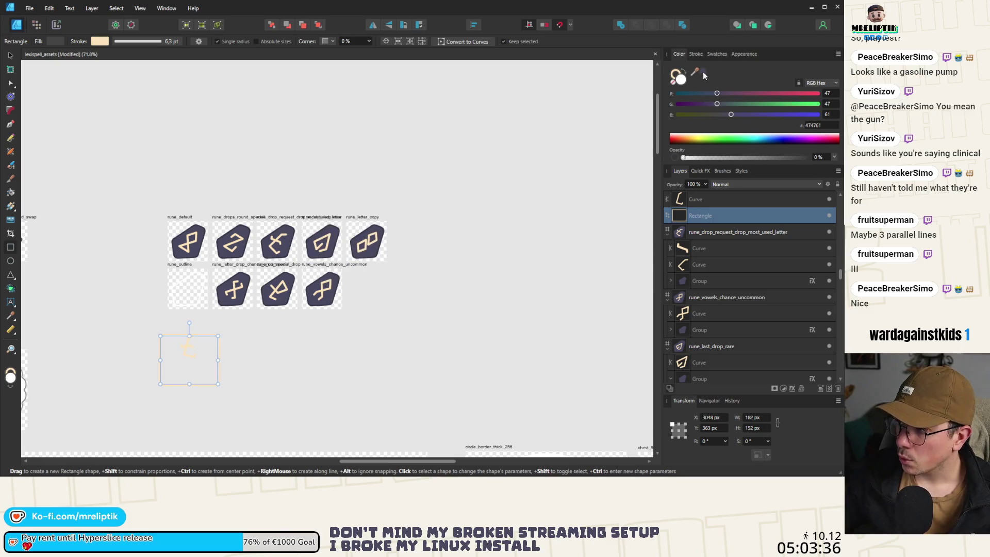
click(271, 26)
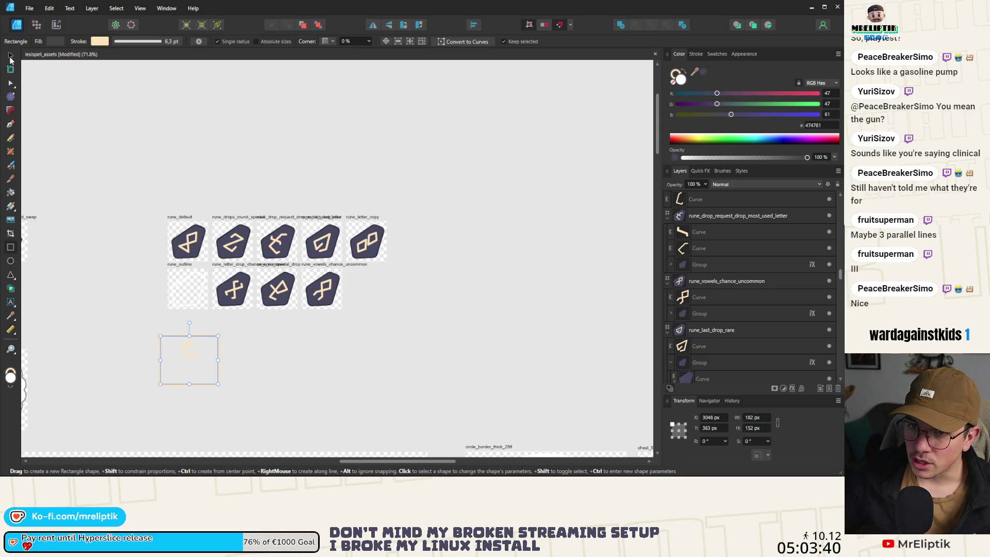
drag(734, 159, 767, 159)
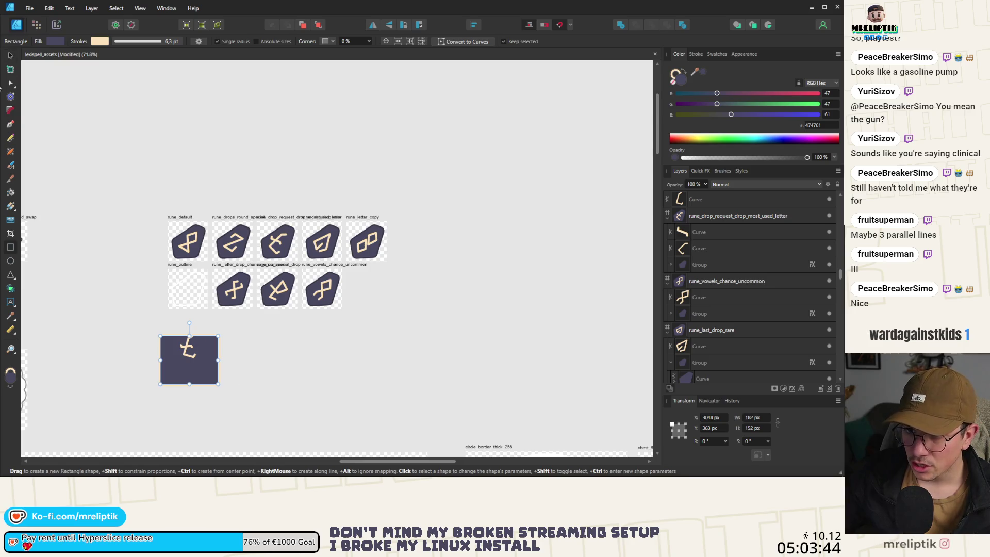
key(v)
mouse_move(210, 378)
mouse_down()
mouse_move(202, 363)
mouse_move(248, 411)
mouse_up()
- Select both copied glyph curves and rotate them to 31.8°
scroll(186, 341, up, 5)
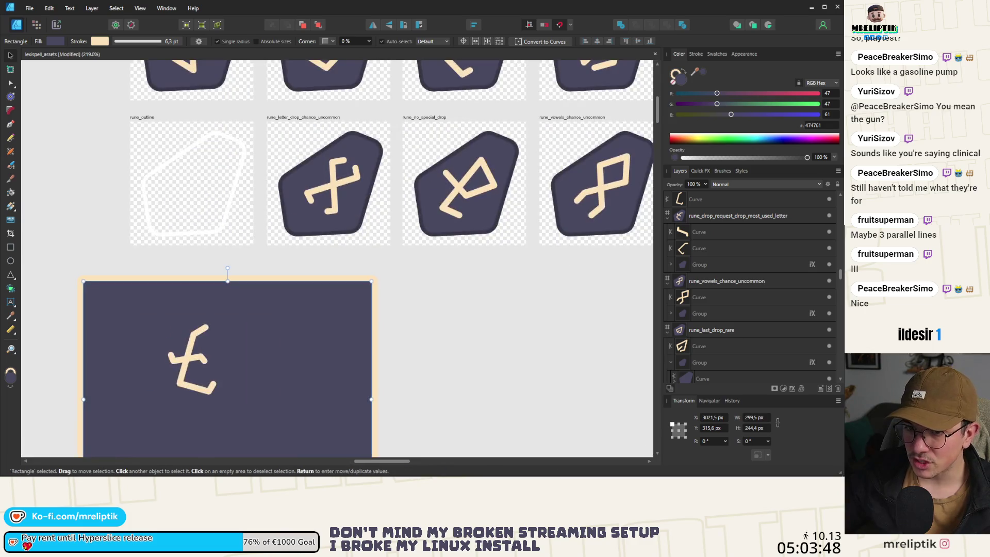
scroll(253, 348, down, 4)
click(238, 336)
scroll(239, 336, up, 5)
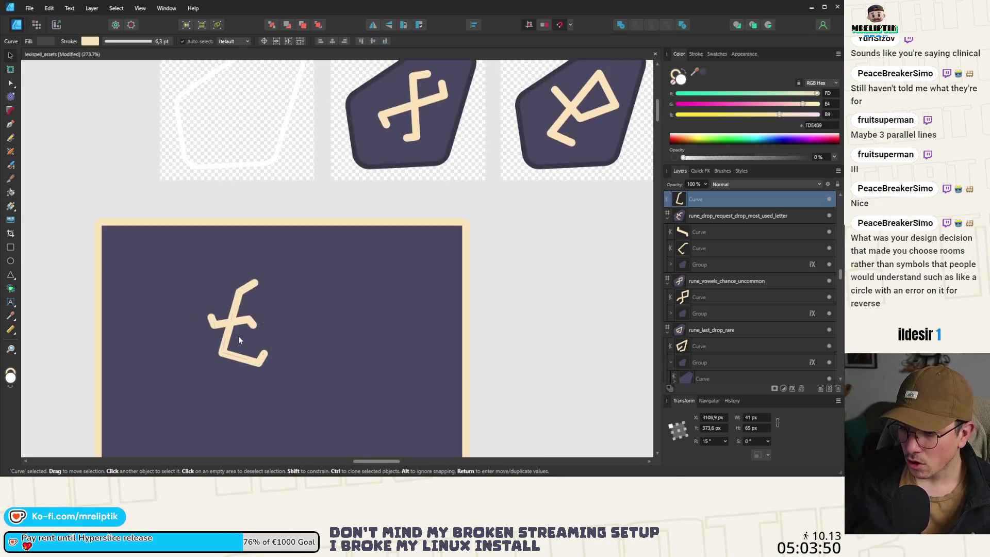
shift+click(247, 289)
mouse_move(231, 273)
mouse_down()
mouse_move(212, 279)
mouse_move(231, 328)
mouse_up()
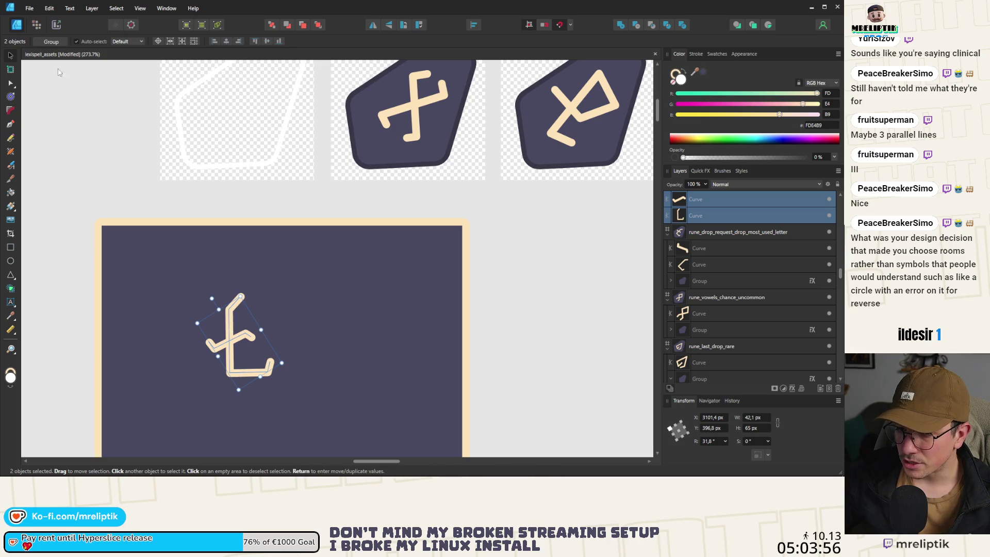
- Inspect the glyph curves' nodes, then duplicate both curves with Ctrl+J
click(10, 83)
scroll(243, 369, down, 1)
scroll(244, 376, up, 3)
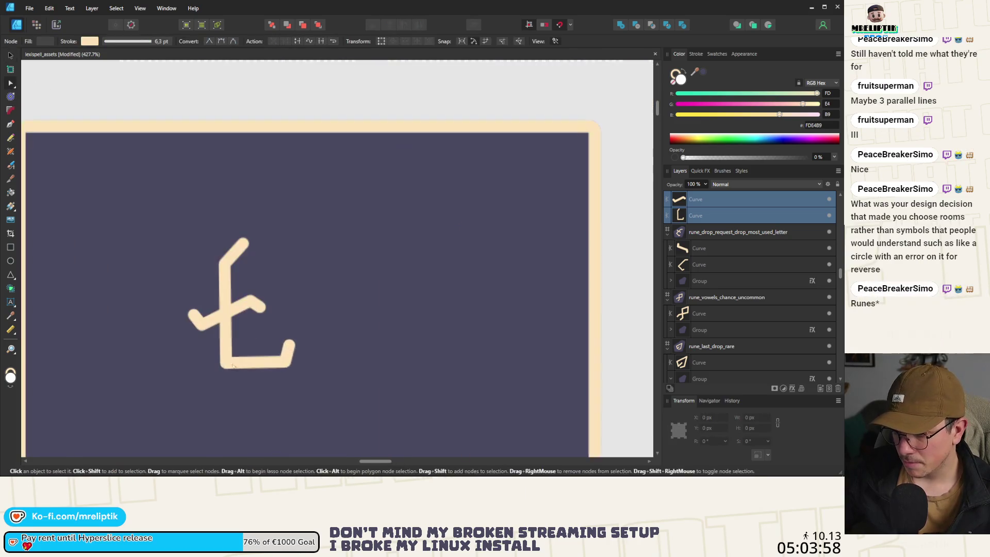
click(236, 364)
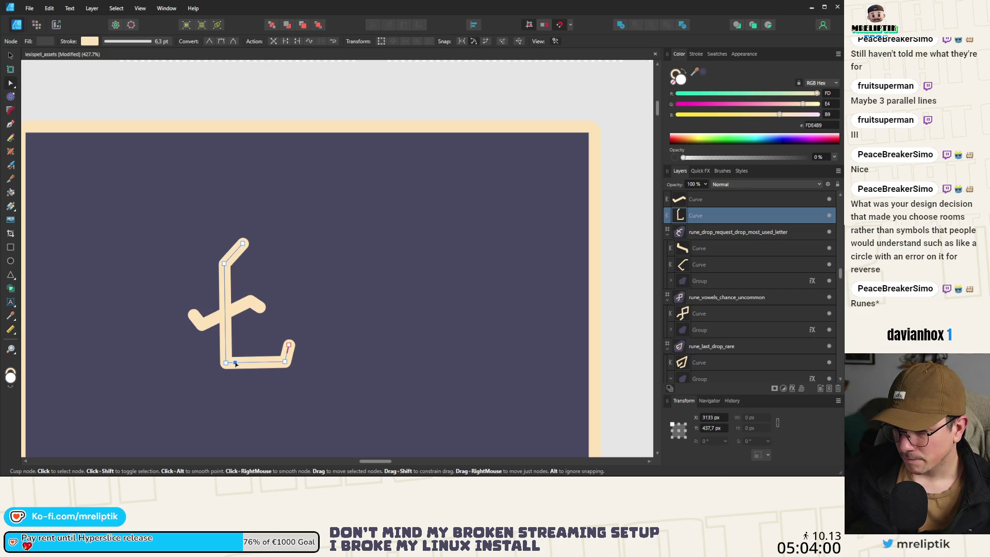
key(ctrl+a)
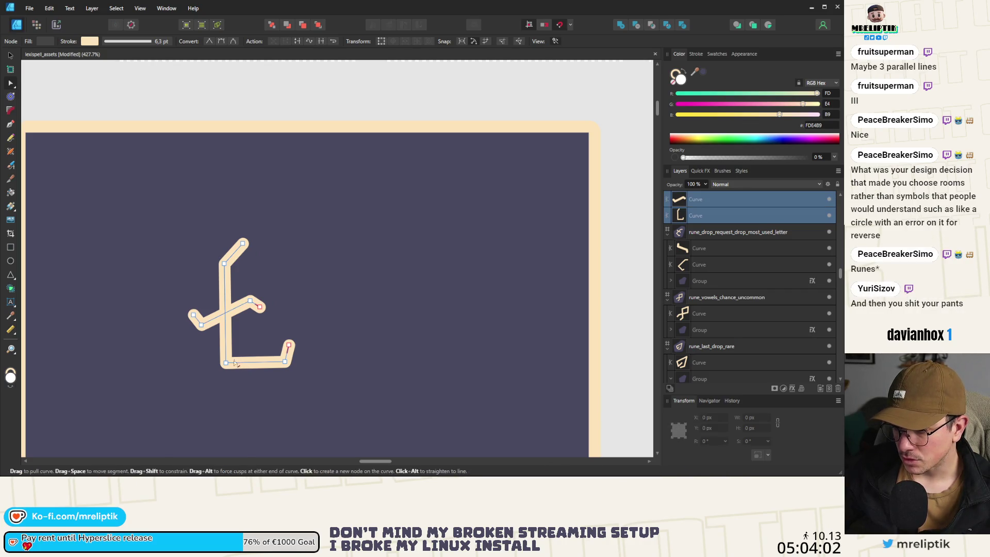
key(v)
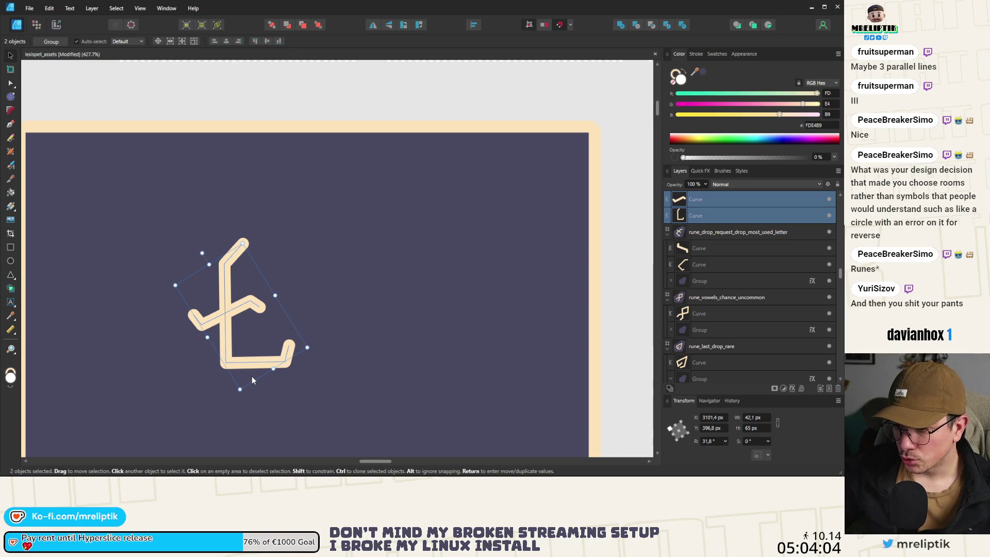
key(ctrl+j)
- Pull the duplicate curve's lower nodes down-left and delete its top nodes, forming an angled lower-right stroke
click(11, 84)
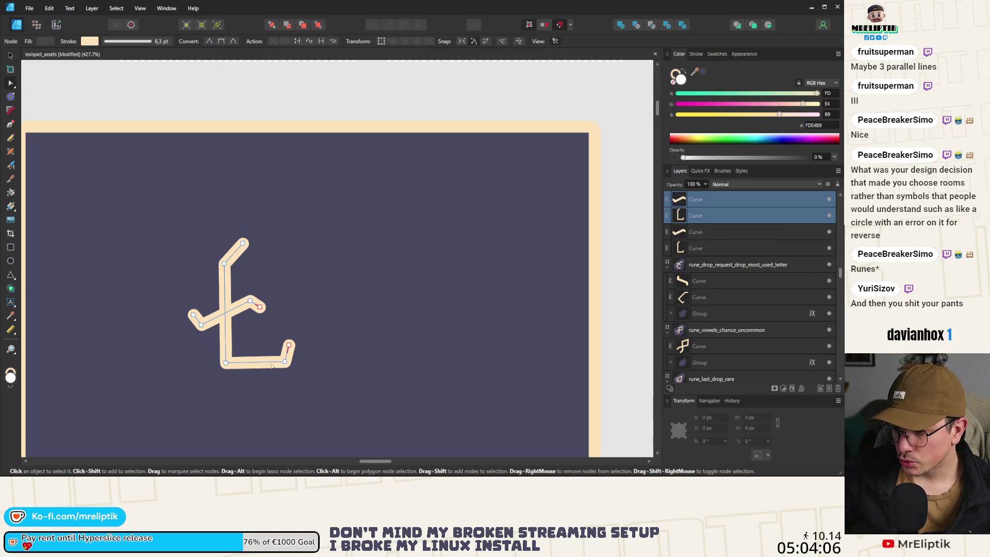
click(705, 216)
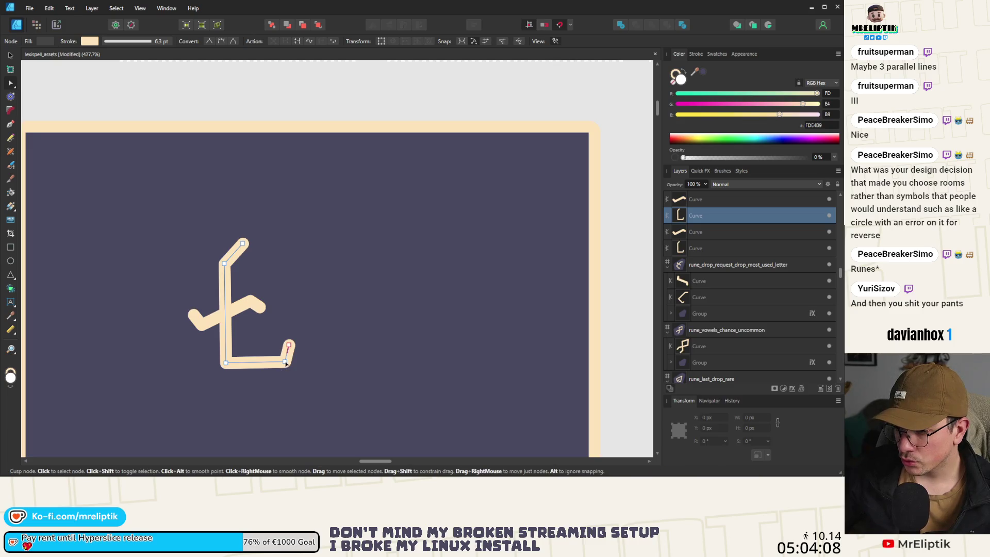
drag(285, 362, 271, 392)
drag(290, 350, 283, 378)
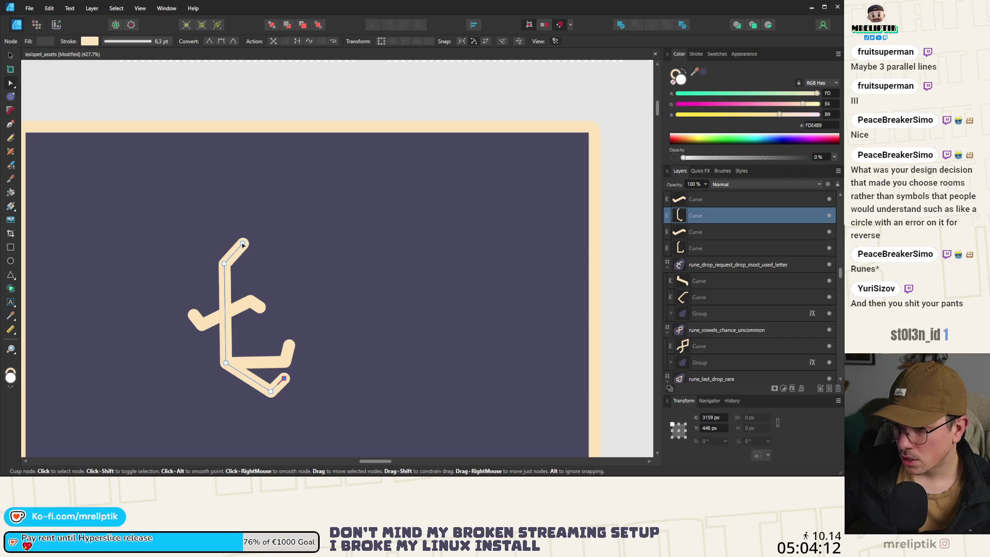
key(Delete)
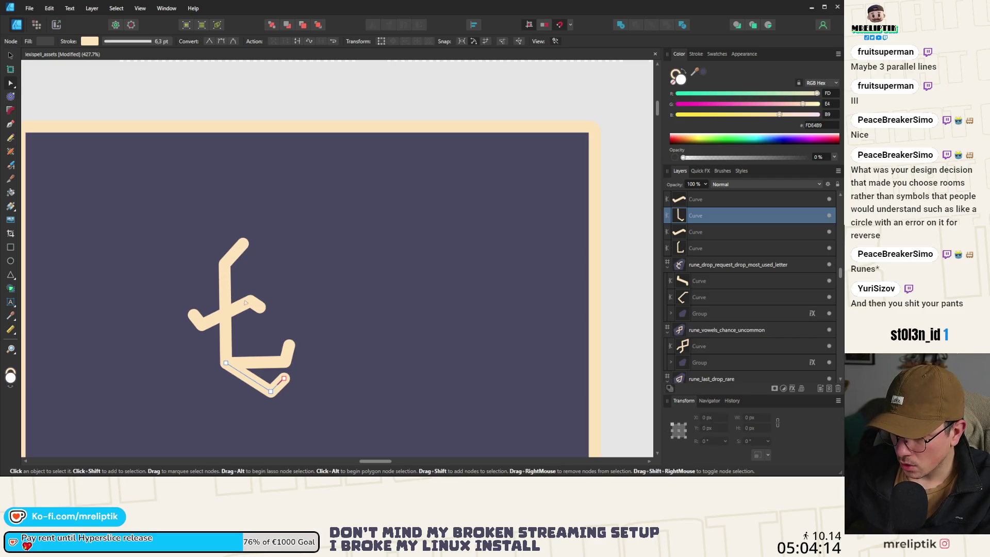
- Draw a 36 × 36 px circle above the figure
click(10, 57)
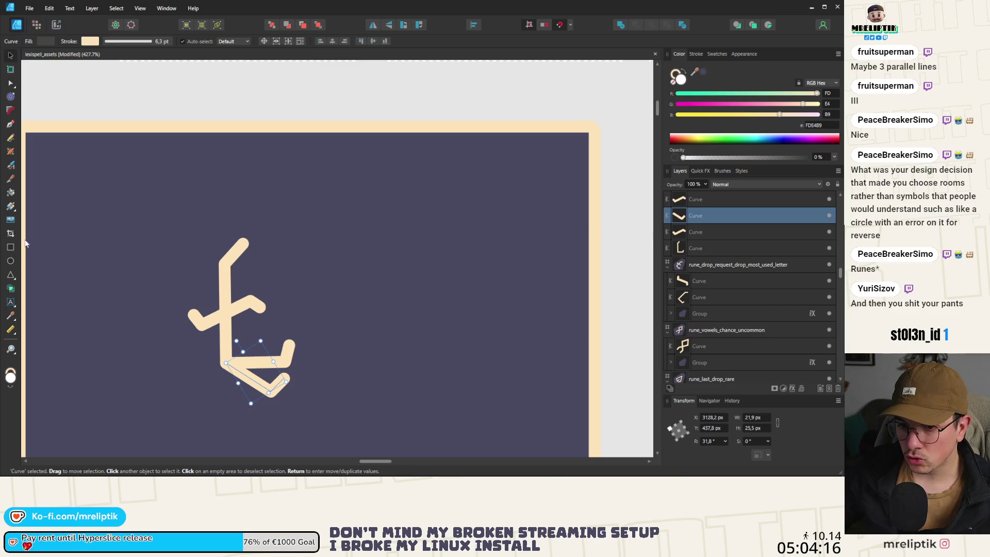
key(e)
mouse_move(216, 186)
mouse_down()
mouse_move(289, 255)
mouse_move(297, 248)
mouse_move(289, 242)
mouse_move(285, 254)
mouse_up()
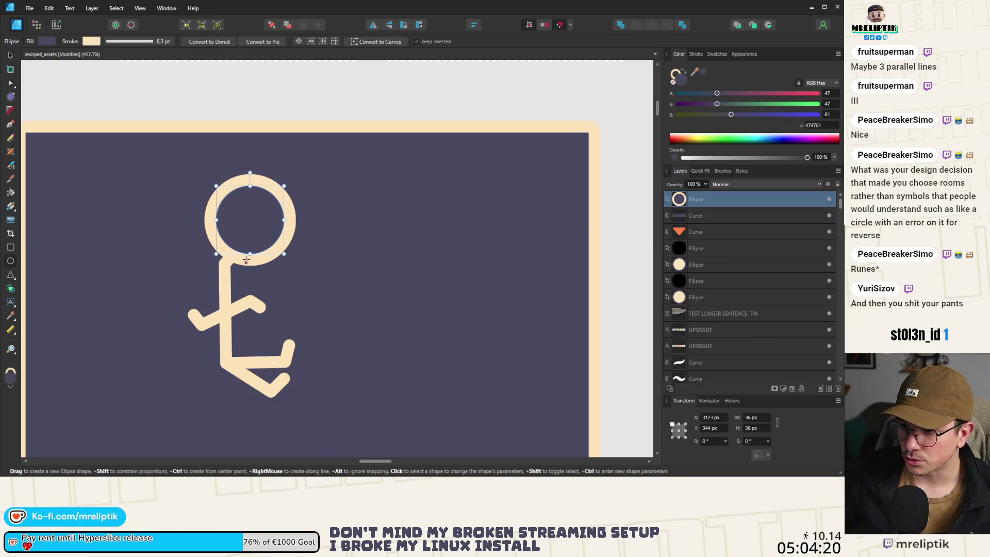
- Shift the head circle slightly right and set its fill opacity to 0%, leaving a hollow cream ring
key(v)
mouse_move(257, 226)
mouse_down()
mouse_move(280, 226)
mouse_move(277, 213)
mouse_move(271, 221)
mouse_up()
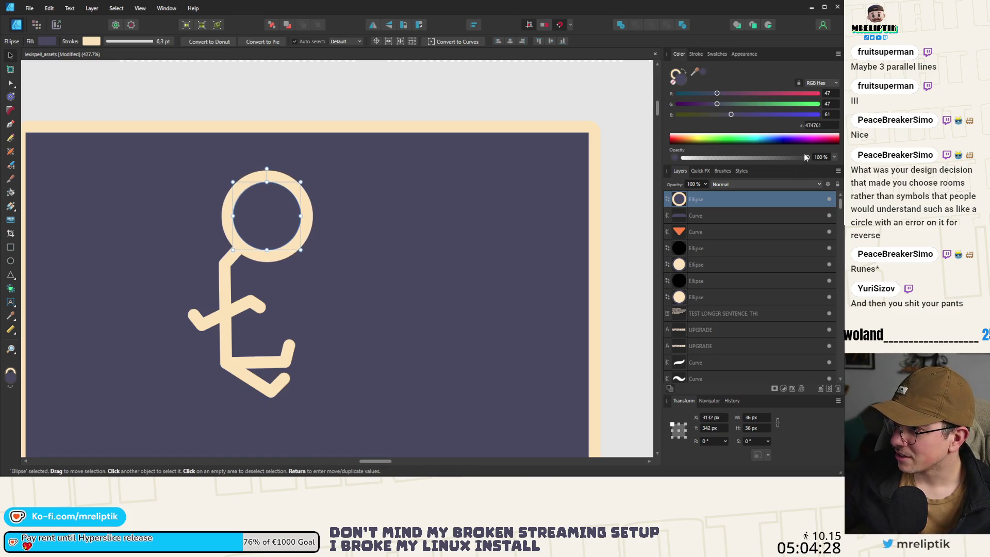
drag(806, 157, 684, 156)
scroll(278, 191, down, 3)
scroll(274, 204, up, 3)
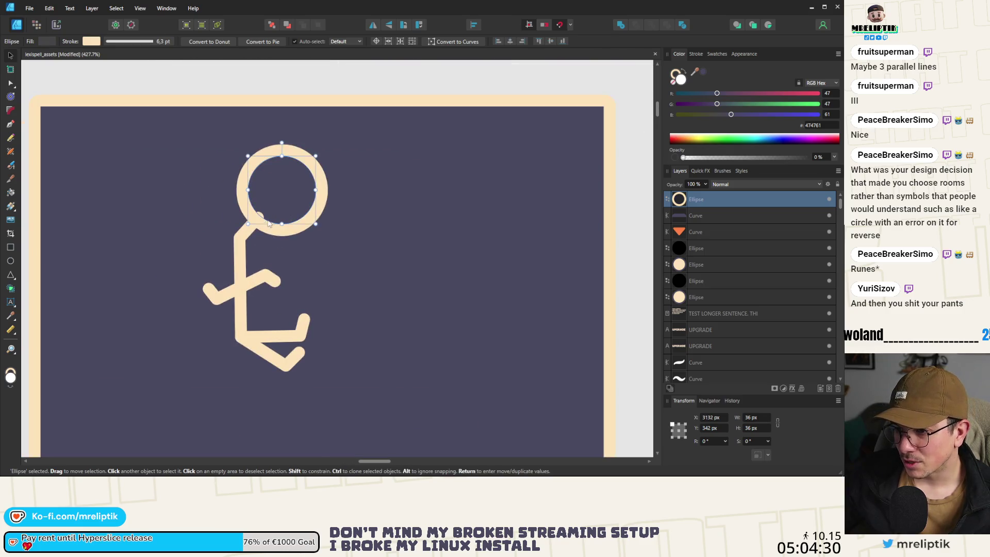
click(289, 248)
scroll(309, 268, down, 5)
scroll(313, 281, up, 6)
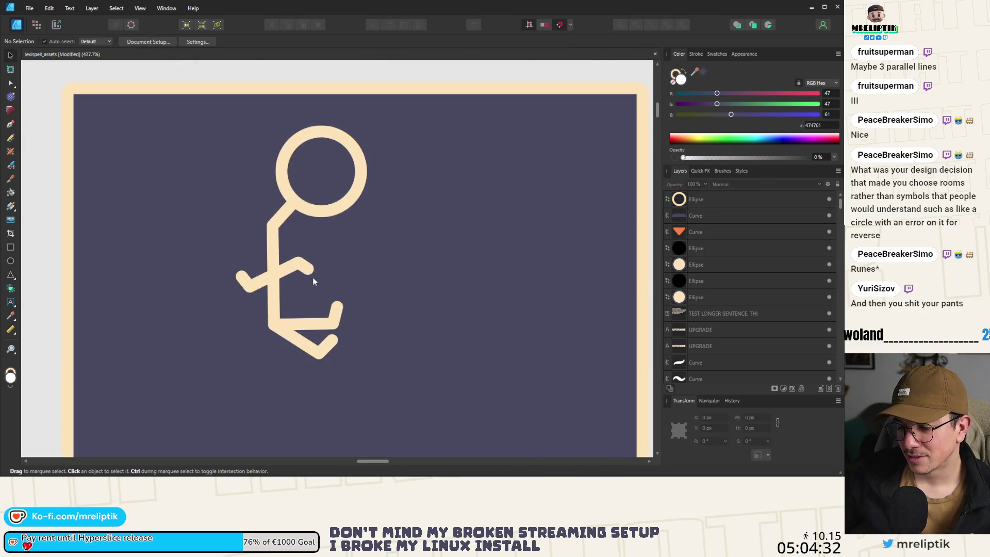
scroll(156, 255, down, 4)
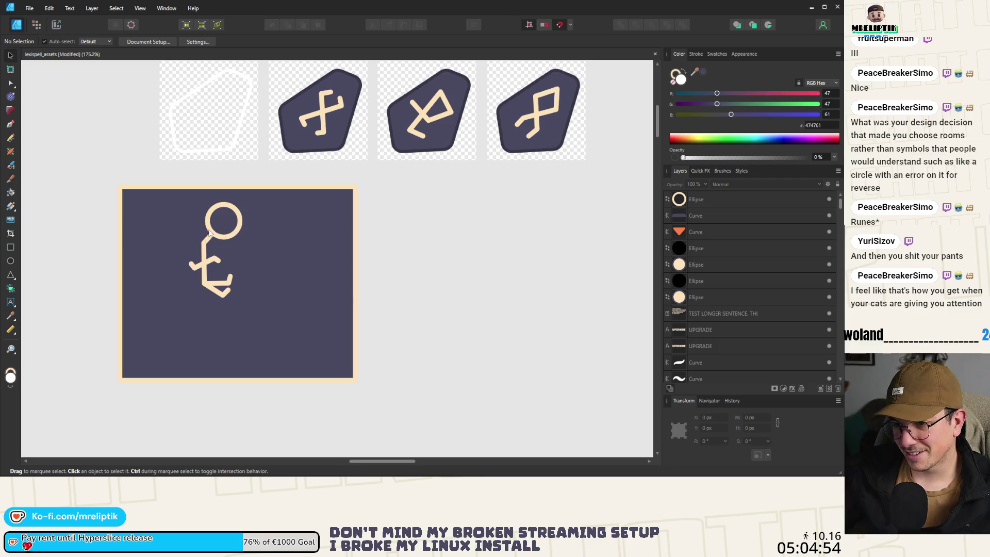
- Move the head circle down and right onto the neck
ctrl+scroll(209, 233, up, 2)
click(233, 242)
ctrl+scroll(224, 231, up, 1)
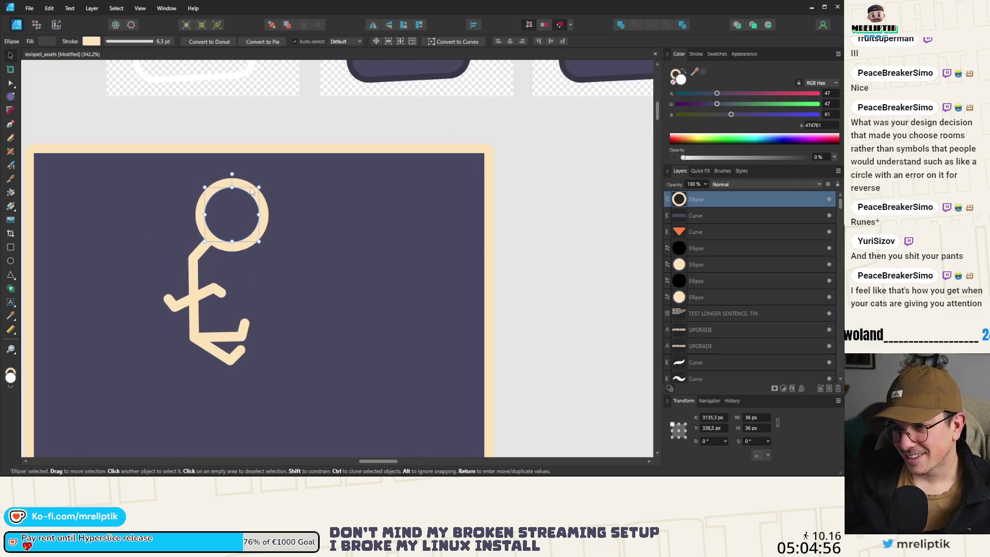
mouse_move(252, 191)
mouse_down()
mouse_move(266, 206)
mouse_move(260, 223)
mouse_move(259, 214)
mouse_up()
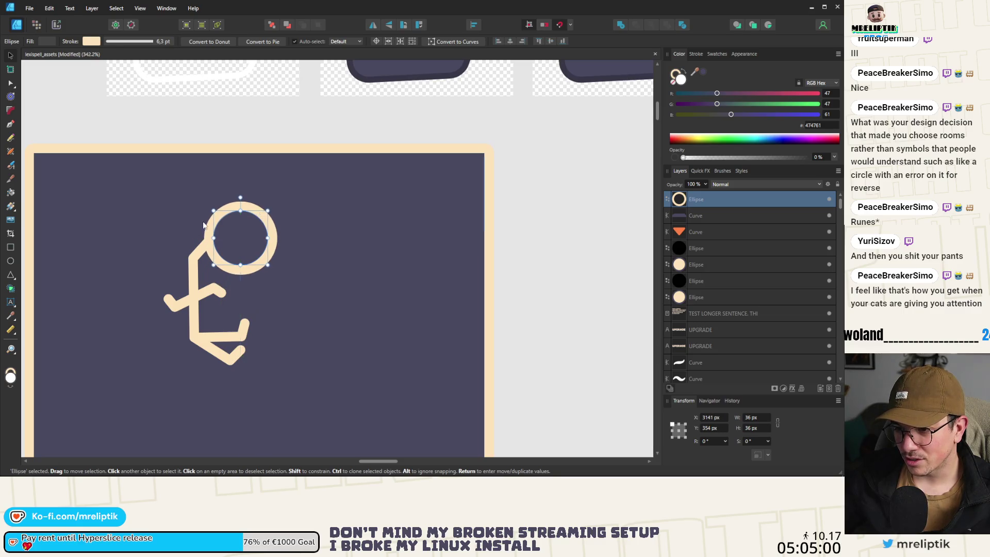
ctrl+scroll(204, 225, down, 5)
click(416, 308)
ctrl+scroll(205, 243, up, 4)
- Rotate the lower leg curve to about 17 degrees
click(181, 276)
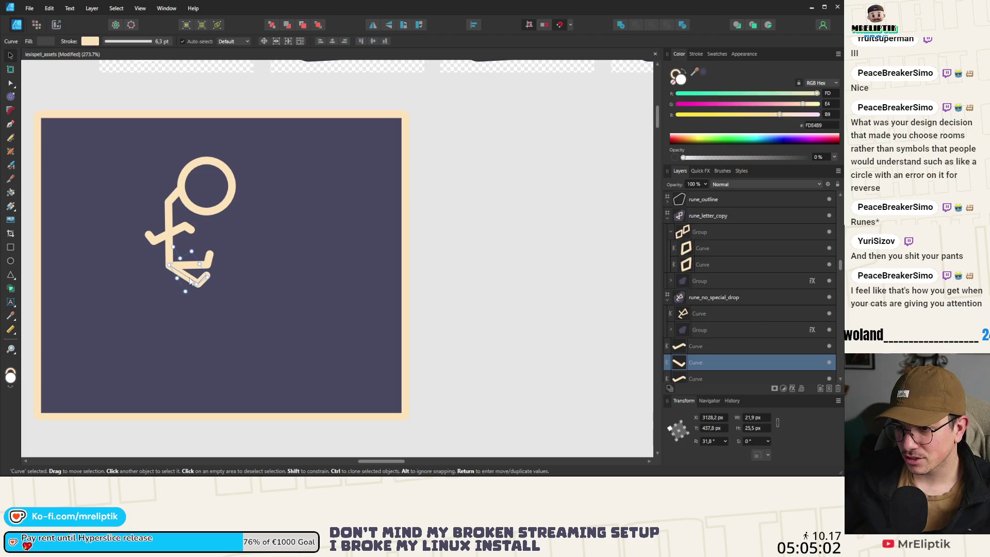
key(a)
ctrl+scroll(197, 275, up, 3)
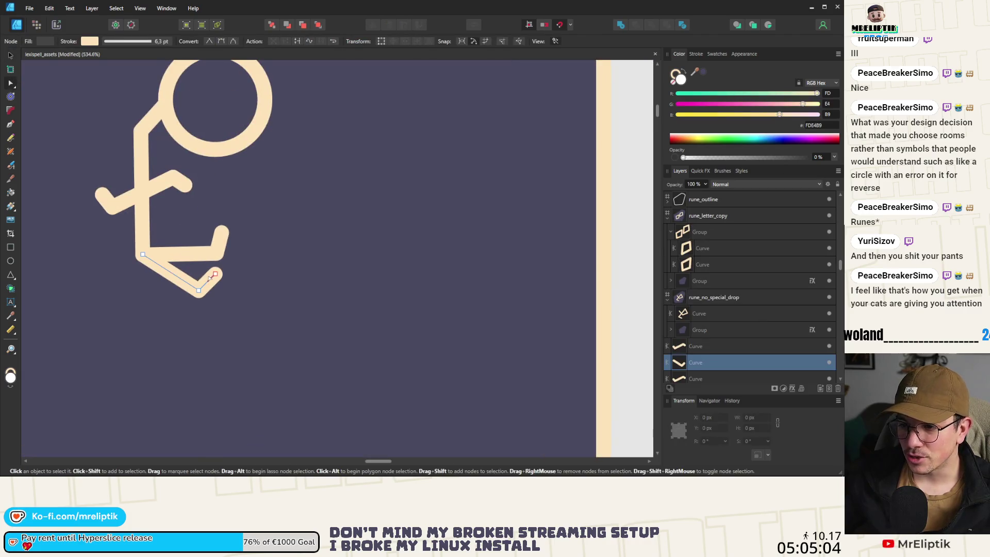
click(9, 55)
mouse_move(144, 243)
mouse_down()
mouse_move(153, 231)
mouse_move(137, 270)
mouse_up()
ctrl+scroll(189, 281, down, 5)
click(425, 263)
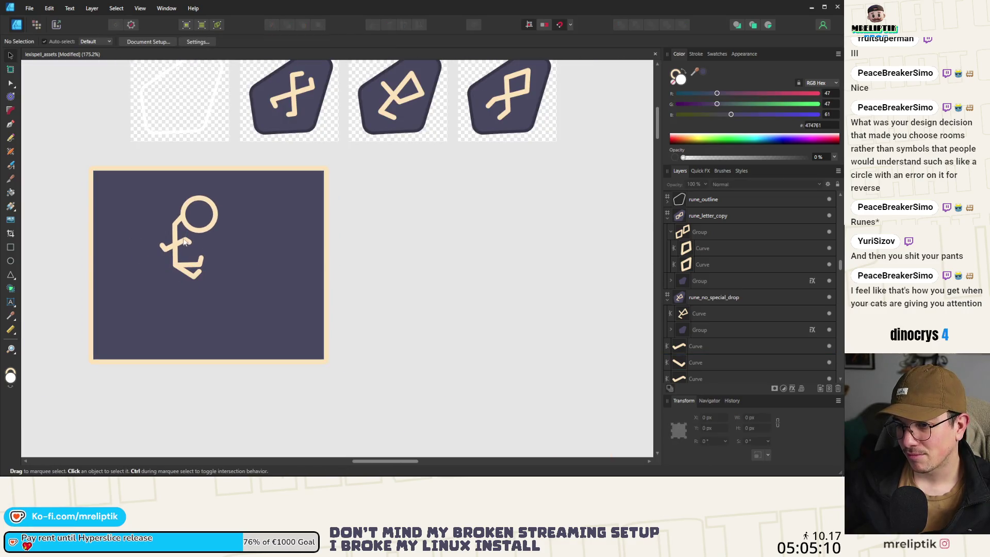
- Drag the left arm's end node outward and down onto the guide
click(184, 242)
key(a)
ctrl+scroll(151, 240, up, 4)
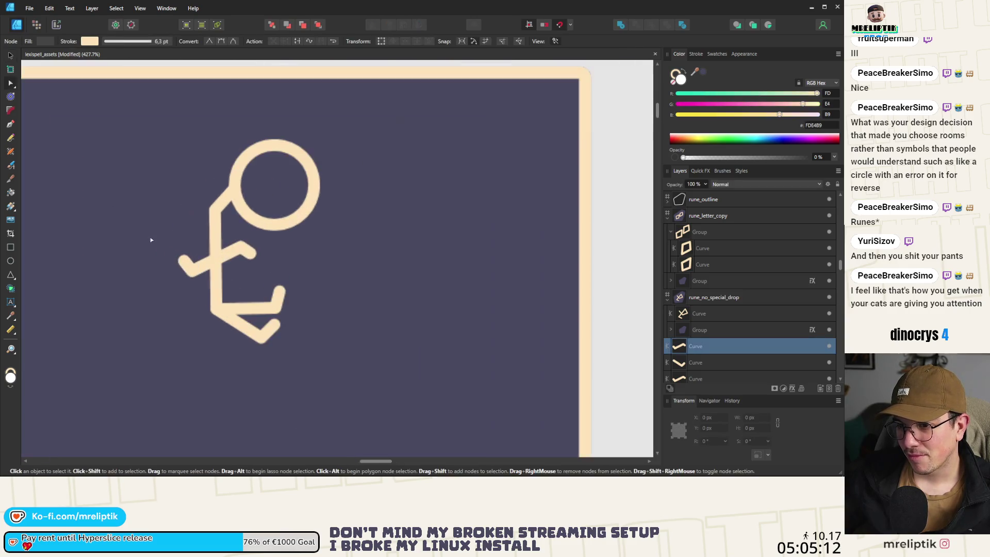
click(184, 264)
mouse_move(184, 264)
mouse_down()
mouse_move(150, 227)
mouse_move(191, 219)
mouse_move(86, 330)
mouse_move(161, 397)
mouse_move(175, 231)
mouse_move(64, 390)
mouse_move(164, 135)
mouse_move(365, 84)
mouse_move(572, 196)
mouse_move(186, 270)
mouse_up()
scroll(169, 241, down, 5)
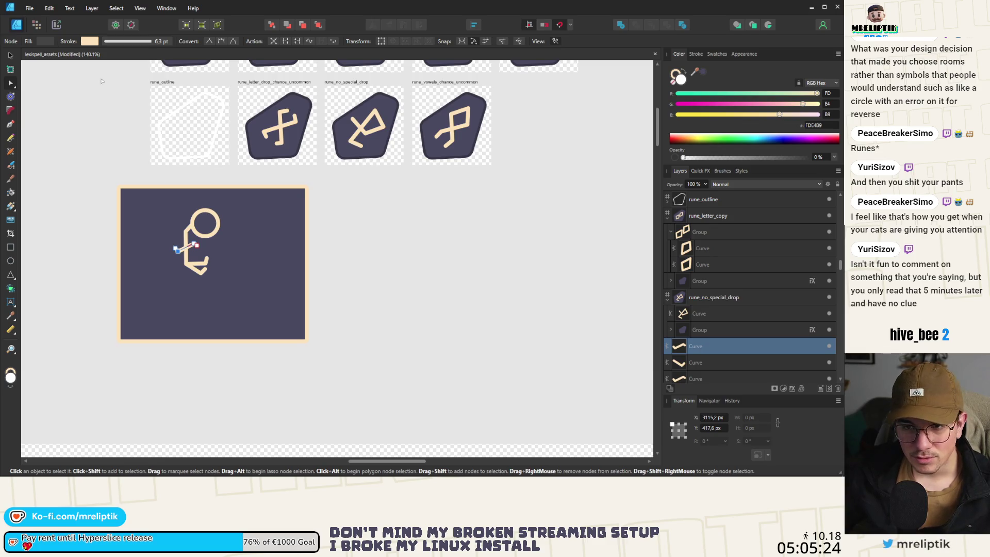
click(11, 55)
- With the Node Tool, move the crossbar's upper-left end slightly left and its right node slightly right
click(247, 228)
scroll(246, 228, up, 3)
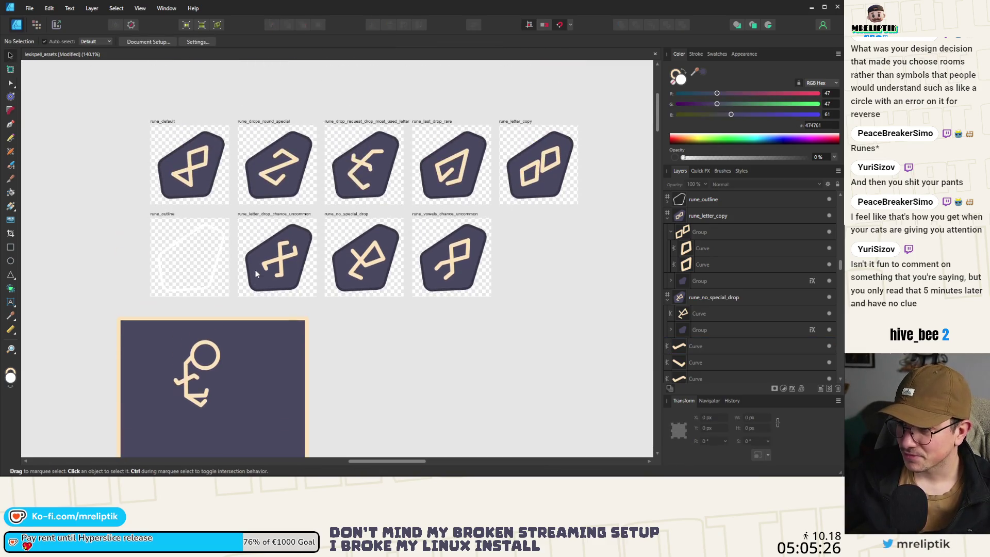
ctrl+scroll(255, 270, up, 1)
ctrl+scroll(370, 171, up, 5)
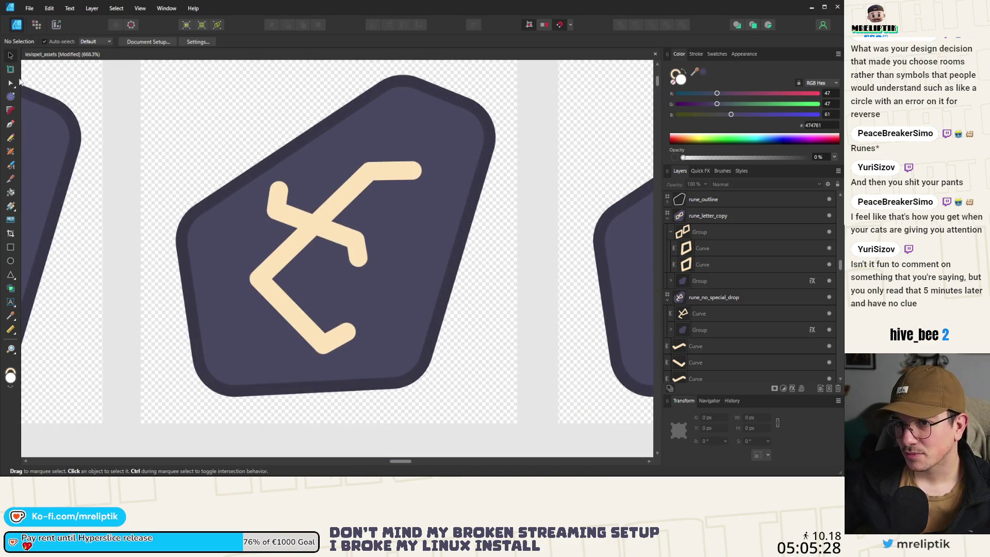
click(11, 83)
click(343, 233)
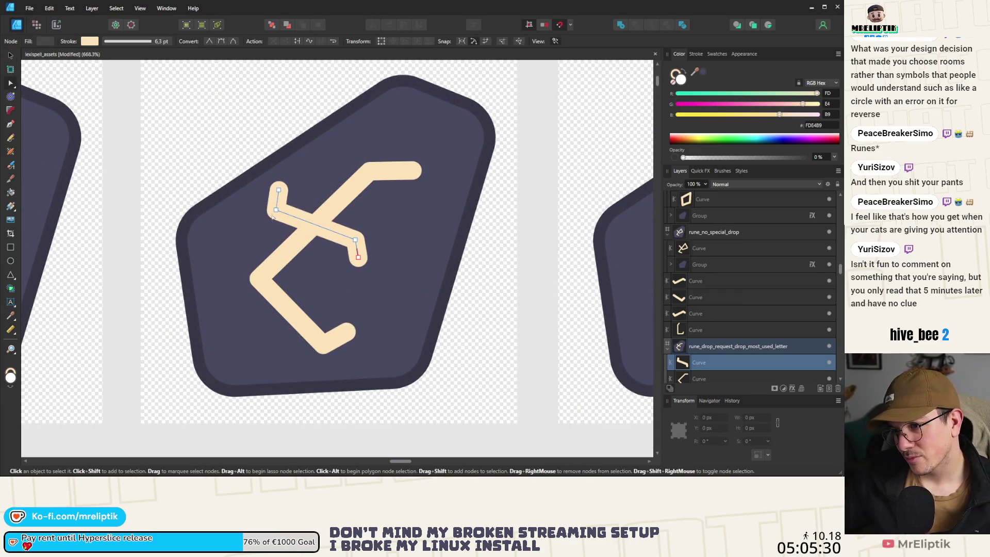
drag(277, 210, 269, 211)
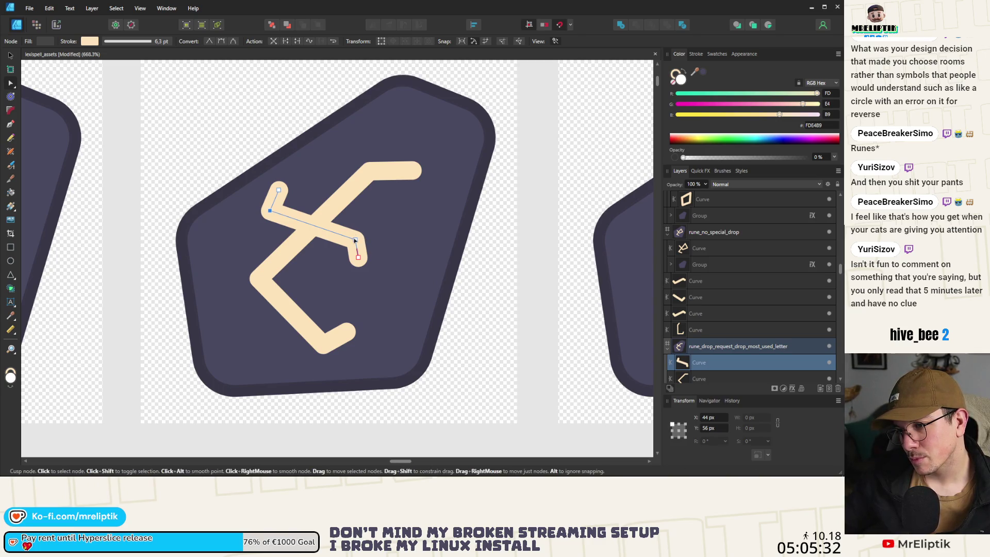
drag(356, 240, 359, 240)
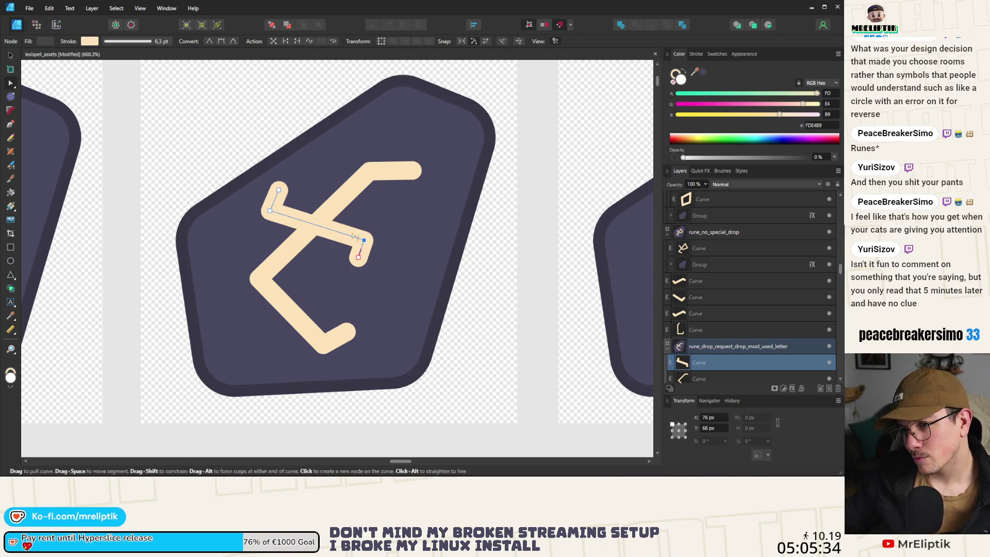
- Move the lower angled stroke's bottom nodes up and left, and shift its top segment down and left
scroll(281, 220, down, 6)
scroll(281, 222, up, 5)
click(309, 290)
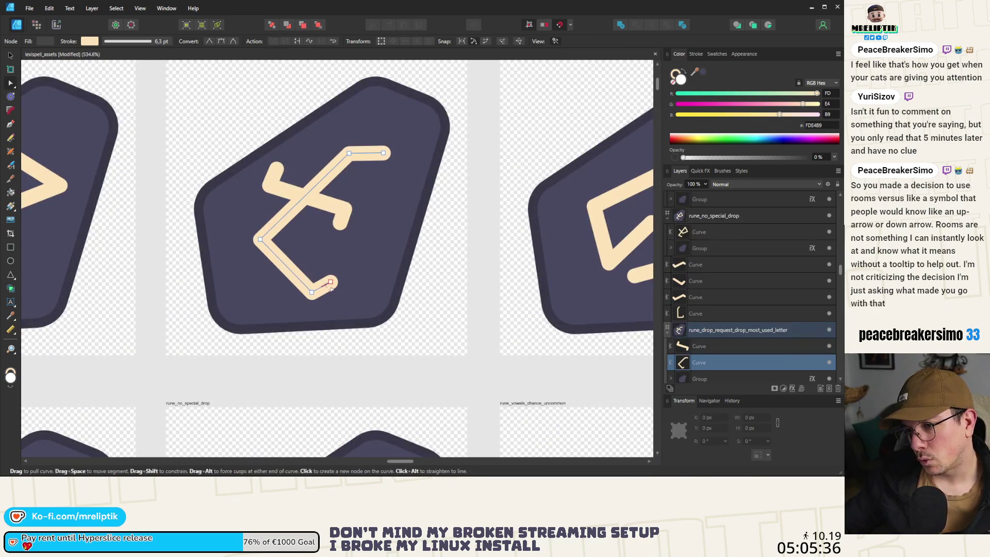
click(312, 292)
drag(312, 292, 307, 287)
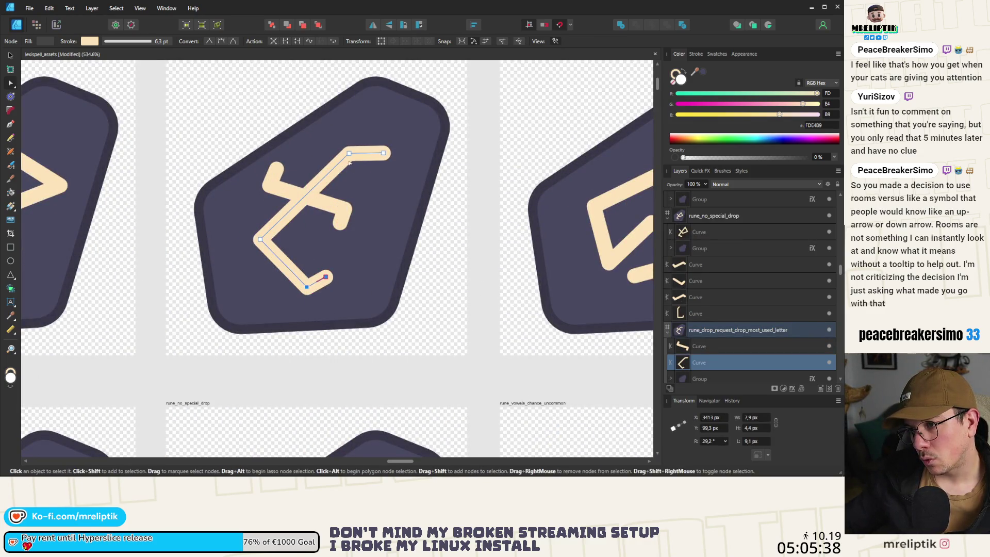
click(368, 153)
drag(349, 154, 326, 181)
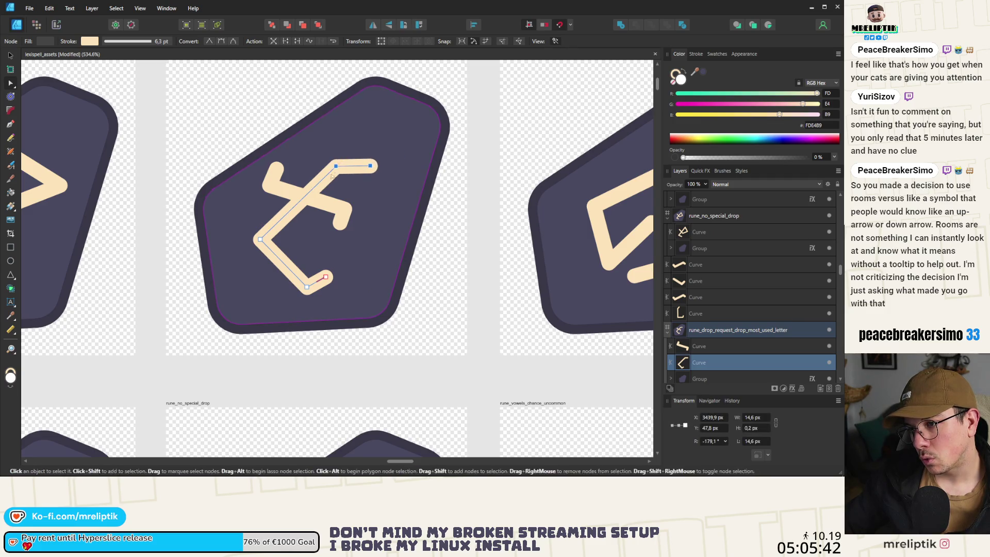
- Drop the angled stroke's bottom end node slightly lower to reshape its foot
scroll(326, 181, down, 5)
scroll(316, 213, up, 5)
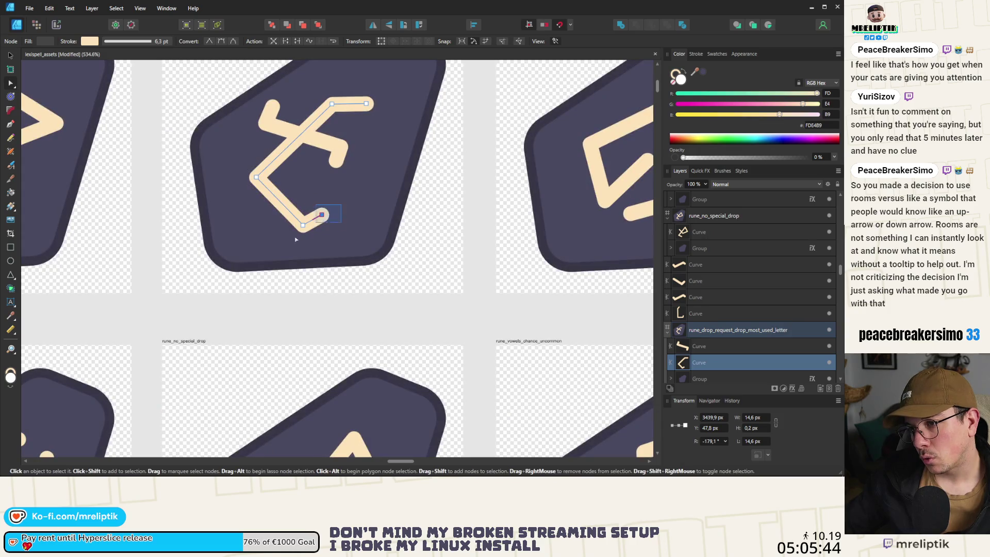
click(309, 213)
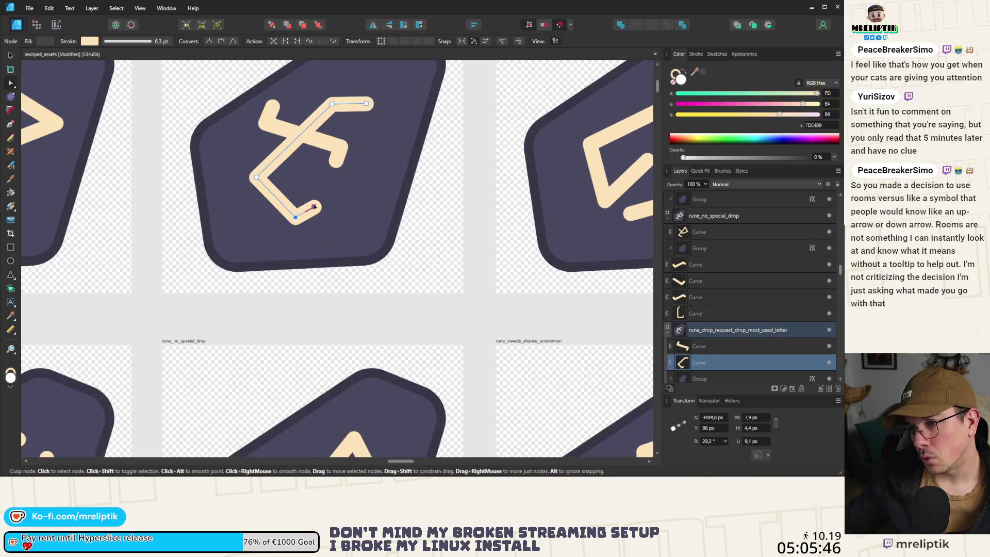
drag(314, 207, 315, 215)
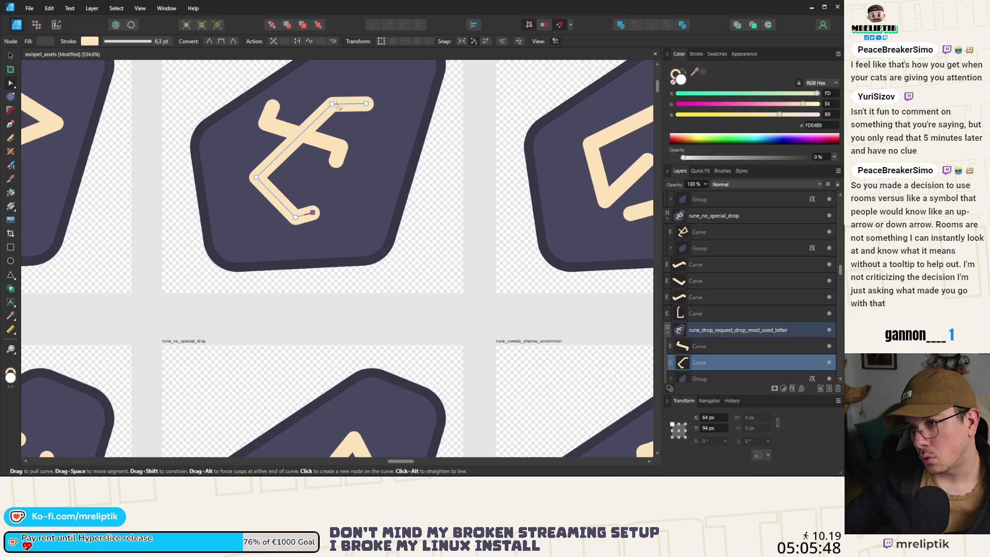
scroll(289, 175, down, 6)
scroll(256, 129, up, 5)
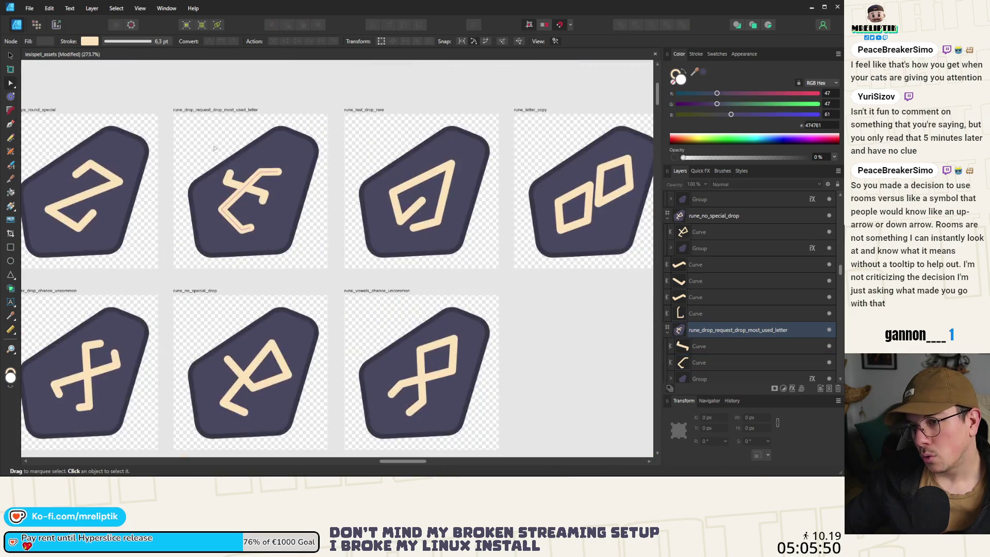
- Group the rune's two strokes with Ctrl+G and shift the group down and right
key(v)
scroll(237, 205, up, 2)
scroll(237, 209, up, 1)
click(269, 177)
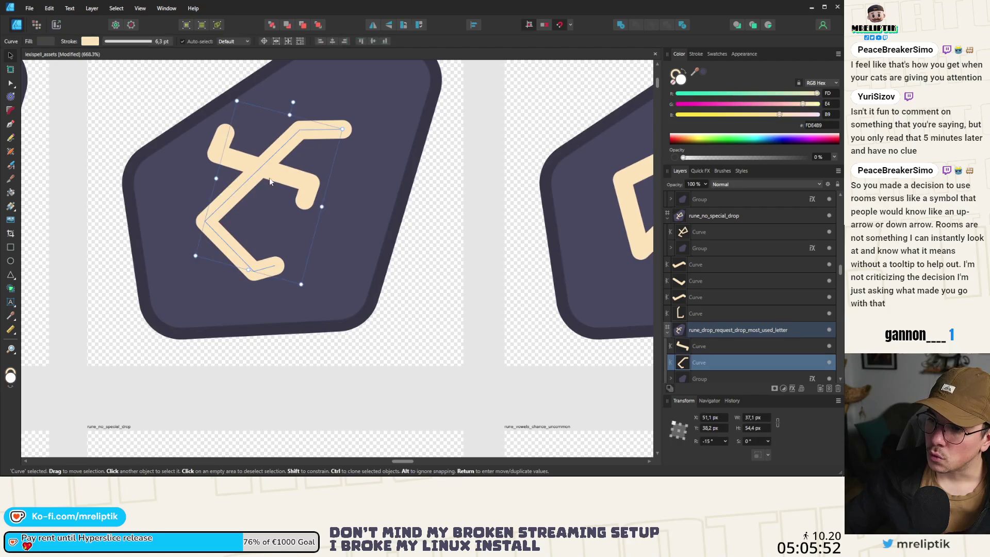
key(ctrl+g)
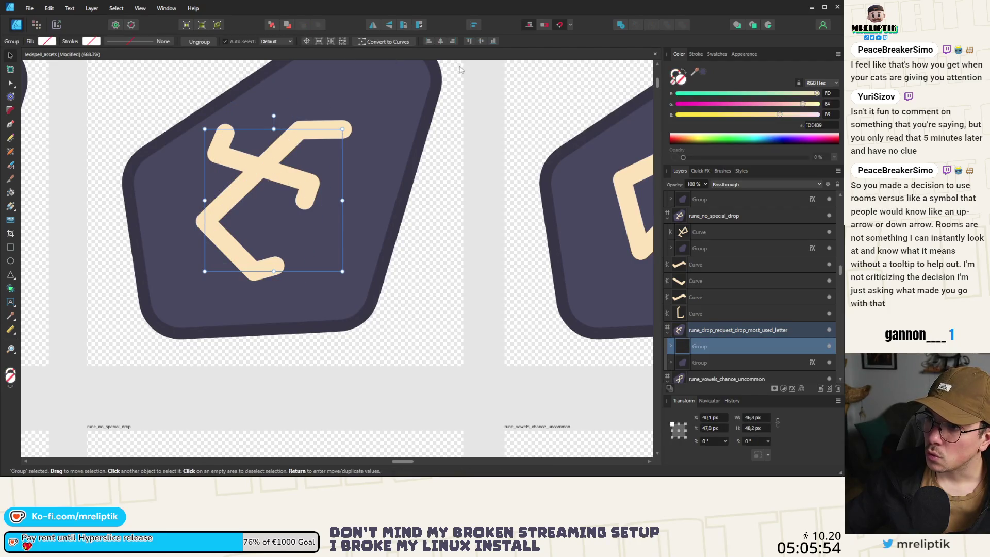
drag(278, 169, 279, 180)
- Nudge the rune group to centre it on the badge, then deselect it
scroll(279, 180, down, 5)
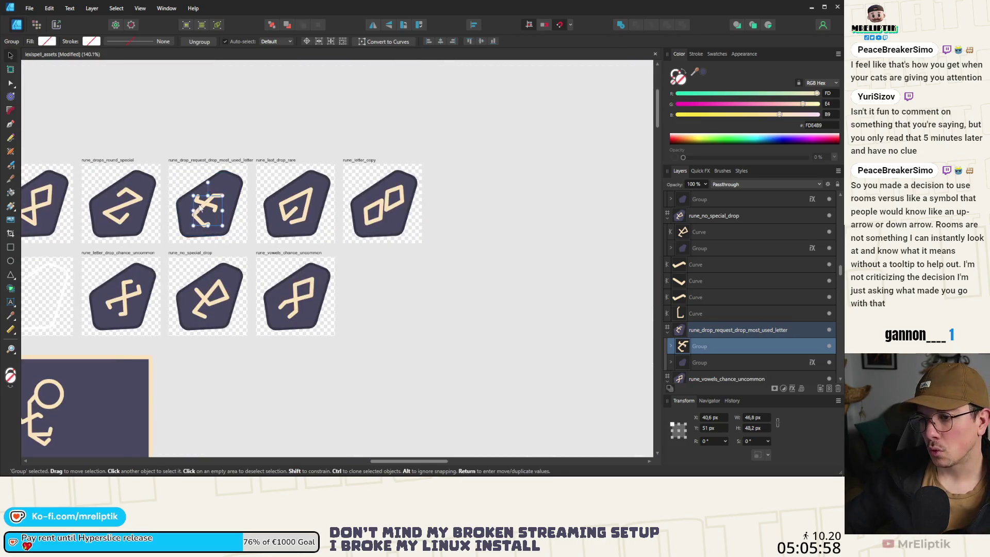
drag(209, 209, 215, 206)
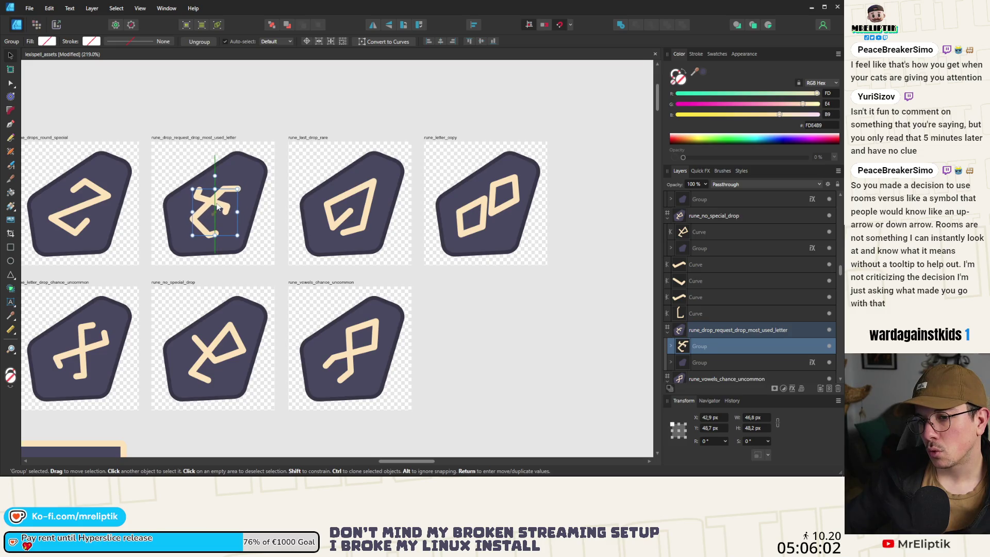
scroll(217, 208, down, 5)
click(187, 217)
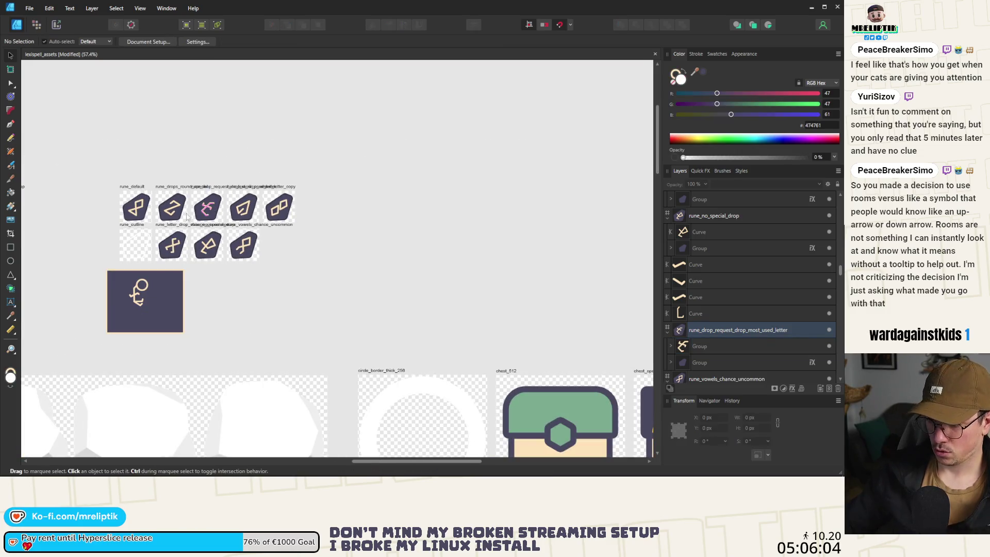
scroll(235, 229, up, 10)
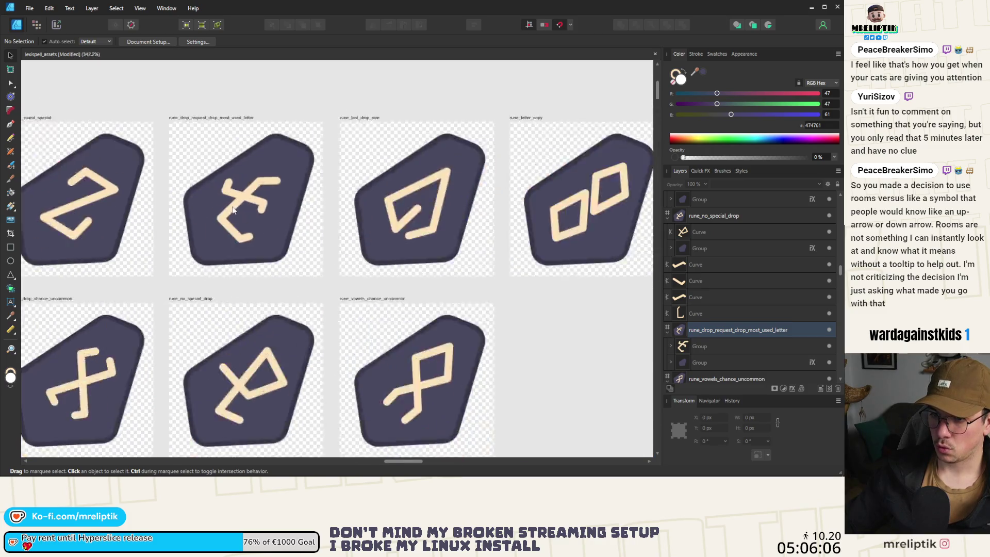
- Move the crossbar stroke down-left inside the group and pull its end node left to shorten it
click(252, 216)
double_click(252, 216)
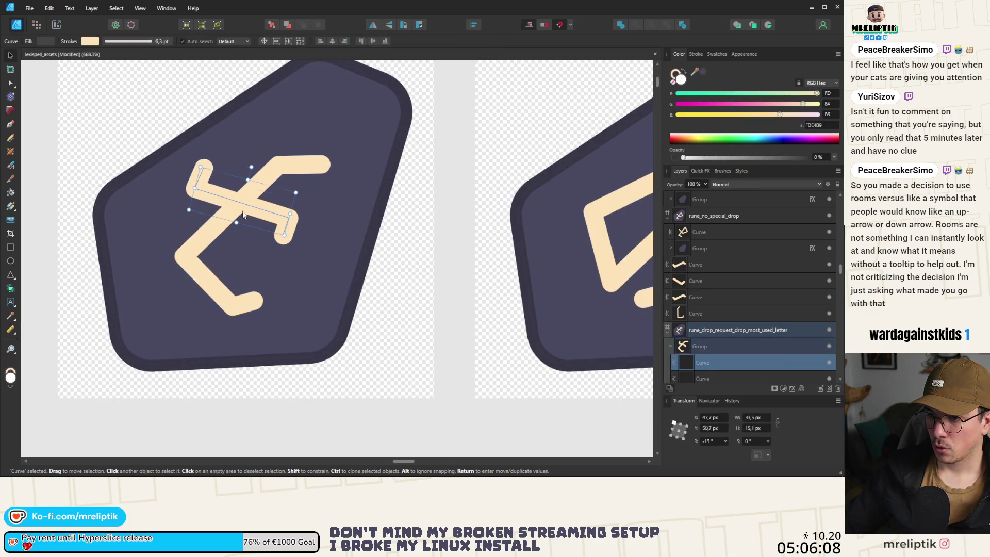
drag(245, 215, 238, 219)
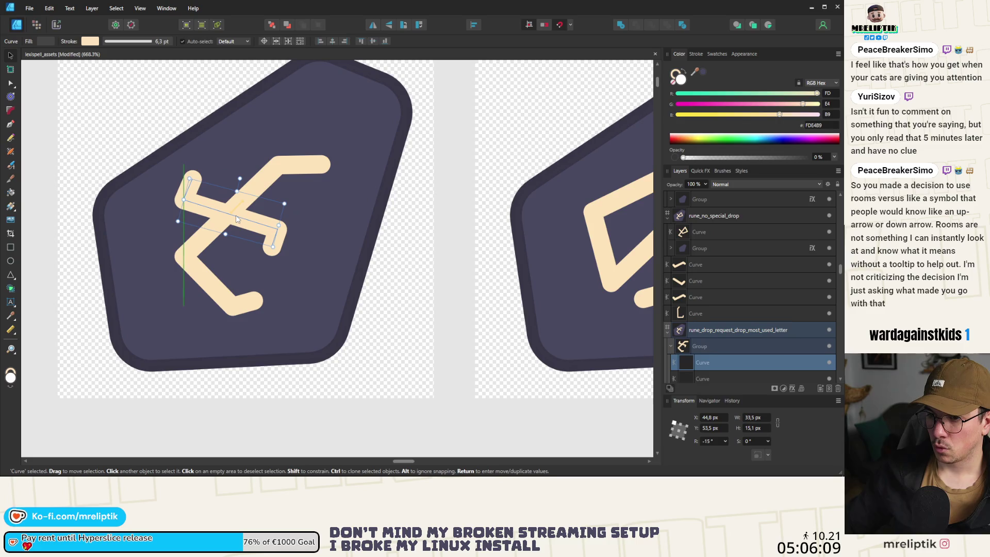
key(a)
click(278, 235)
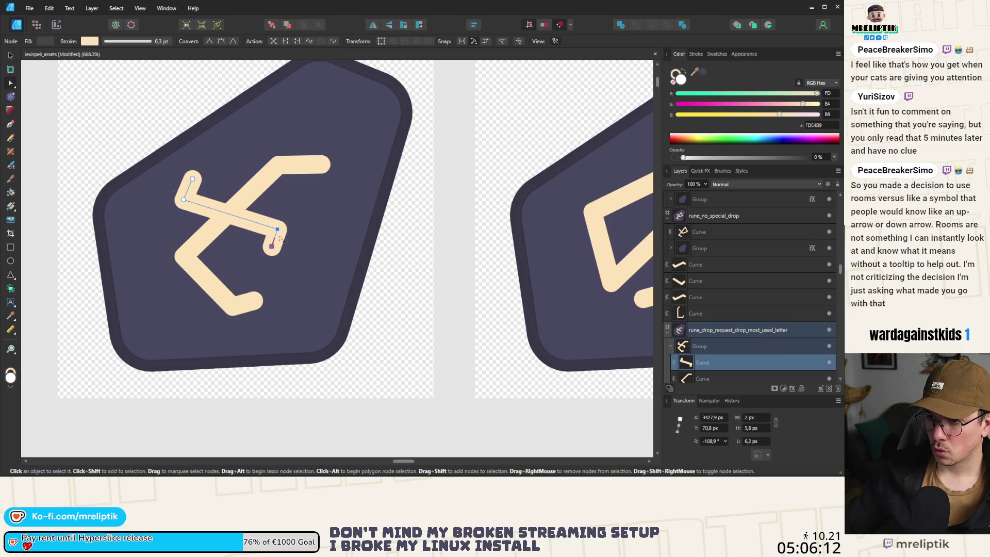
drag(280, 237, 268, 238)
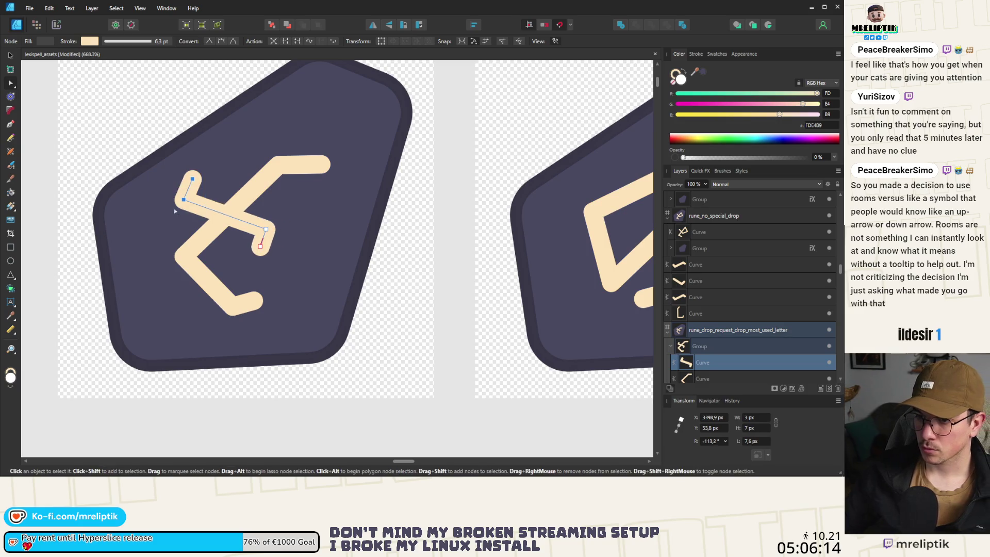
- Select the rune's other stroke and its top corner node
scroll(188, 207, down, 4)
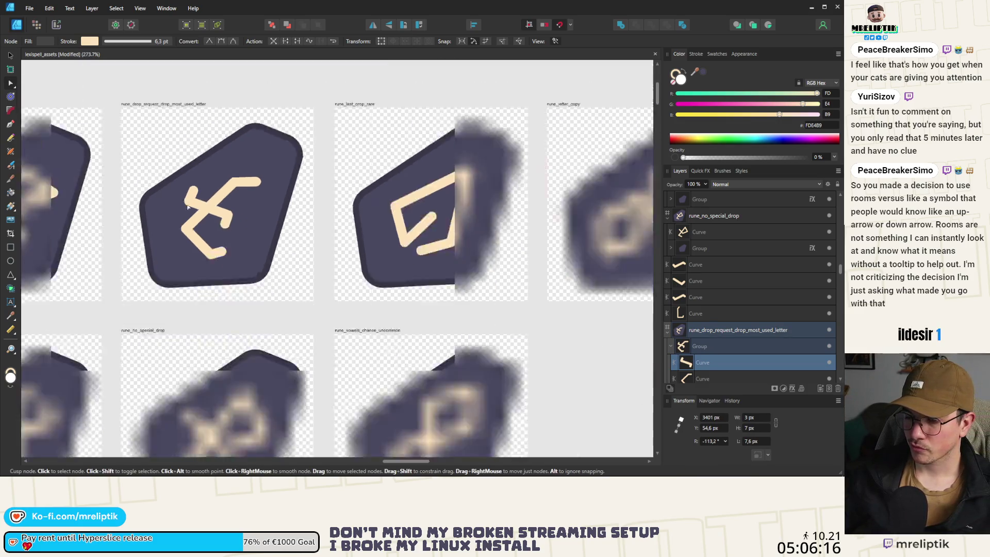
scroll(188, 206, down, 3)
click(150, 207)
scroll(150, 206, up, 3)
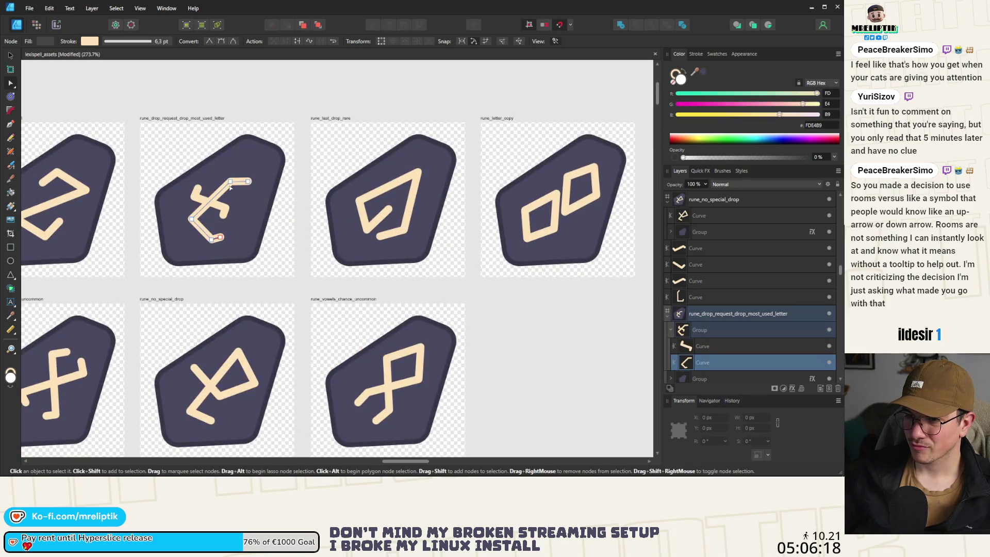
scroll(230, 188, up, 4)
click(244, 171)
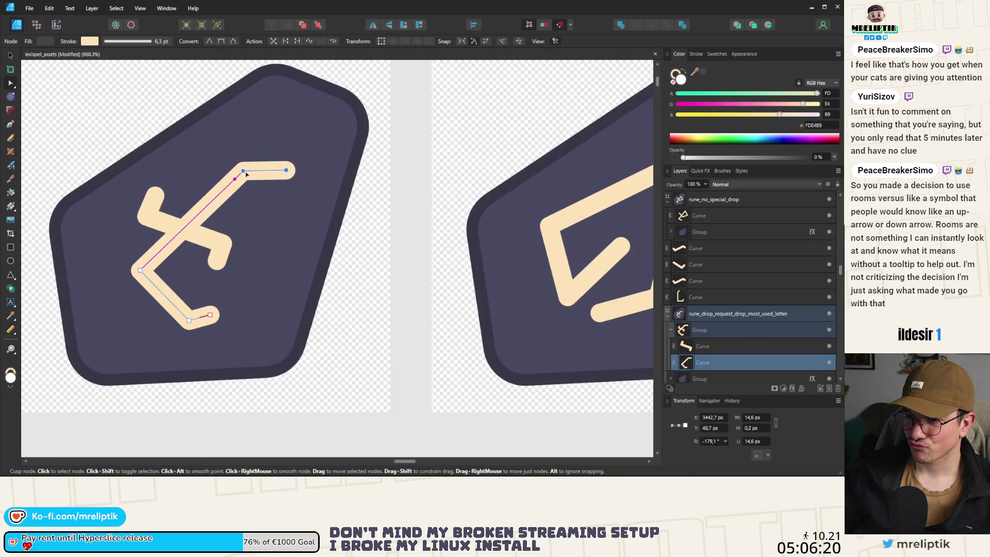